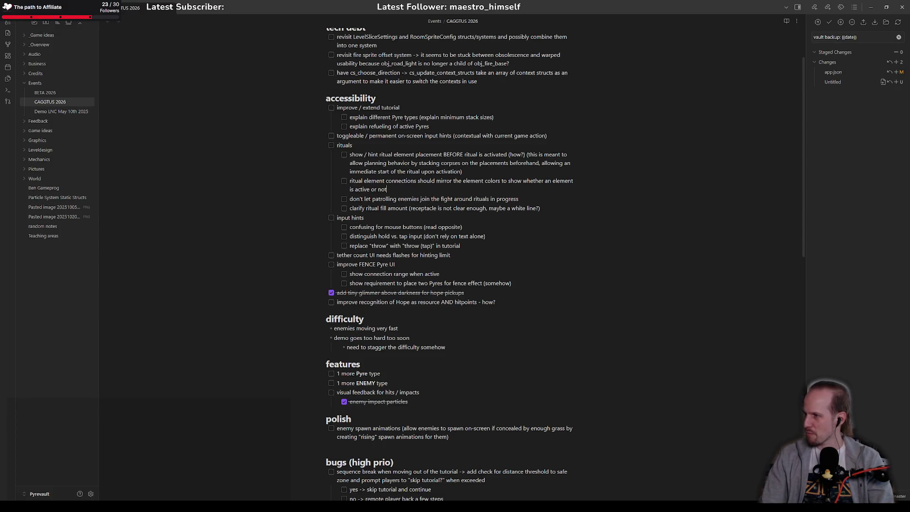
Look over the FENCE Pyre UI task lines and the two-Pyres requirement task in Obsidian.
scroll(459, 256, up, 3)
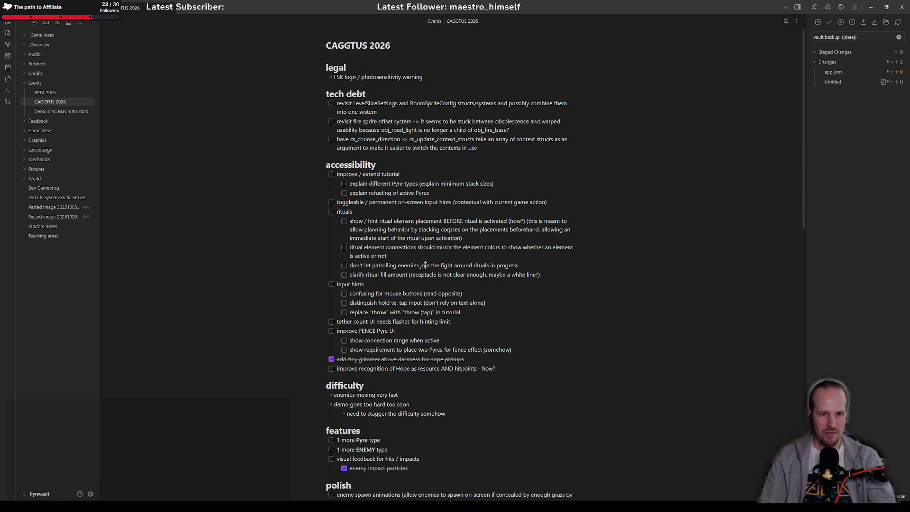
click(424, 255)
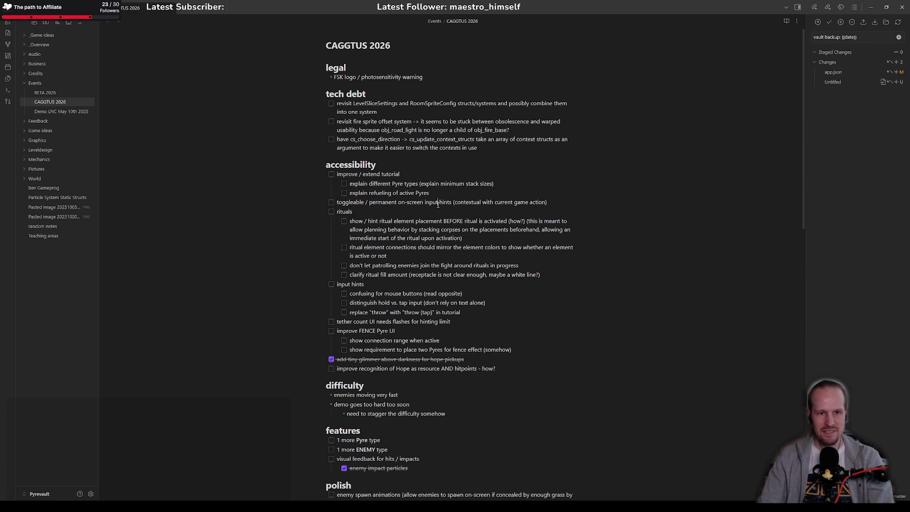
scroll(438, 204, down, 10)
scroll(433, 437, up, 8)
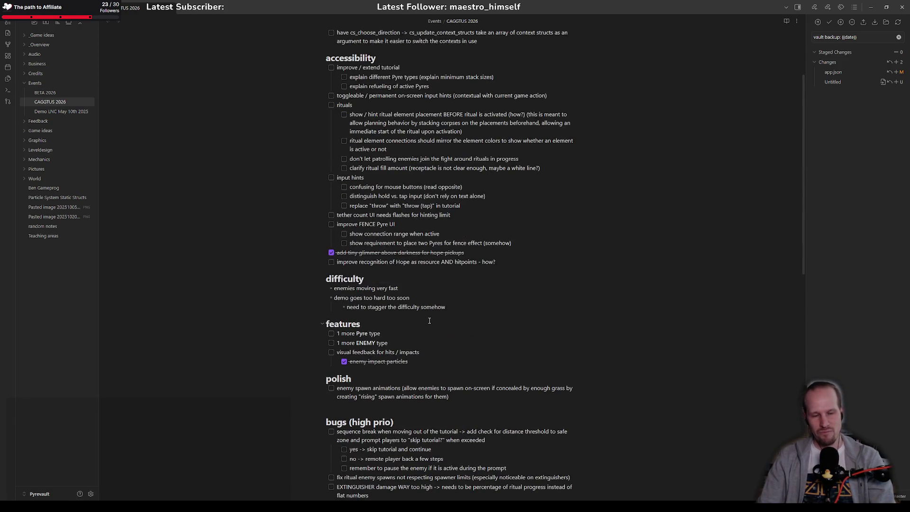
click(408, 388)
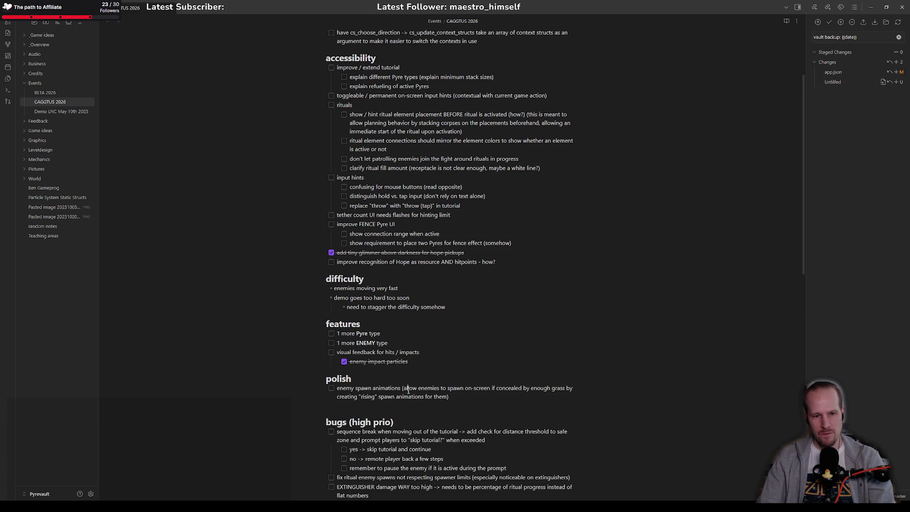
scroll(391, 235, up, 2)
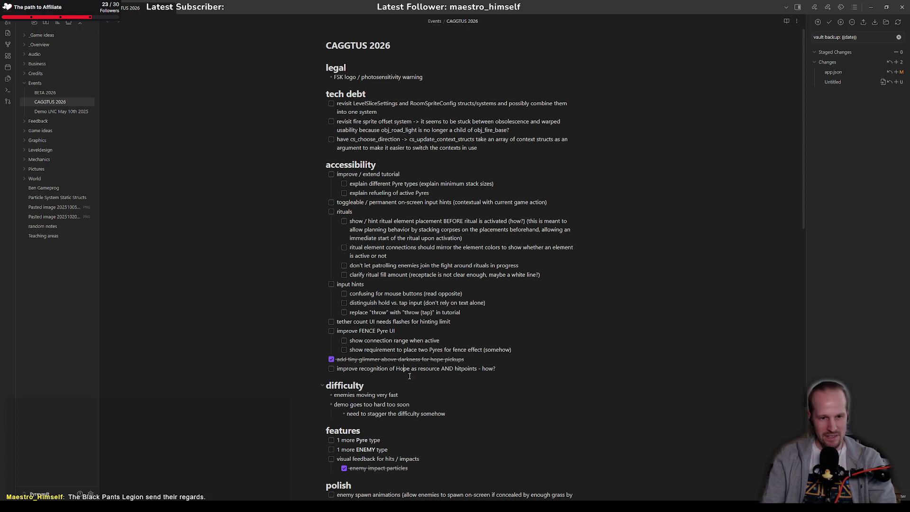
scroll(368, 393, down, 6)
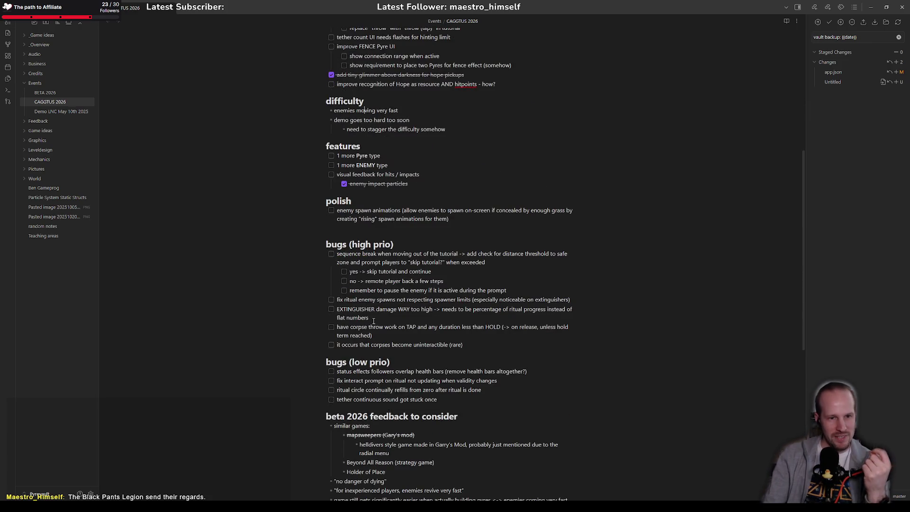
scroll(386, 370, up, 6)
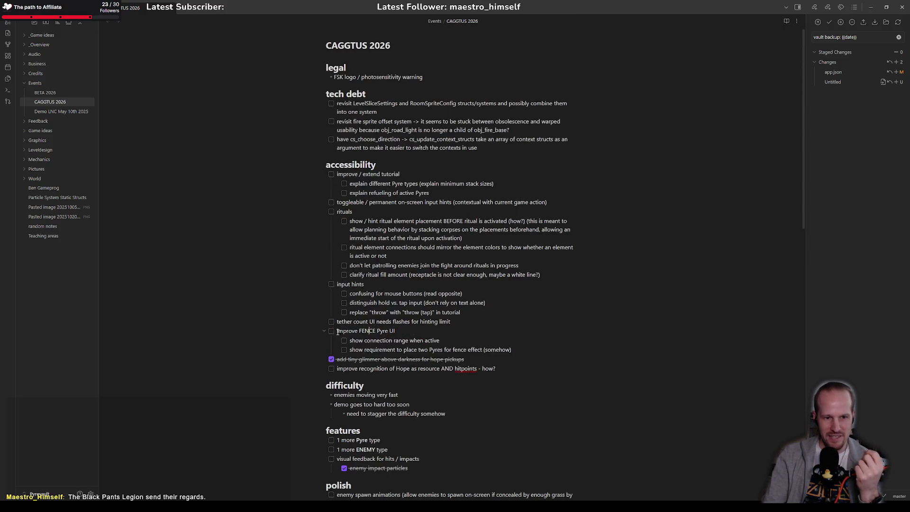
drag(337, 331, 422, 341)
click(406, 337)
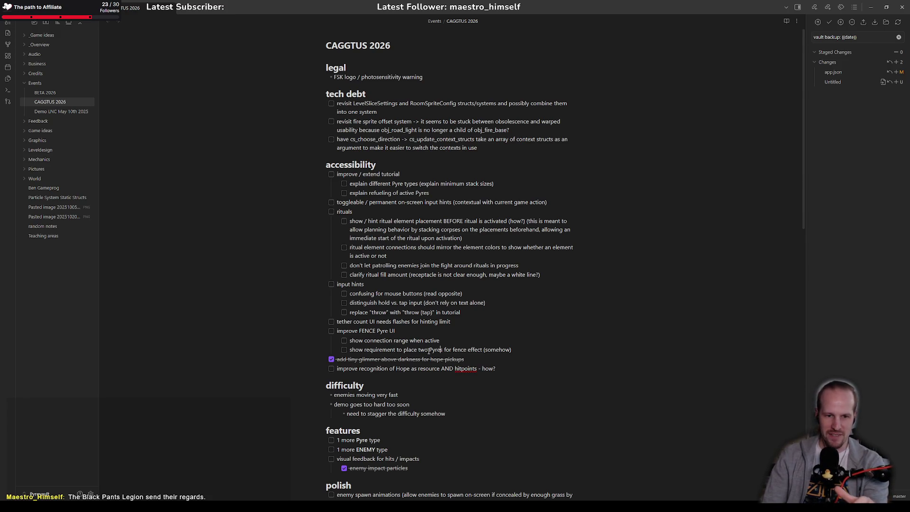
drag(515, 349, 351, 350)
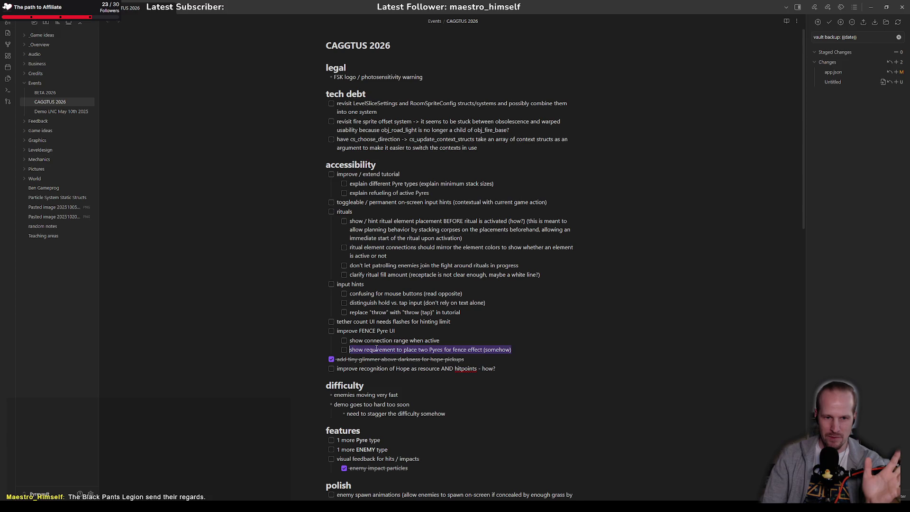
click(376, 350)
Check off 'show connection range when active' and add a completed subtask about previewing connections when highlighting the pyre fence.
click(344, 341)
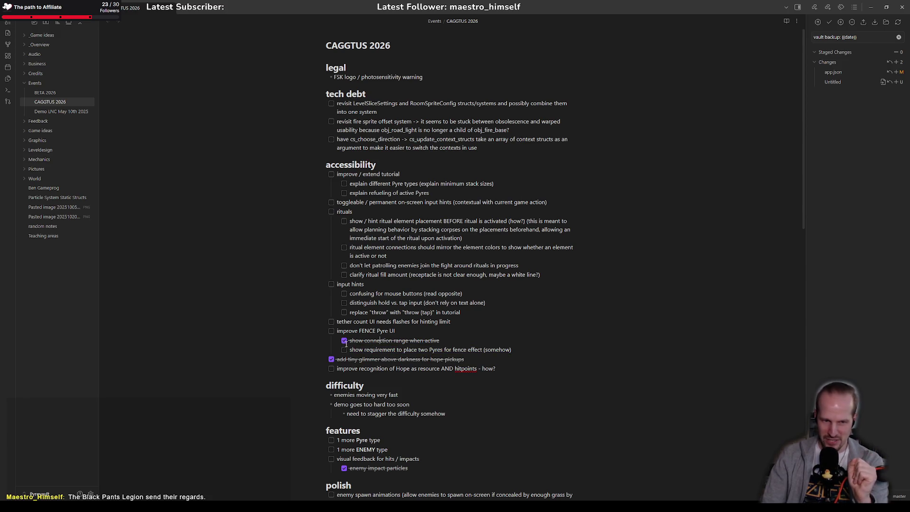
key(Return)
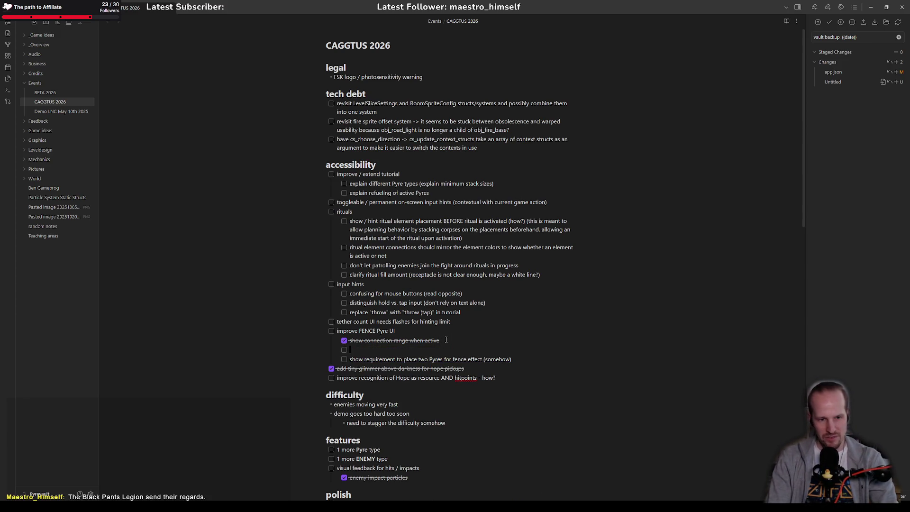
text(preview )
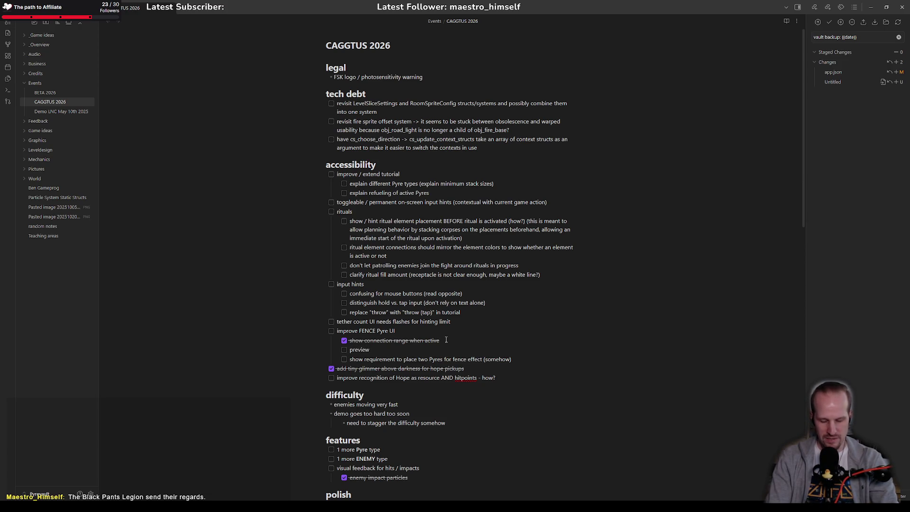
text(resulting)
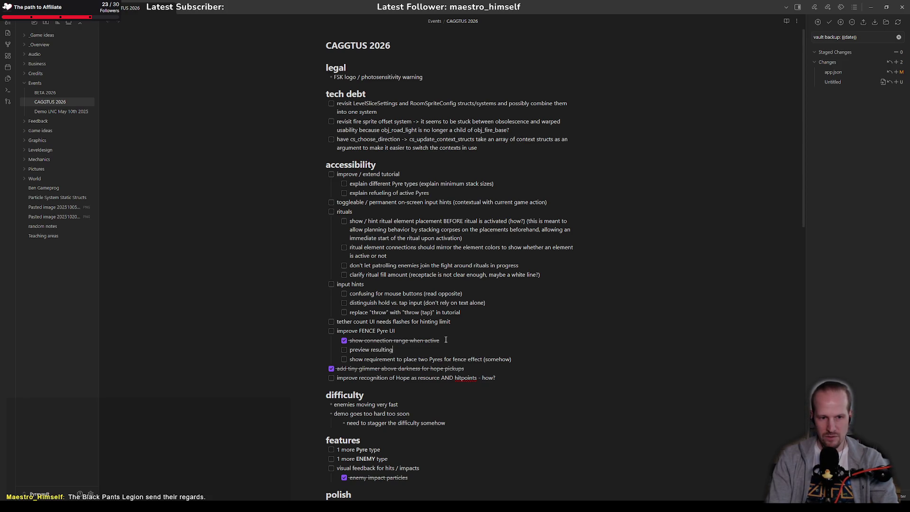
text( connecti)
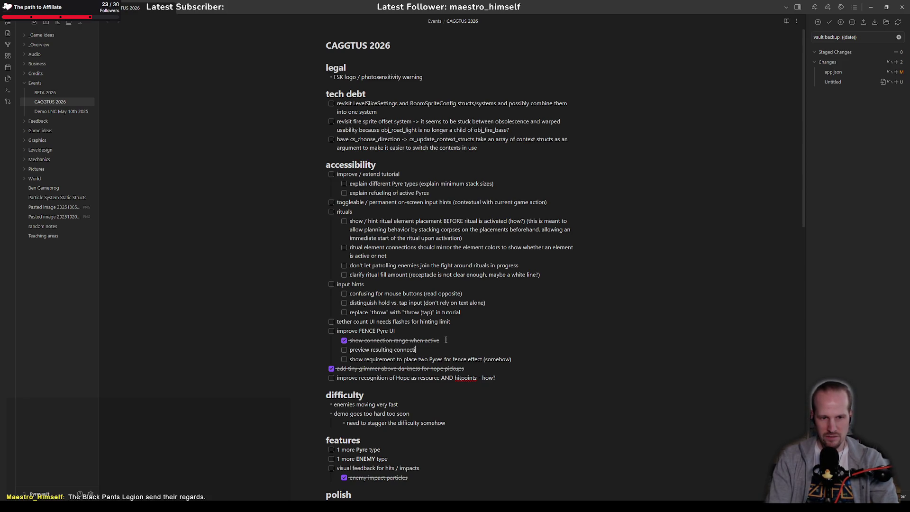
text(ons when )
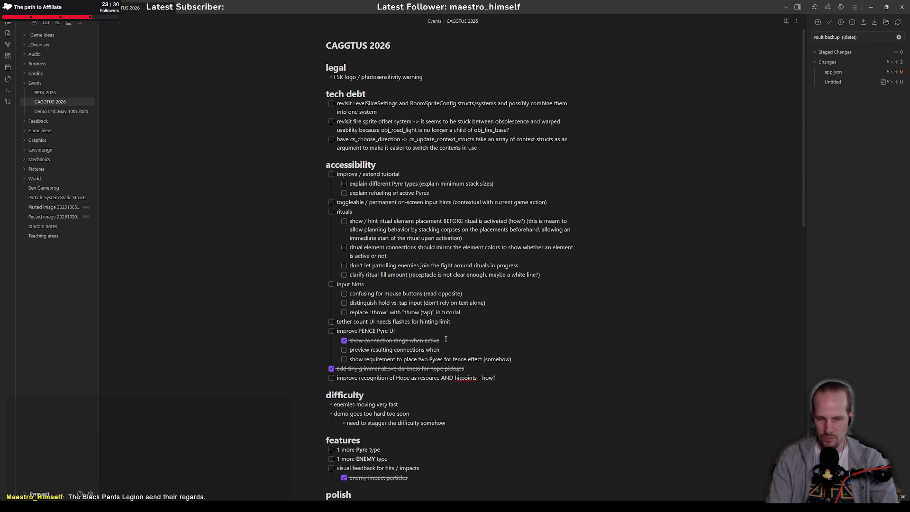
text(hightl)
text(yig)
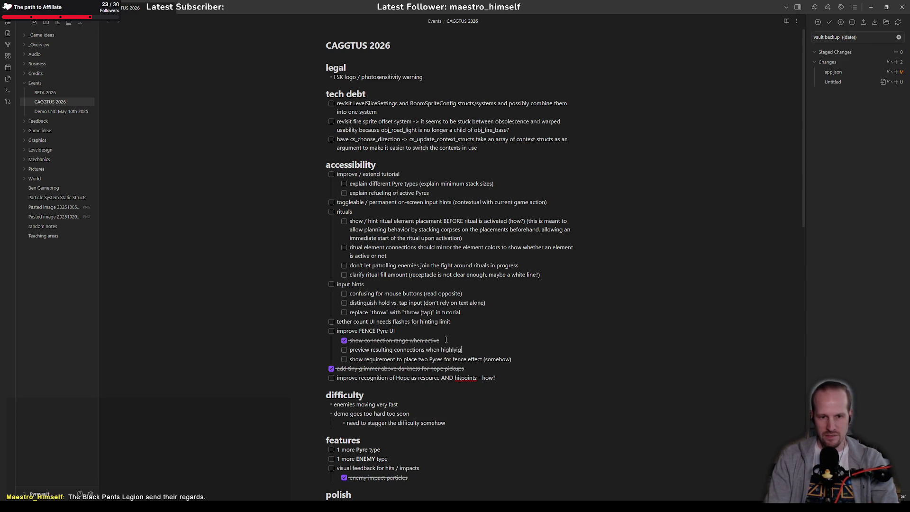
text(hting the p)
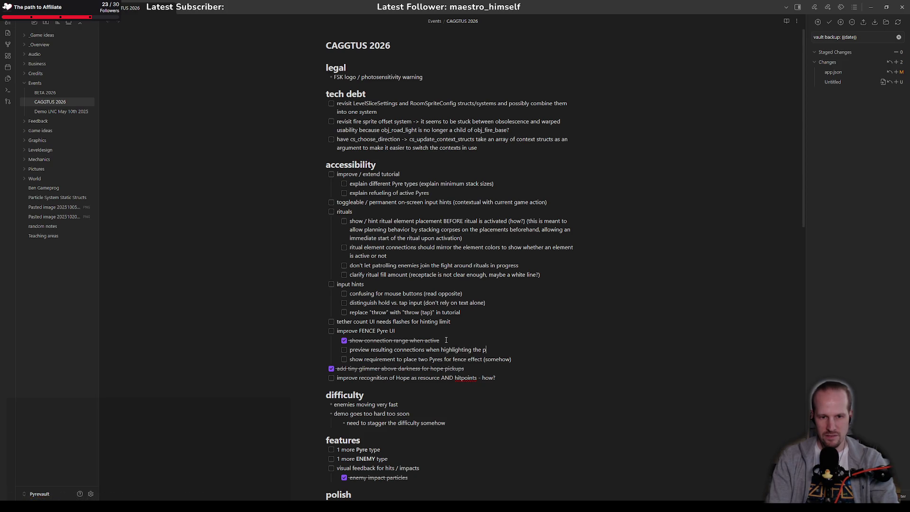
text(yrence in selection)
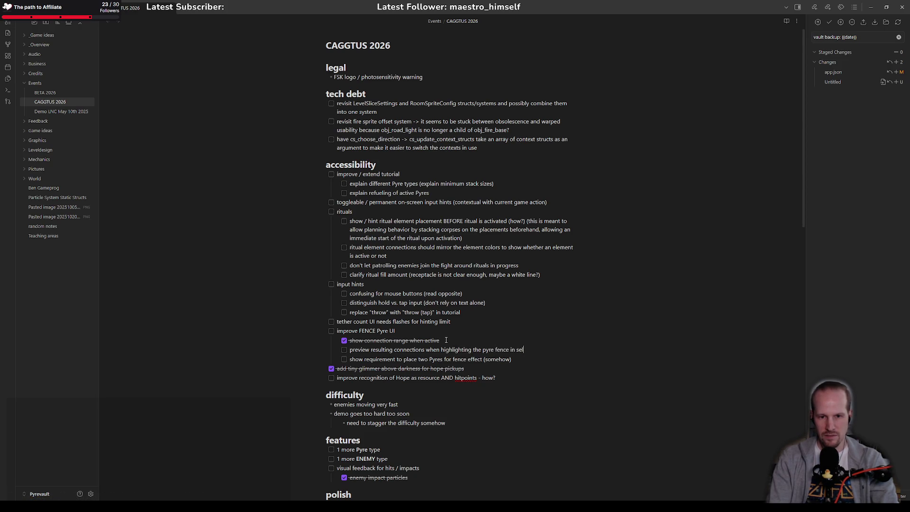
key(ctrl+Return)
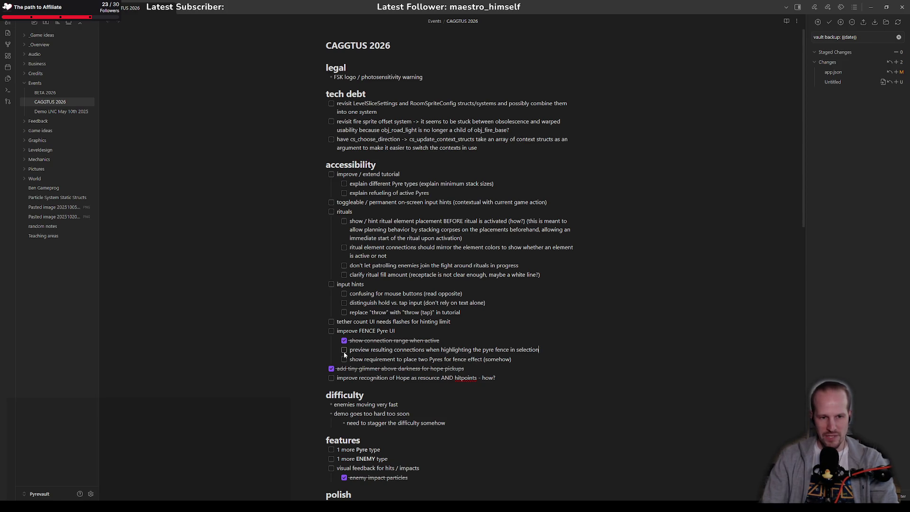
click(445, 335)
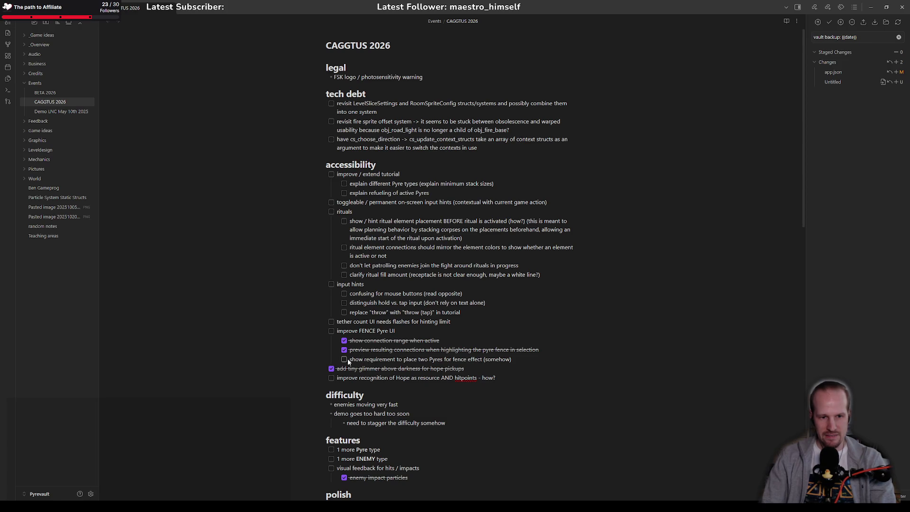
Reread the two-Pyres requirement task, then go back to GameMaker.
drag(350, 360, 538, 356)
click(523, 361)
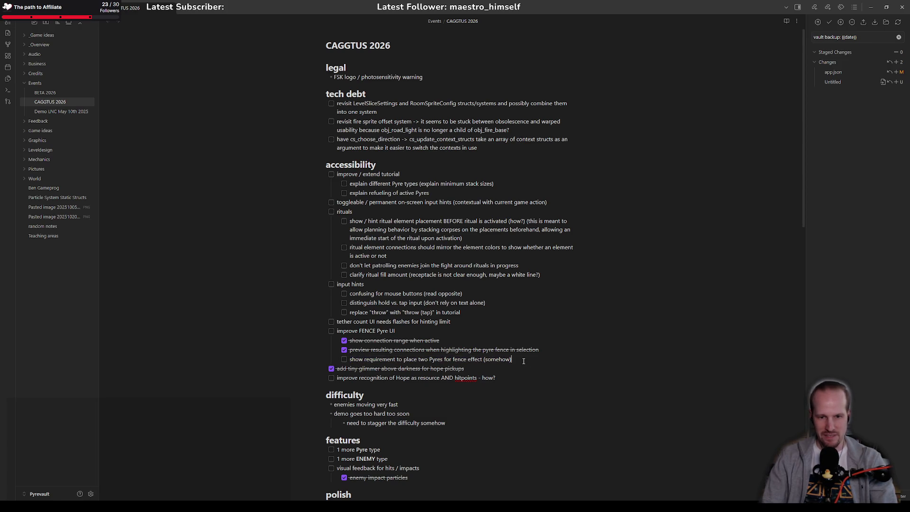
key(alt+Tab)
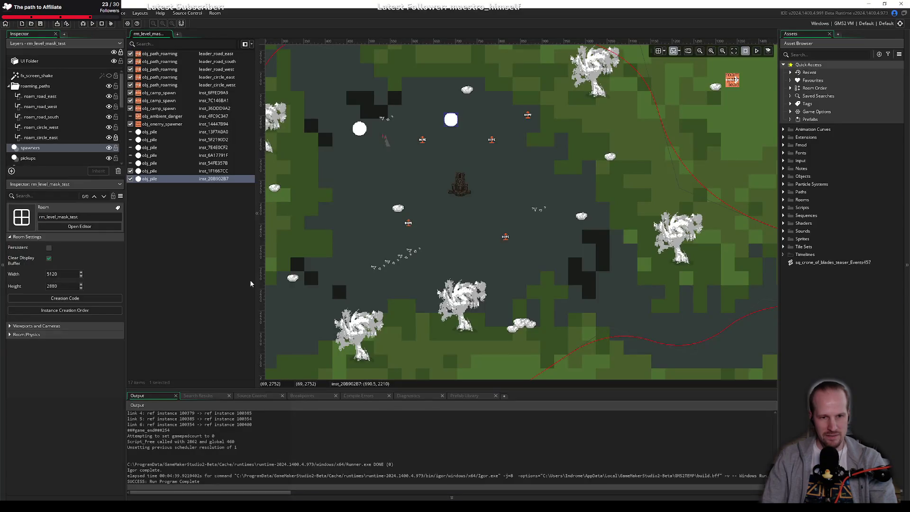
Open the spr_pyre_fence_select sprite via search and preview its animation.
key(ctrl+t)
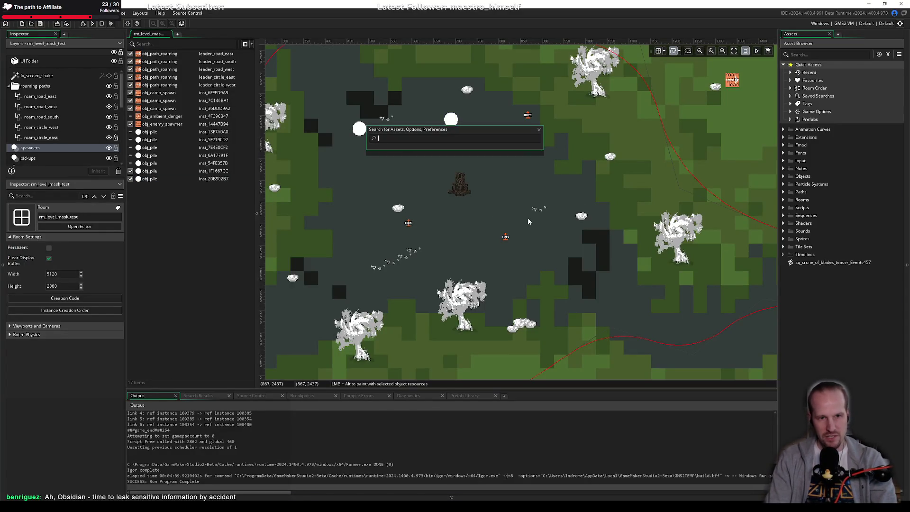
text(spr fence)
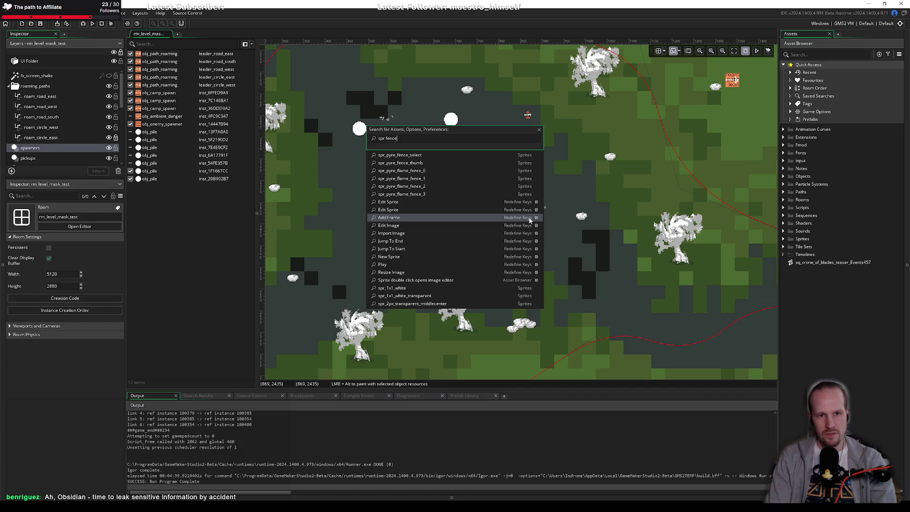
key(Down)
key(Down)
key(Down)
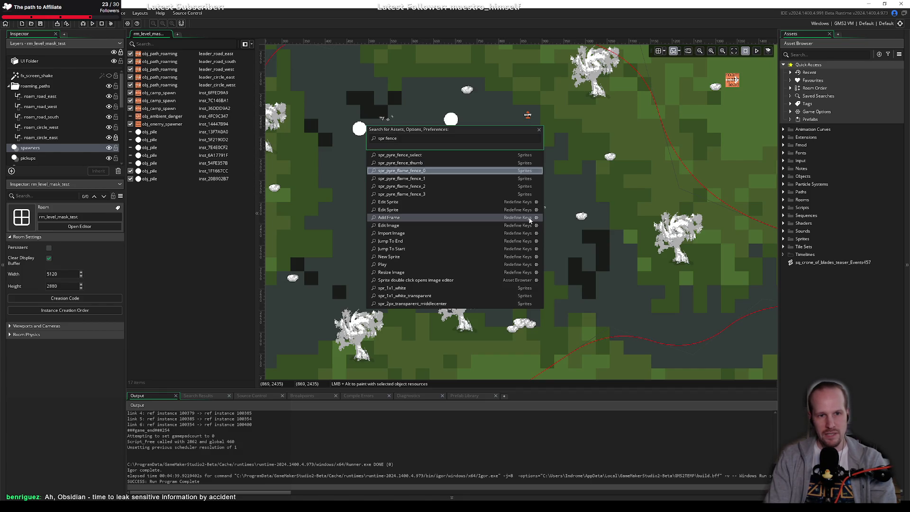
key(Up)
key(Up)
key(Return)
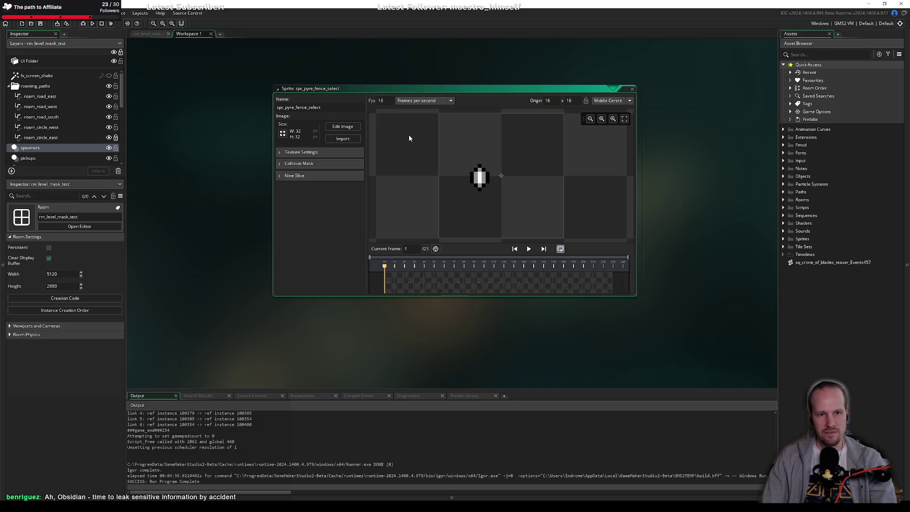
click(529, 249)
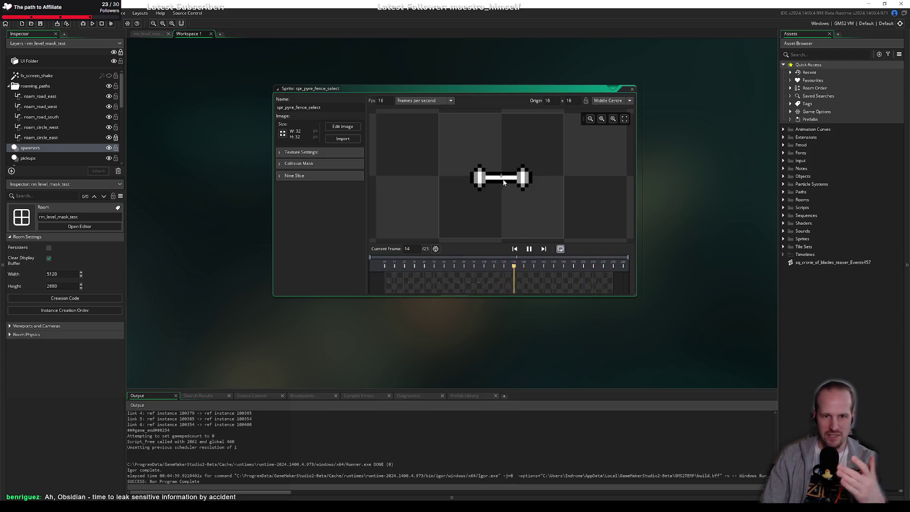
Filter the asset list for 'fence' and open the spr_pyre_fence_thumb sprite.
click(819, 53)
text(fence)
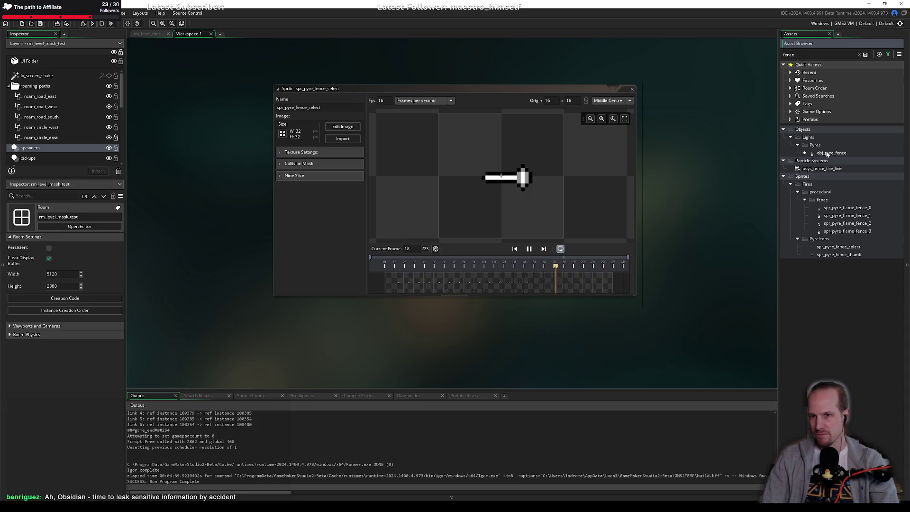
click(837, 247)
double_click(840, 255)
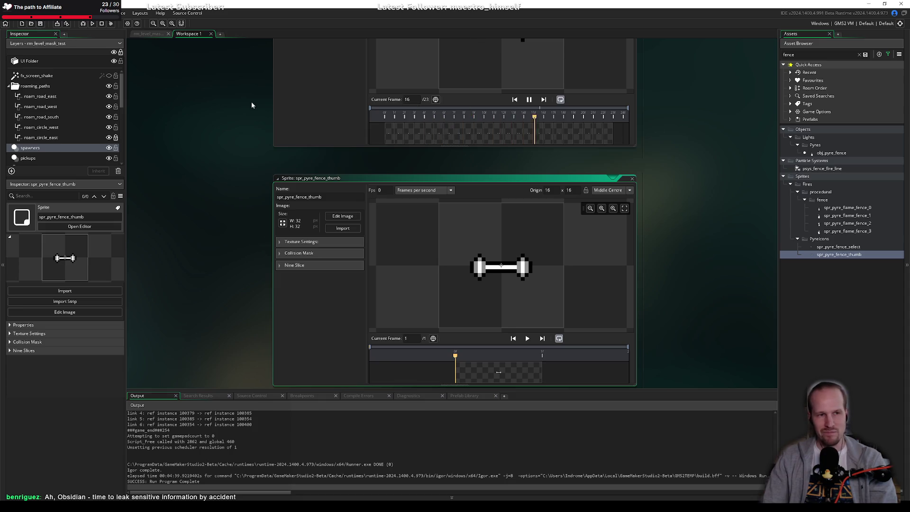
scroll(251, 102, up, 4)
scroll(295, 271, up, 1)
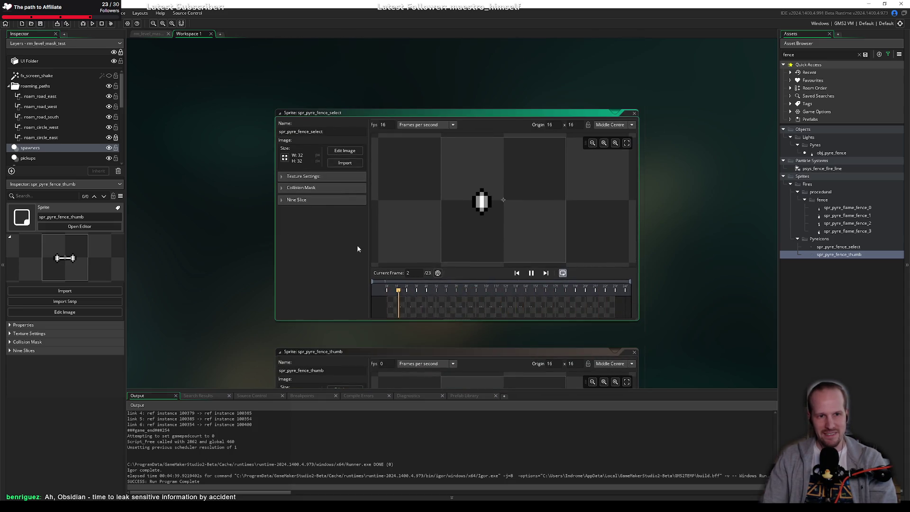
scroll(288, 125, down, 3)
scroll(577, 260, up, 3)
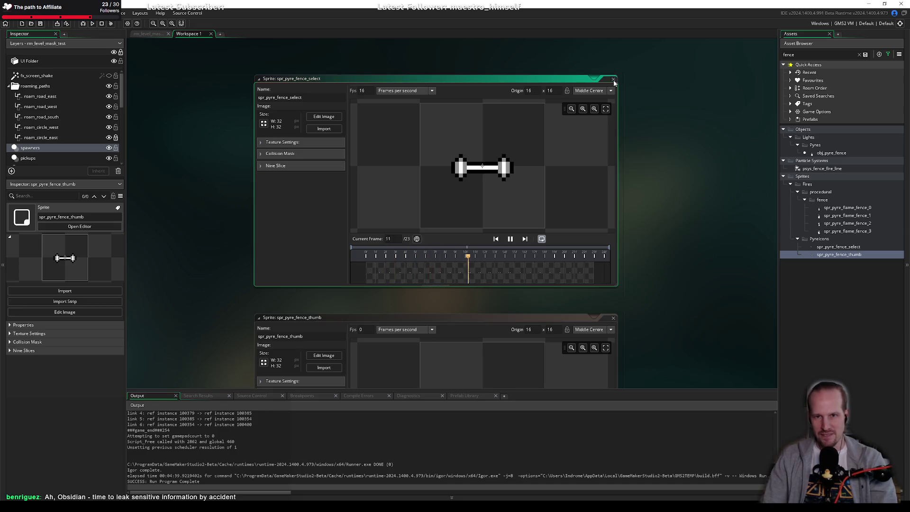
Close both fence sprite editors, return to rm_level_mask_test, and bring up the Obsidian notes.
click(614, 79)
click(609, 242)
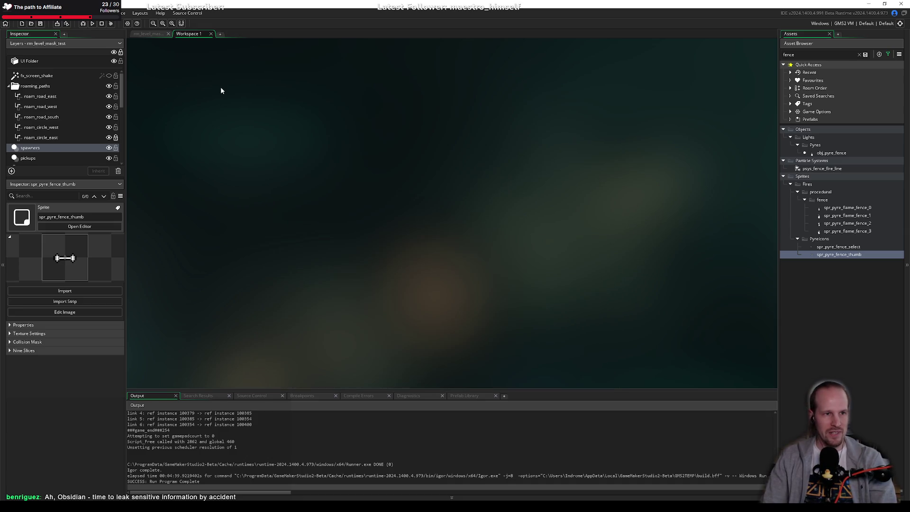
click(145, 33)
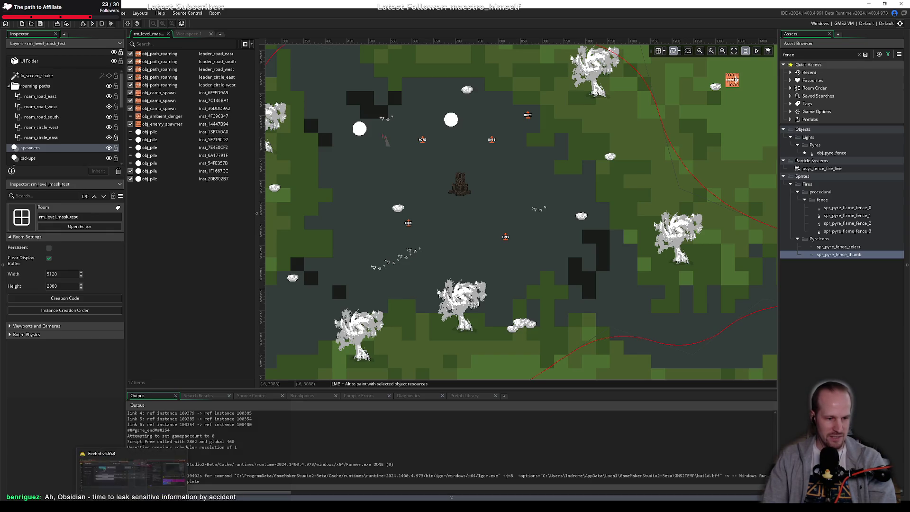
click(44, 494)
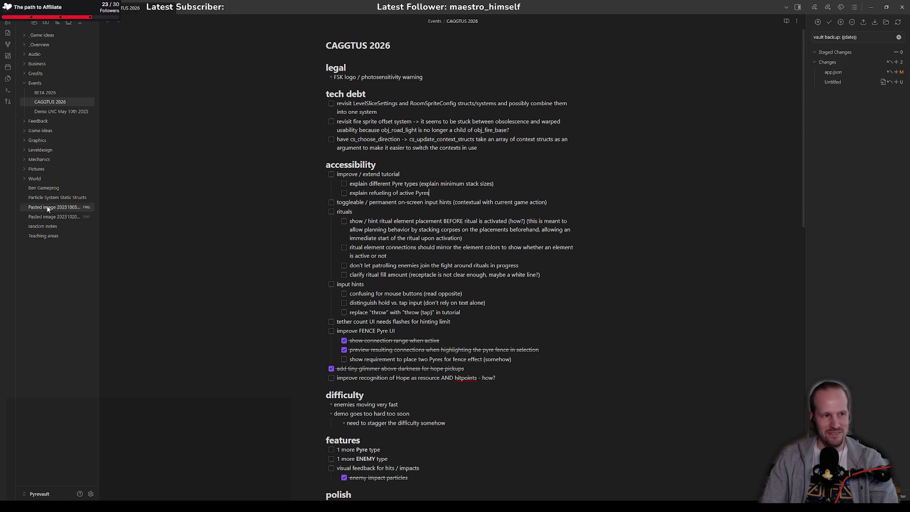
Review the ritual element placement and element colours to-dos in the CAGGTUS 2026 note, then return to GameMaker.
click(406, 221)
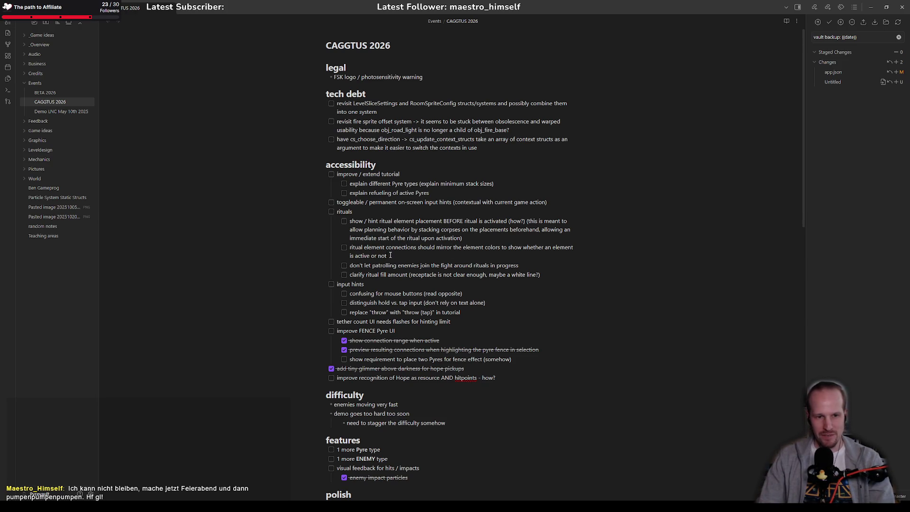
click(399, 254)
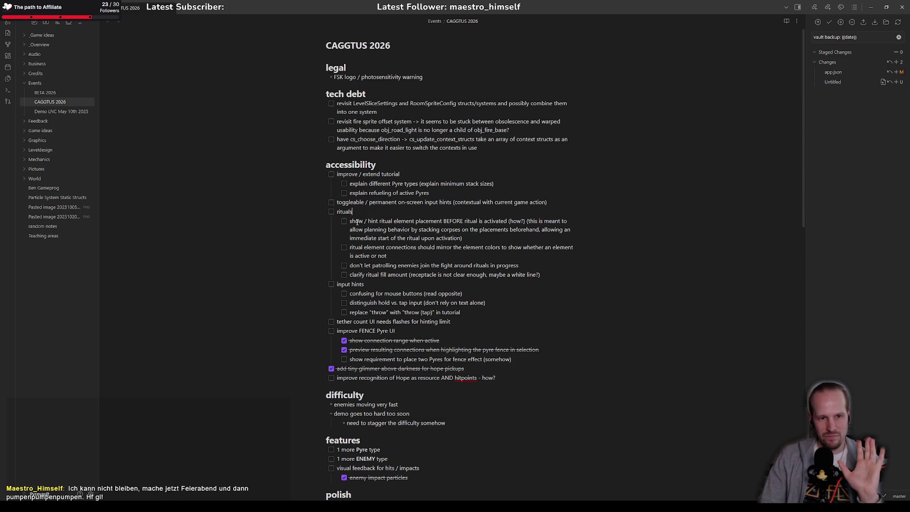
drag(350, 222, 395, 223)
click(396, 222)
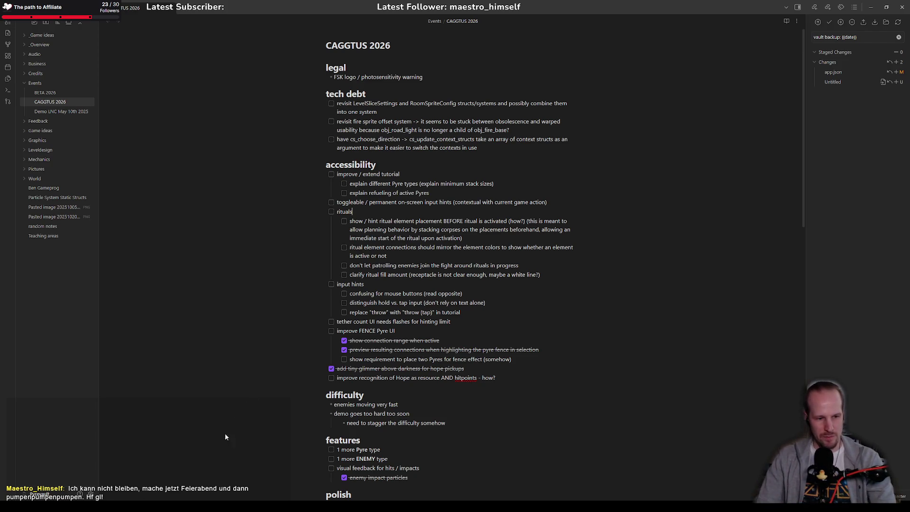
key(alt+Tab)
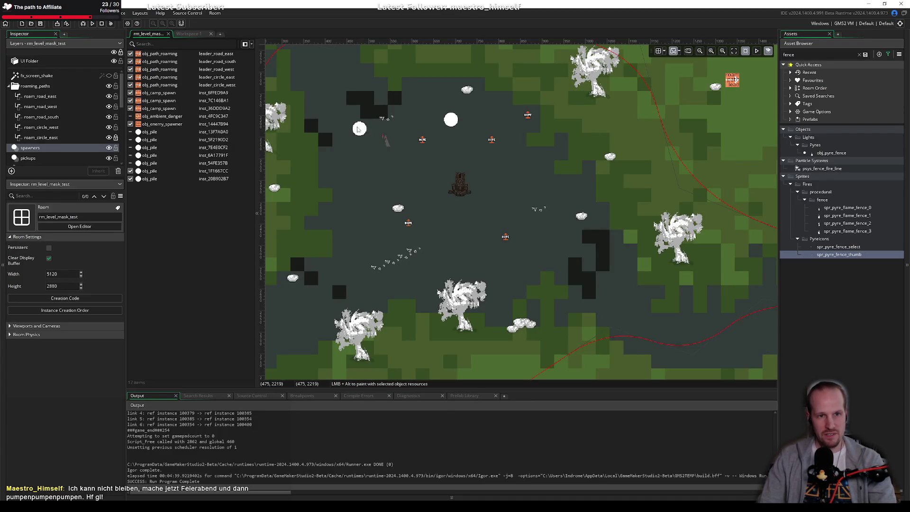
Hide the white obj_pile markers in the rm_level_mask_test room.
click(361, 129)
click(451, 122)
click(131, 179)
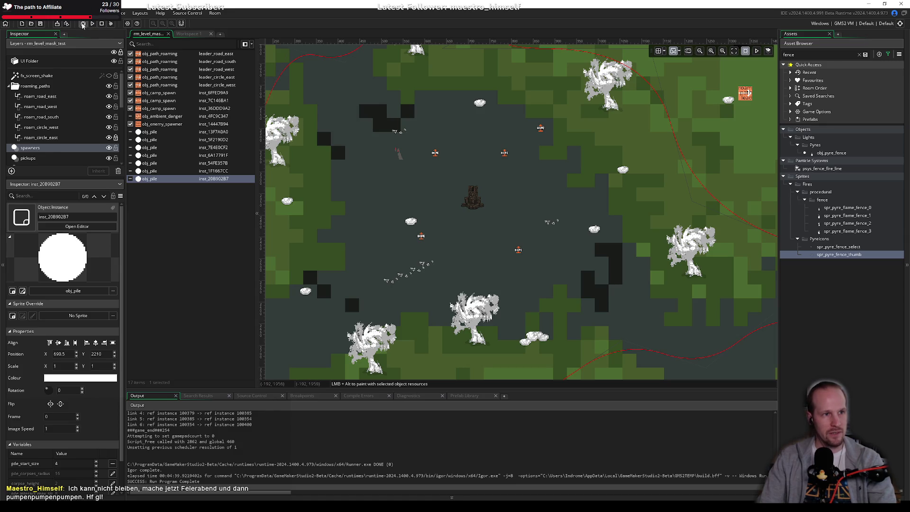
Select the ritual safespot rit_safe_01 and open the instance creation code.
click(472, 205)
scroll(58, 389, down, 3)
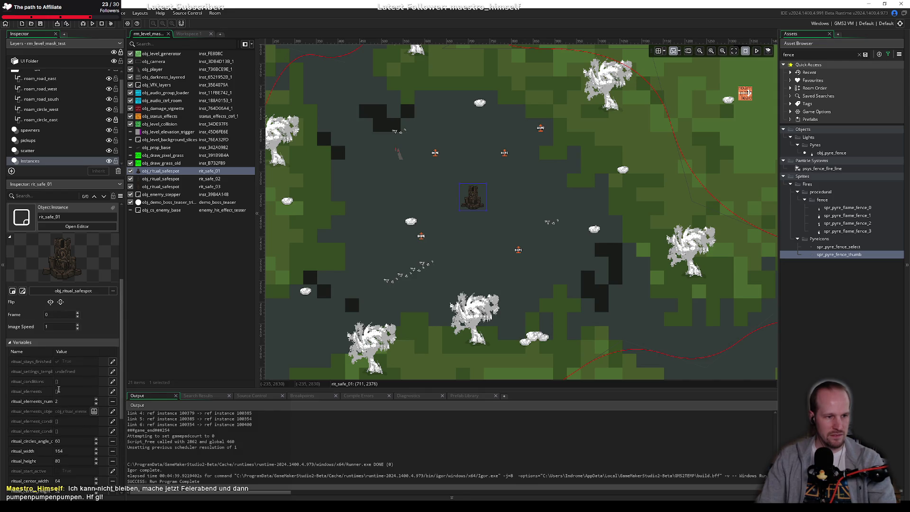
scroll(58, 390, down, 5)
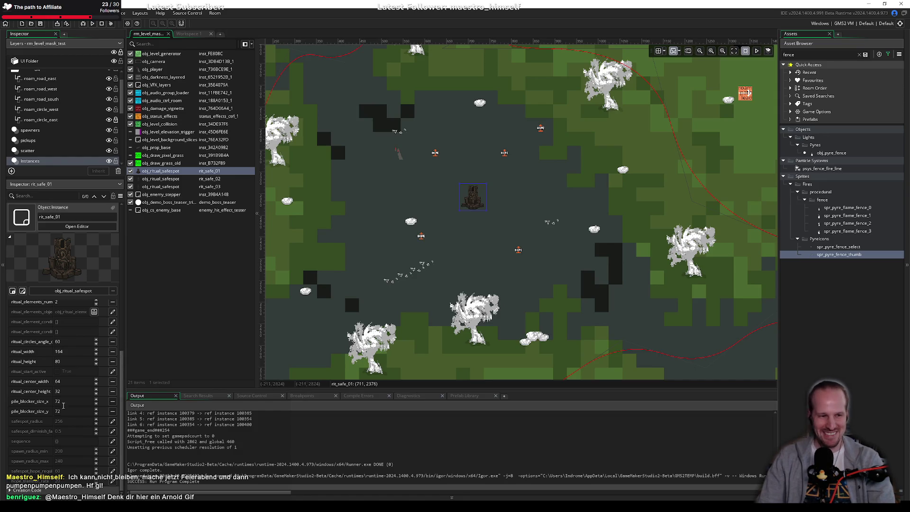
scroll(50, 461, down, 5)
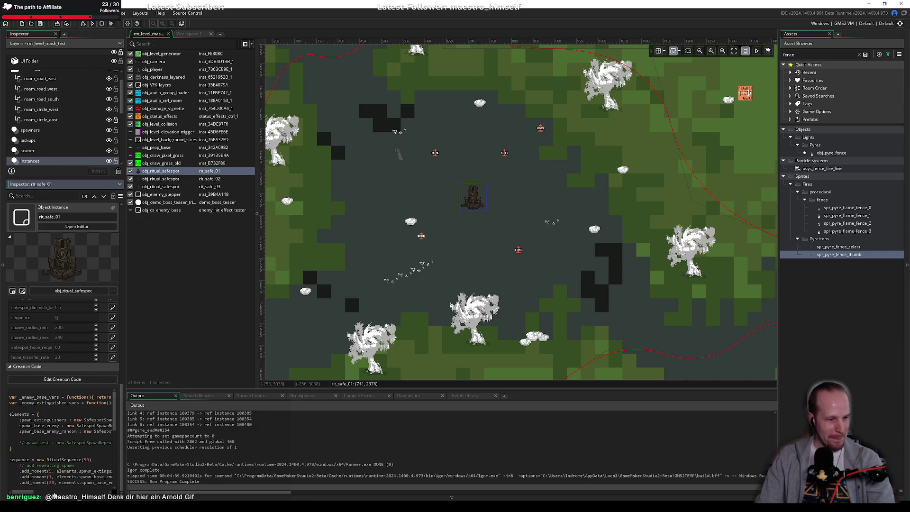
scroll(49, 464, down, 10)
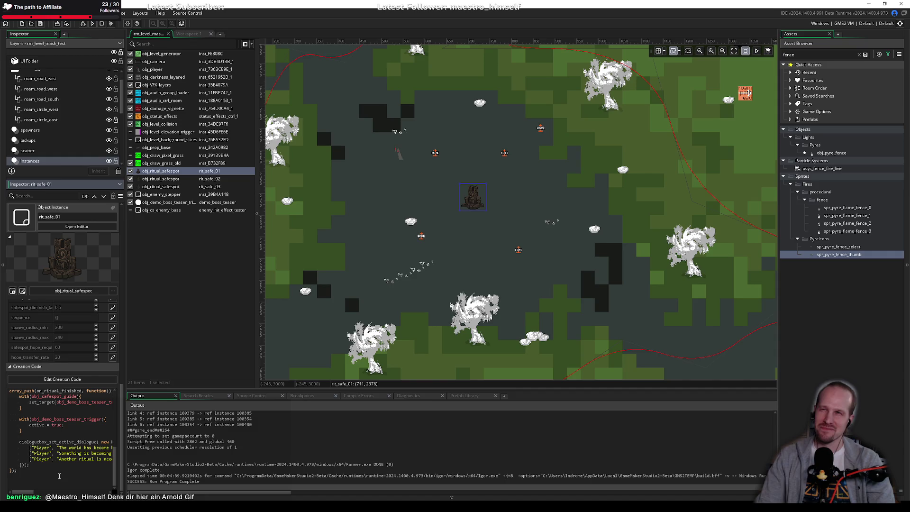
scroll(71, 459, up, 3)
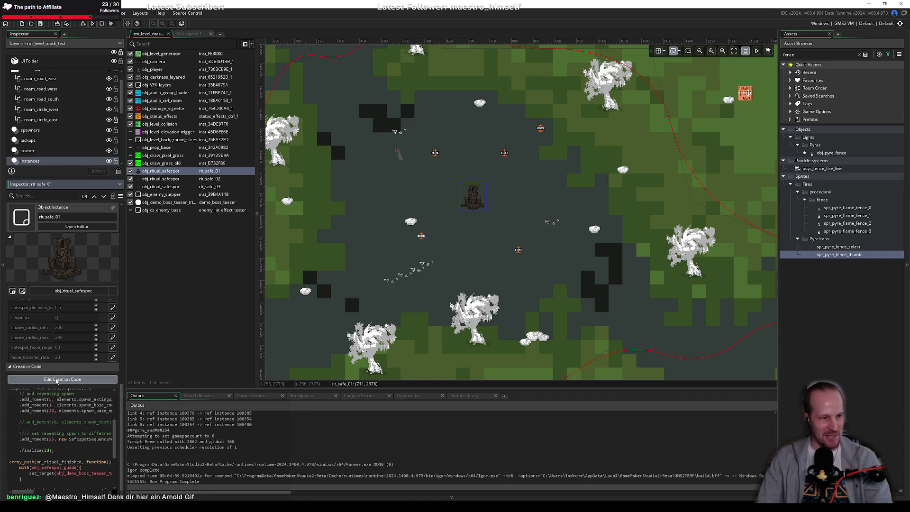
click(62, 379)
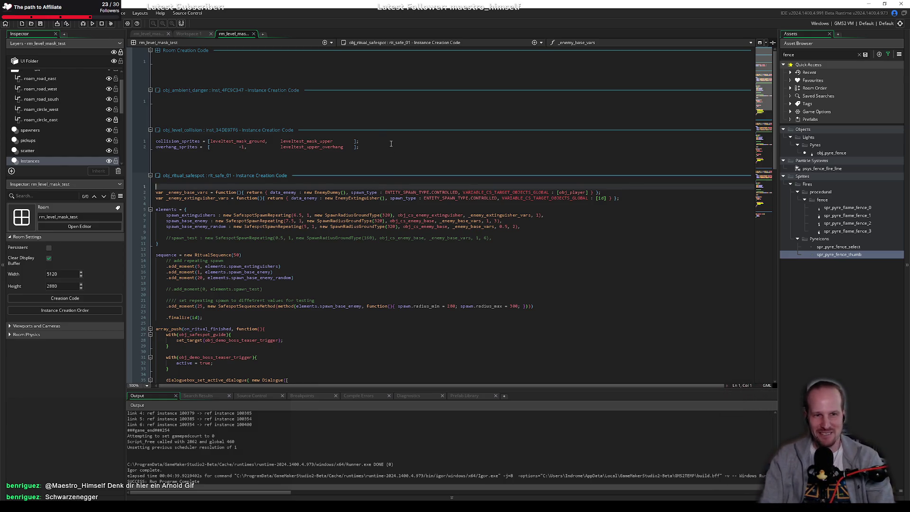
Review the SafespotSpawnRepeating, RitualSequence(50) and ritual-finished callback code, then launch a test run.
click(244, 226)
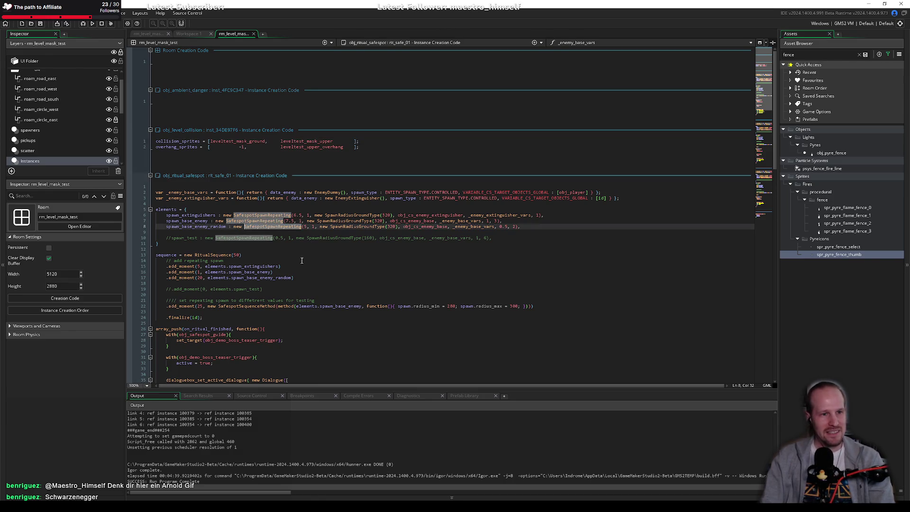
scroll(271, 217, down, 6)
click(241, 153)
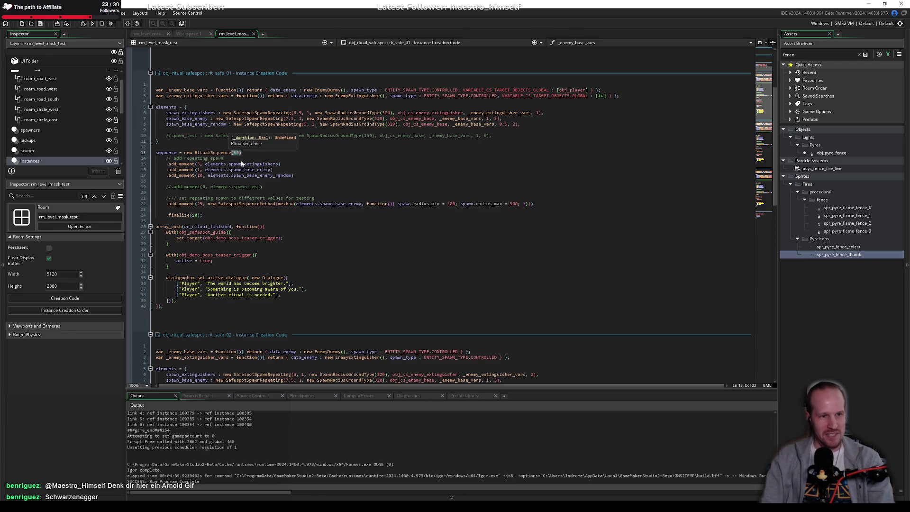
click(198, 175)
click(234, 155)
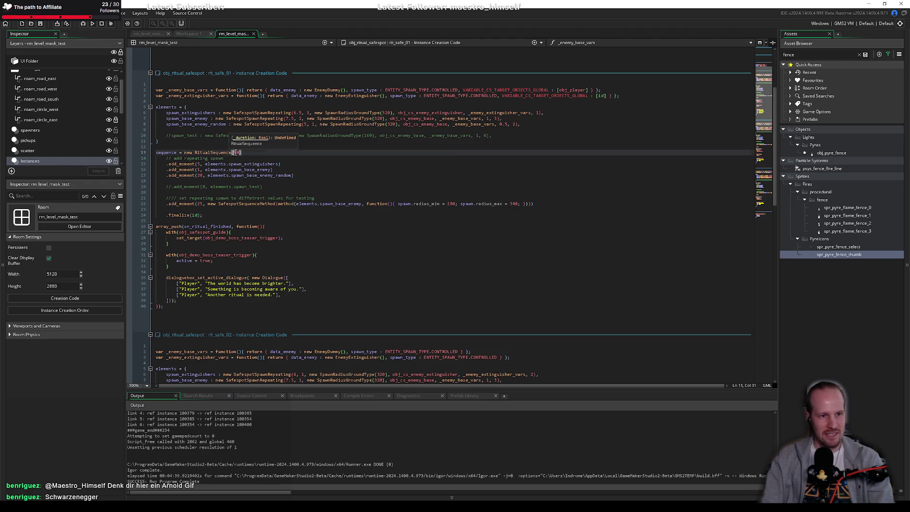
click(241, 159)
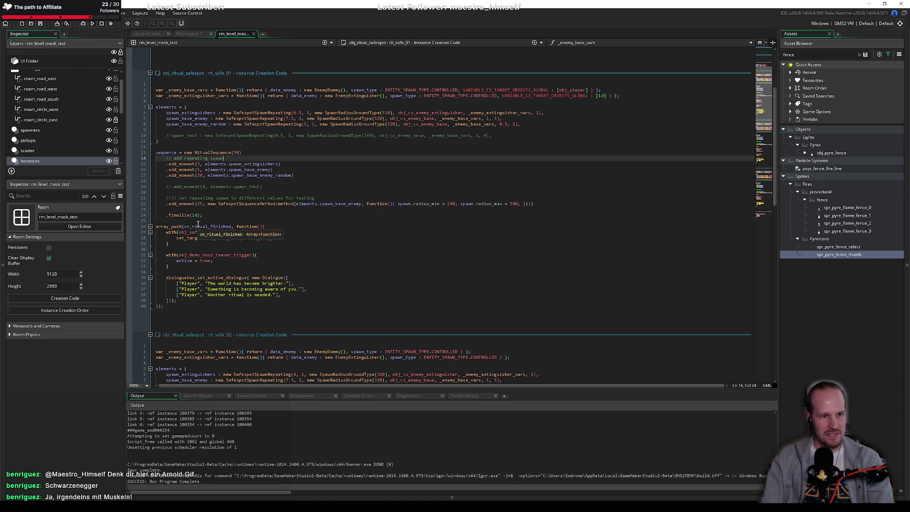
drag(156, 226, 166, 306)
click(166, 306)
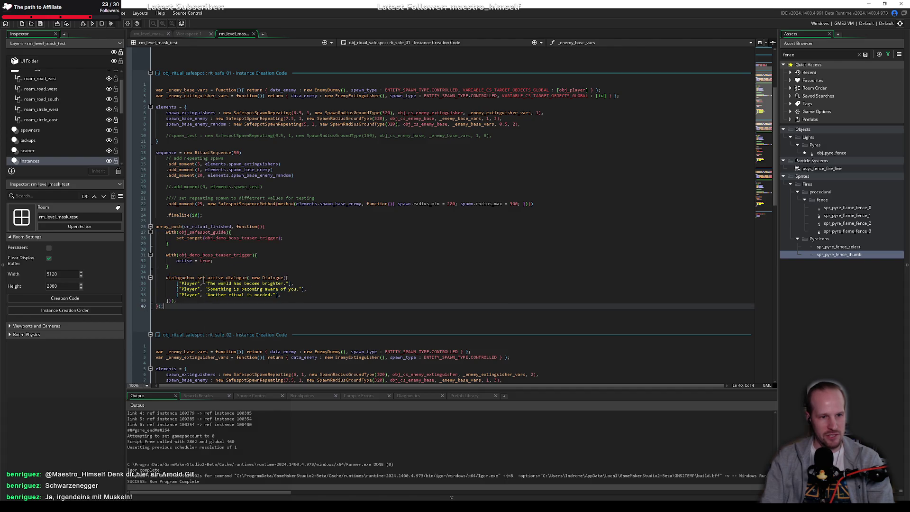
click(208, 261)
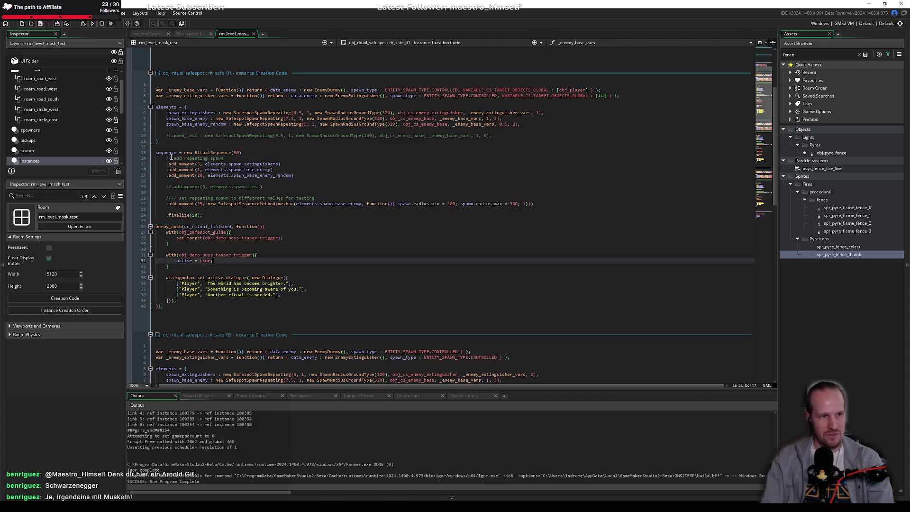
click(83, 24)
While the build runs, check the creation code, then start playing from Pyrebound's title menu.
click(305, 217)
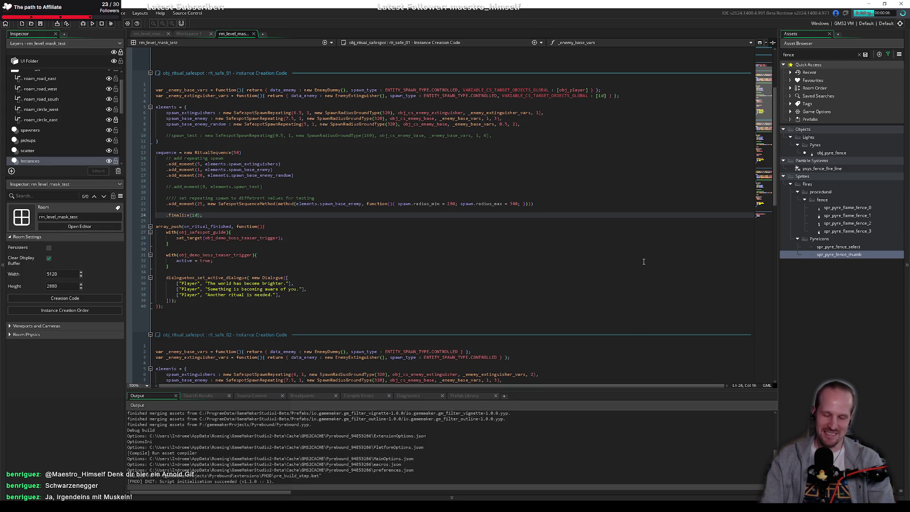
click(237, 272)
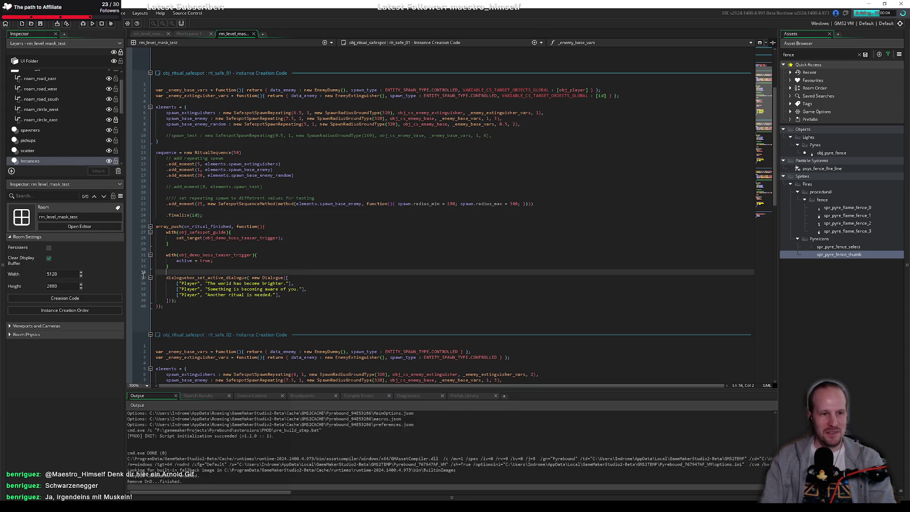
click(222, 249)
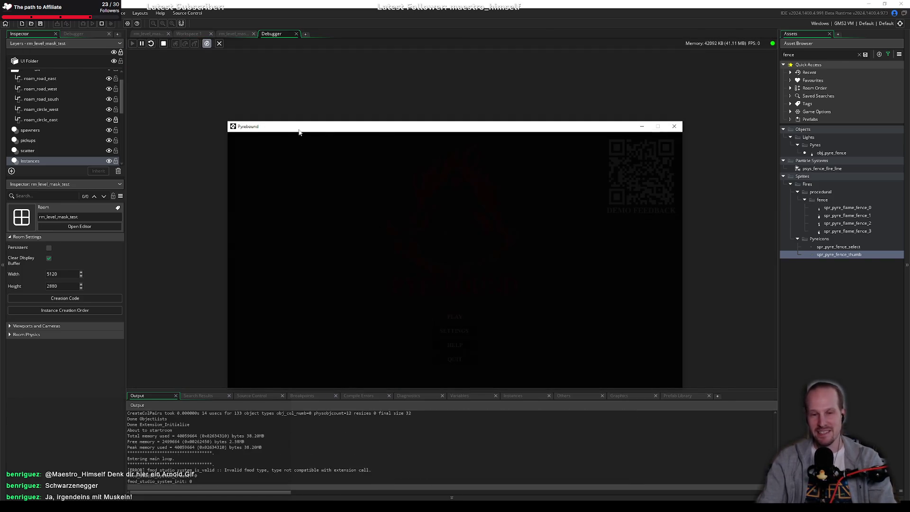
click(456, 317)
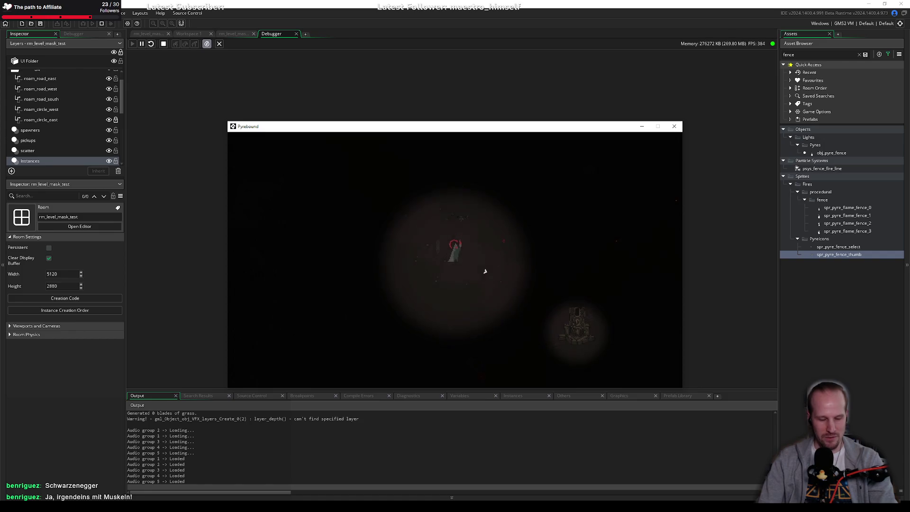
Walk the player down-right to the ritual pillar and interact with it.
key(s)
key(d)
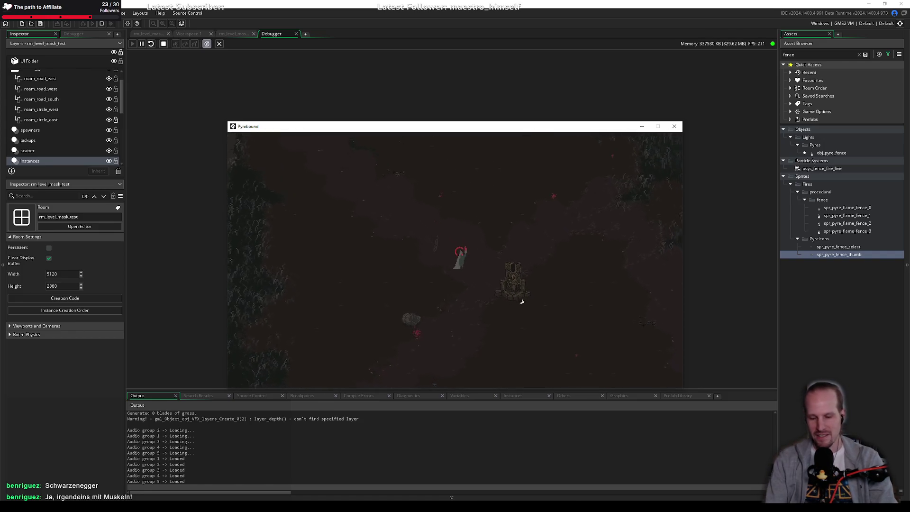
key(s)
key(d)
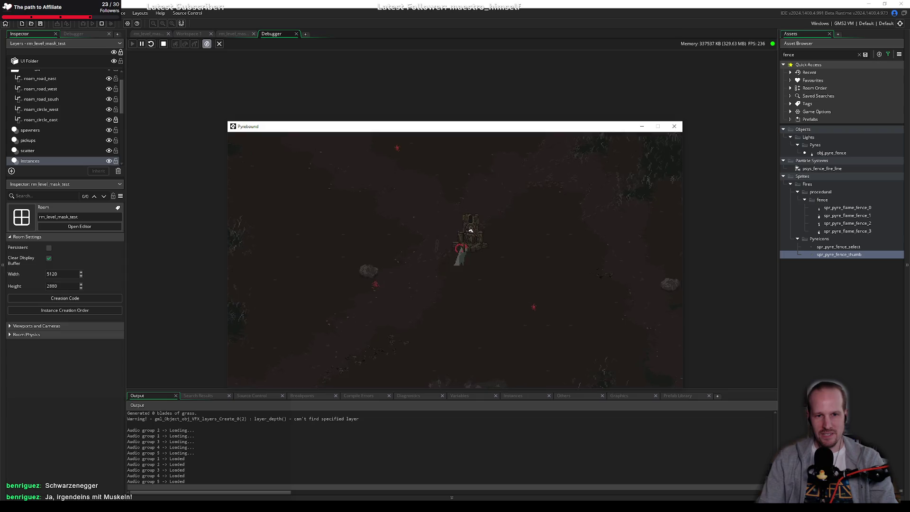
key(d)
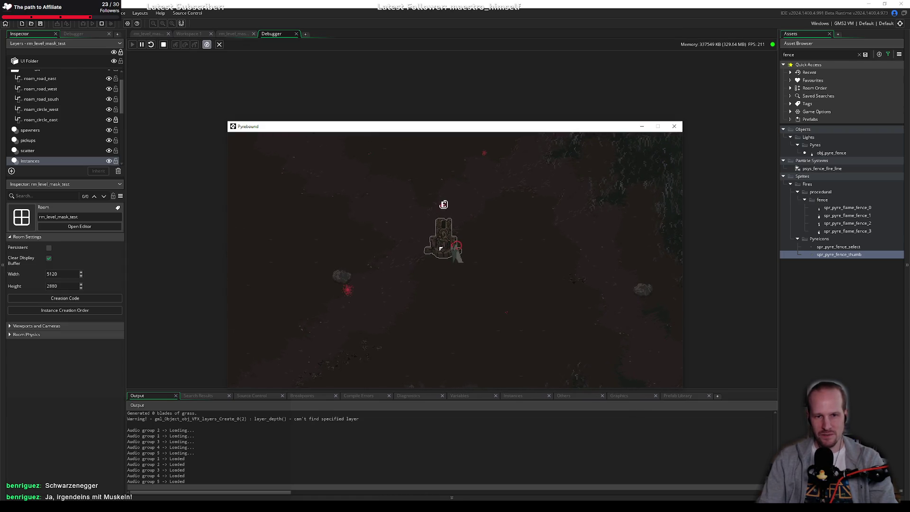
key(e)
Move onto the central pyre and light it to start the ritual.
key(s)
key(d)
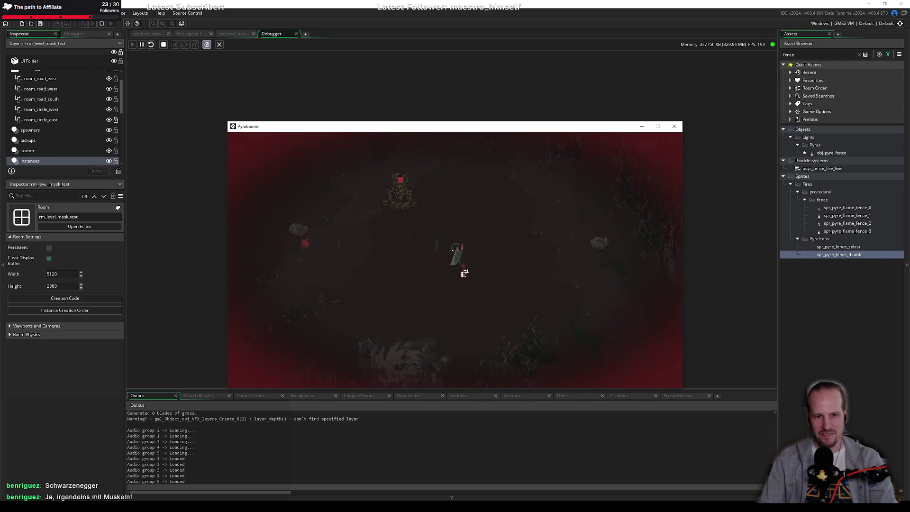
key(a)
key(w)
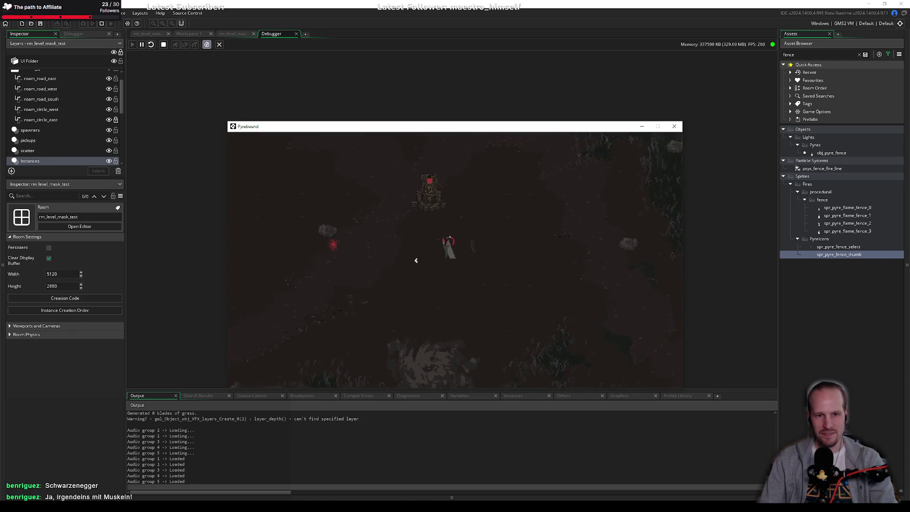
key(a)
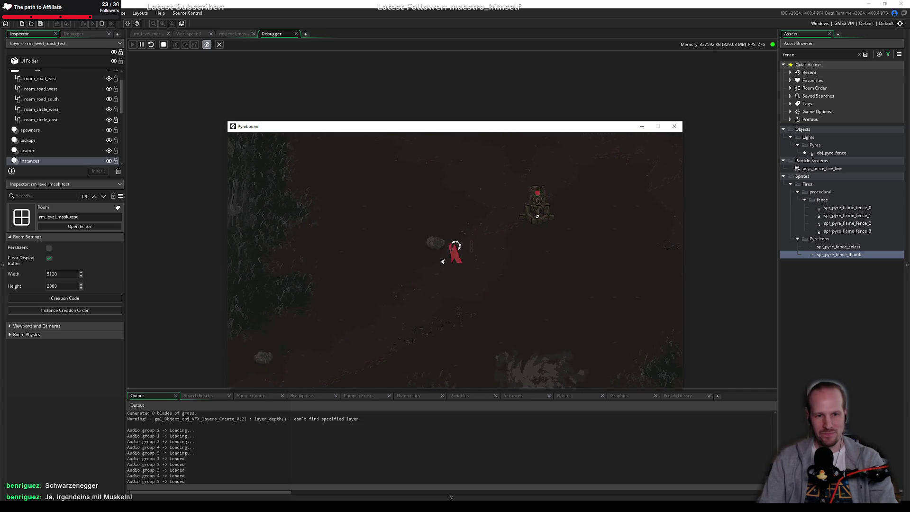
key(d)
key(w)
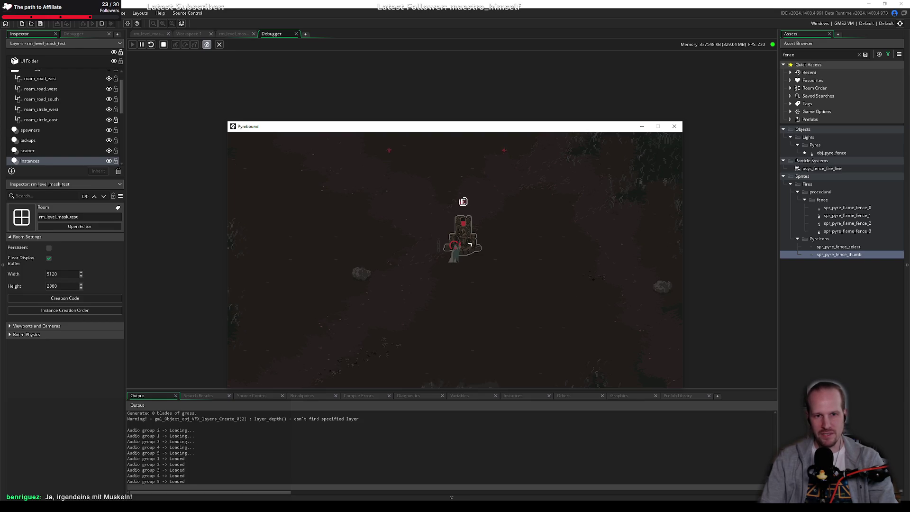
key(e)
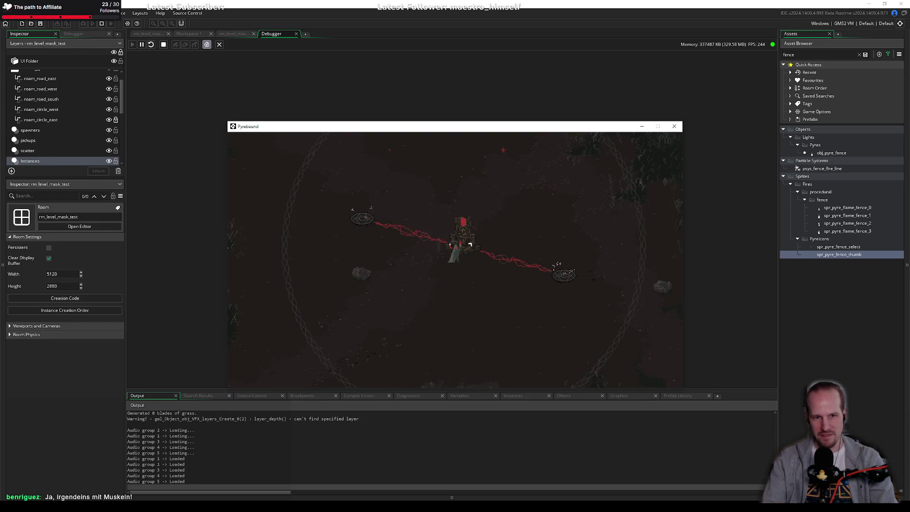
Walk around the ritual area inspecting the red fire lines to both ritual pyres, then pause the game.
key(d)
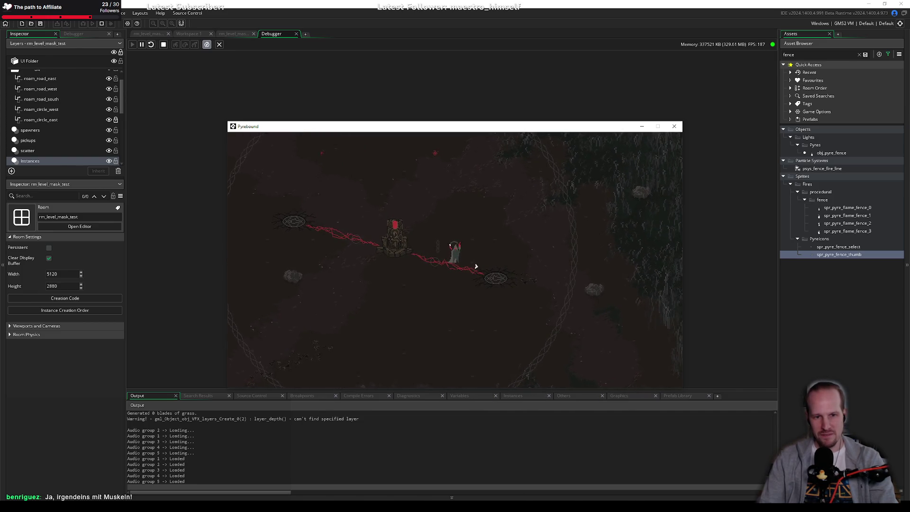
key(a)
key(w)
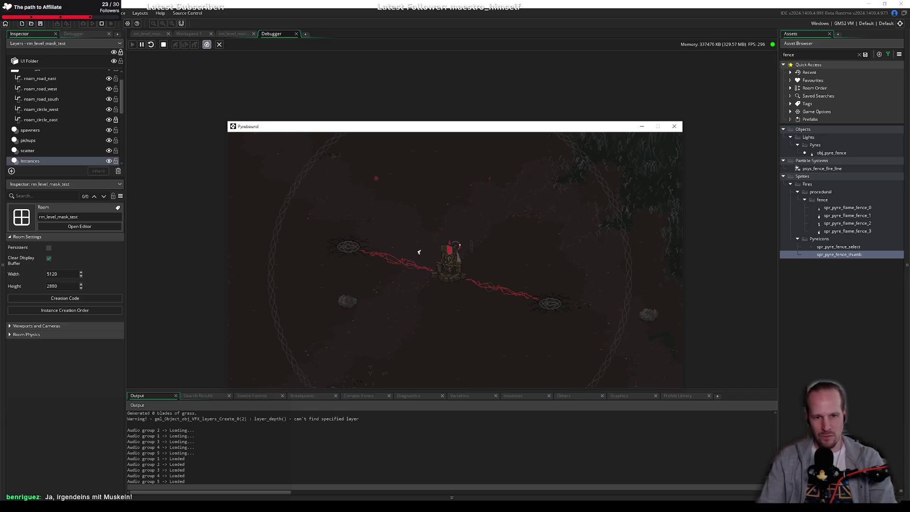
key(a)
key(s)
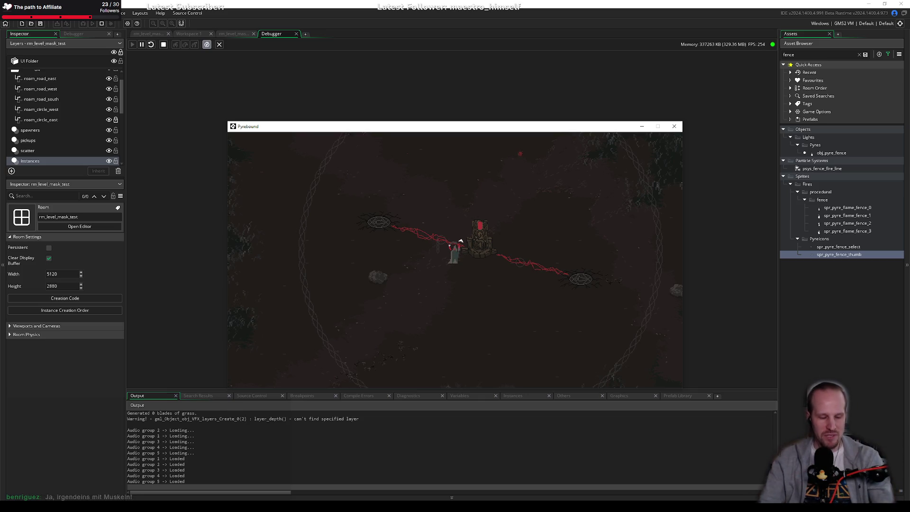
key(a)
key(s)
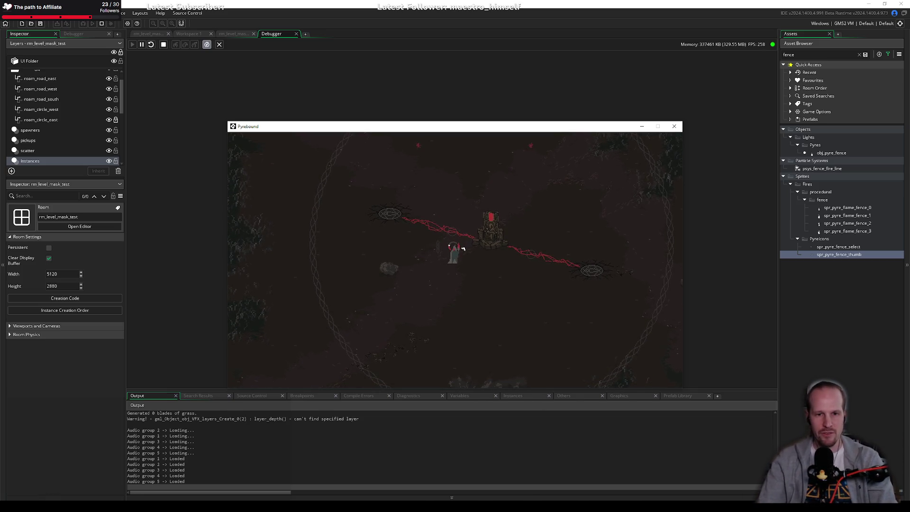
key(a)
key(w)
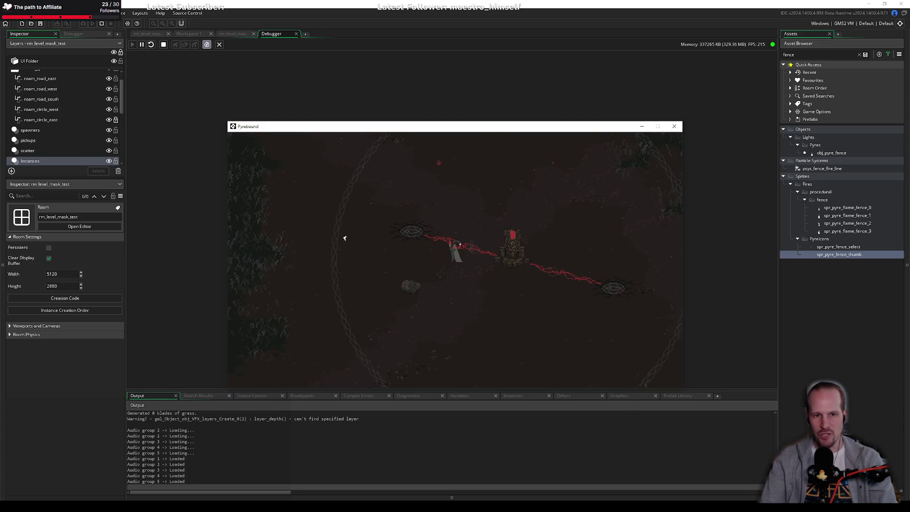
key(d)
key(s)
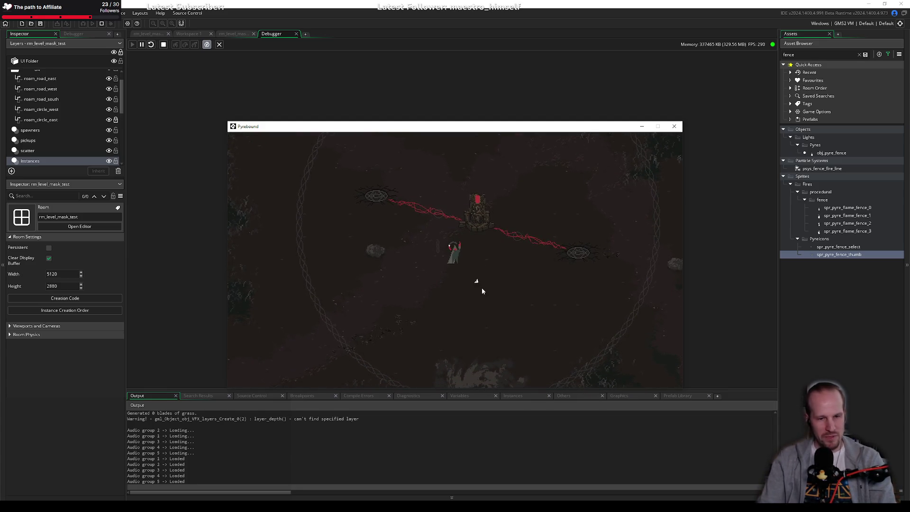
key(Escape)
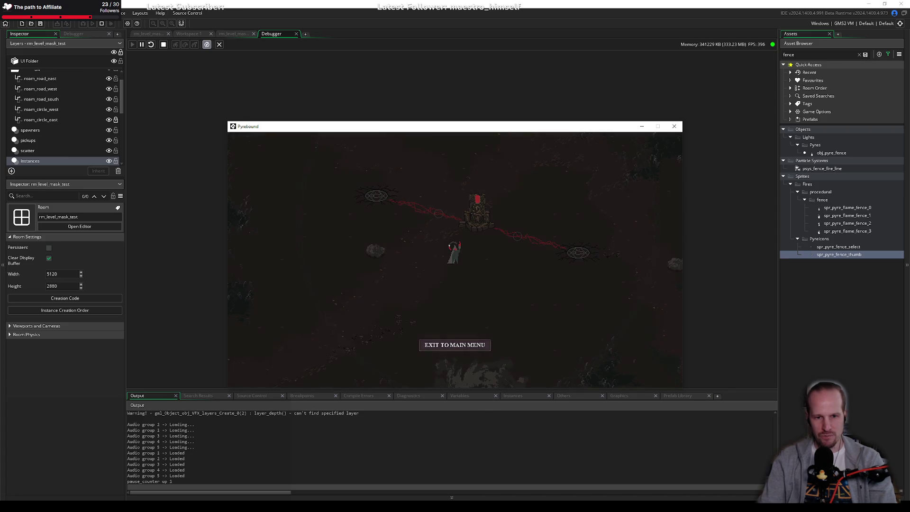
Exit to the main menu, walk back to the unlit pyre, and grab a corpse.
key(Return)
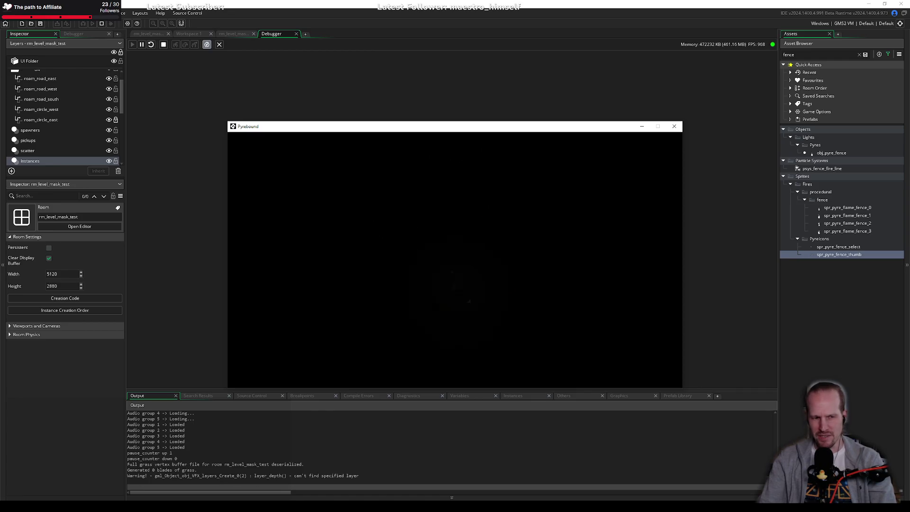
key(s)
key(d)
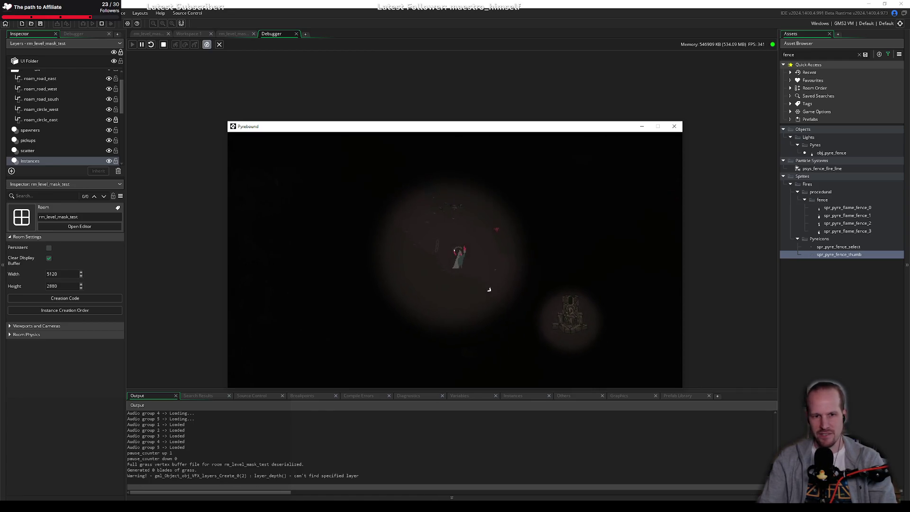
key(d)
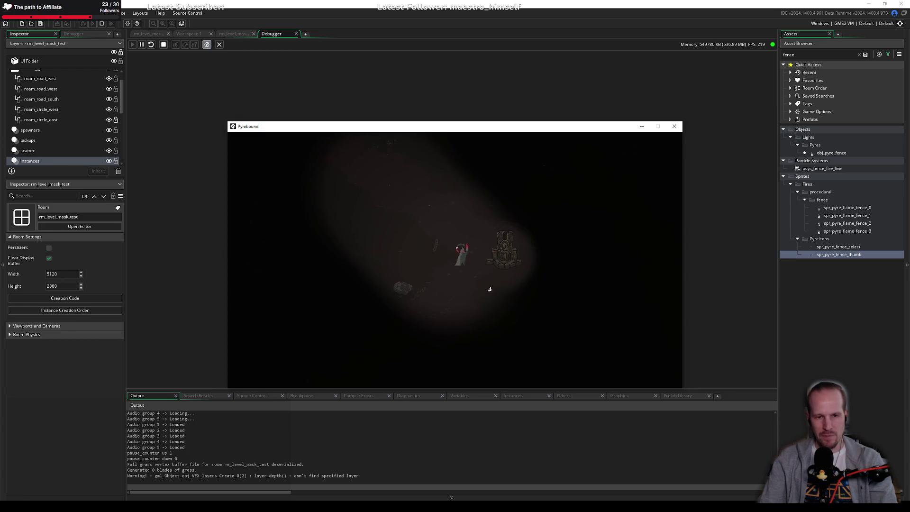
key(d)
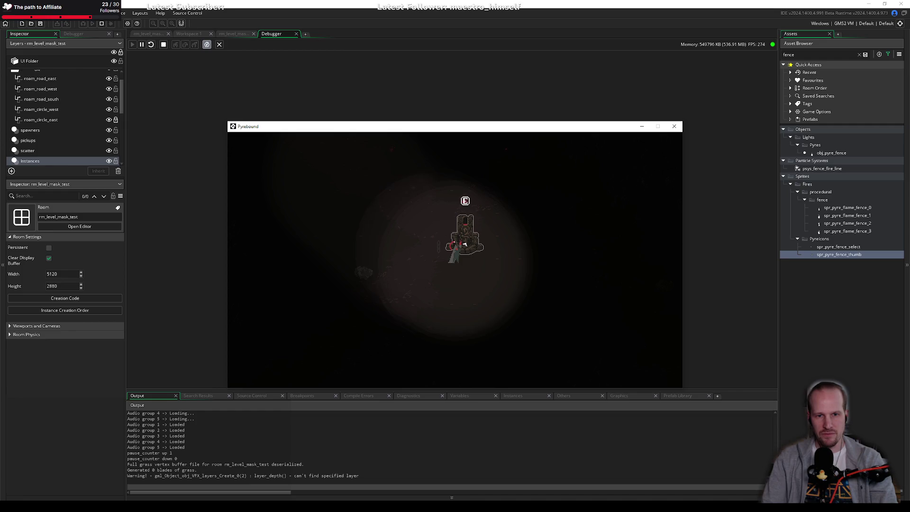
key(e)
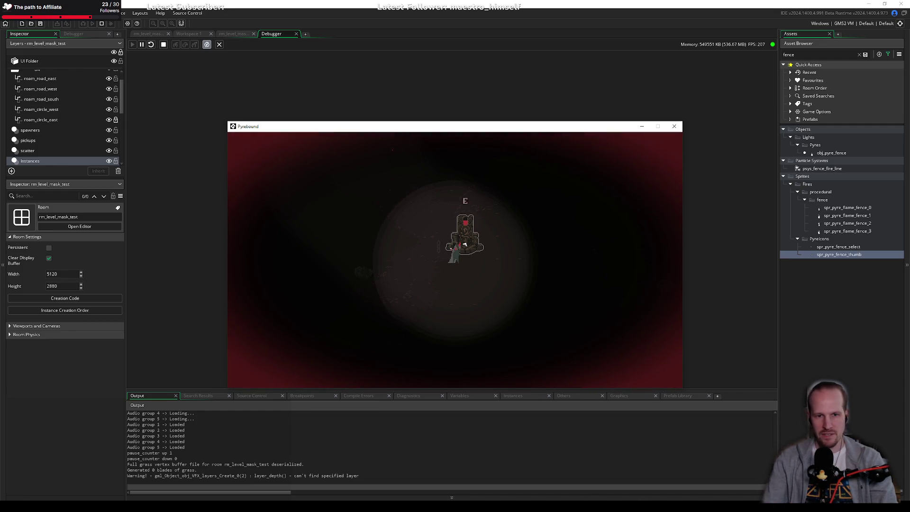
Drag the tethered corpse right, then bring it back to the pyre until its prompt appears.
key(d)
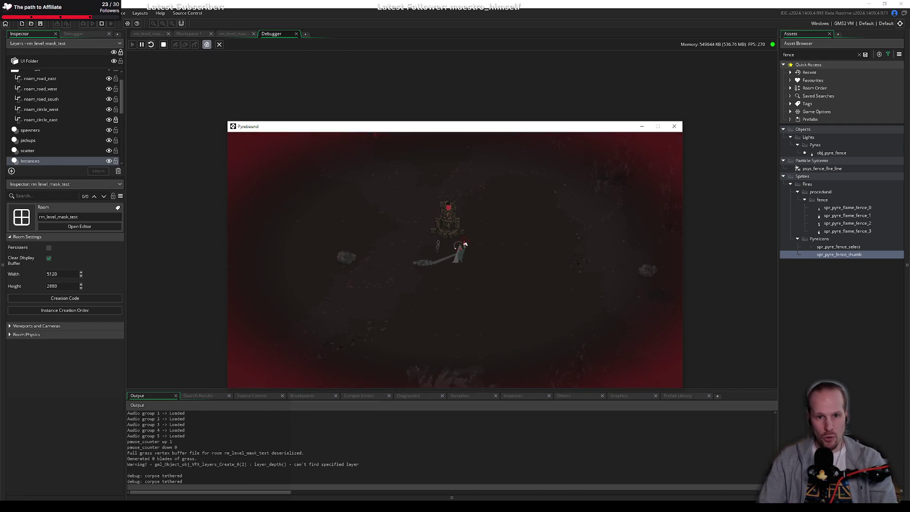
key(d)
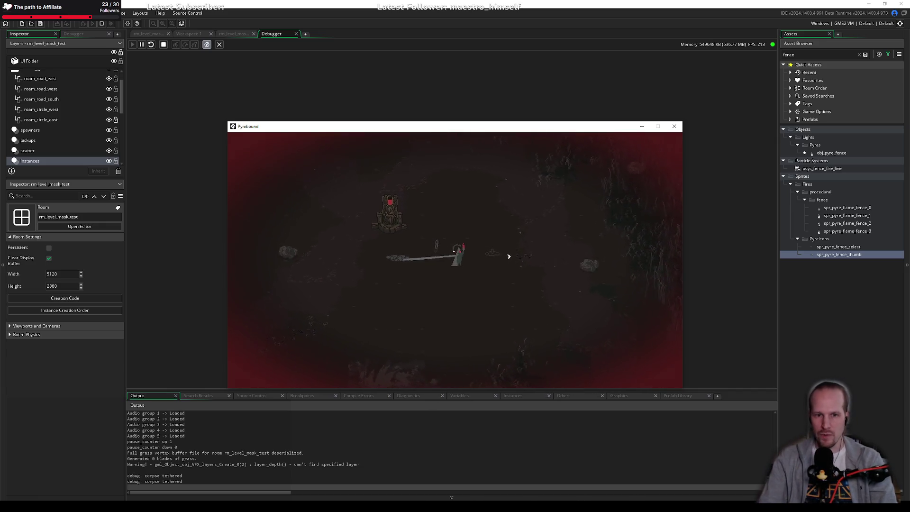
key(d)
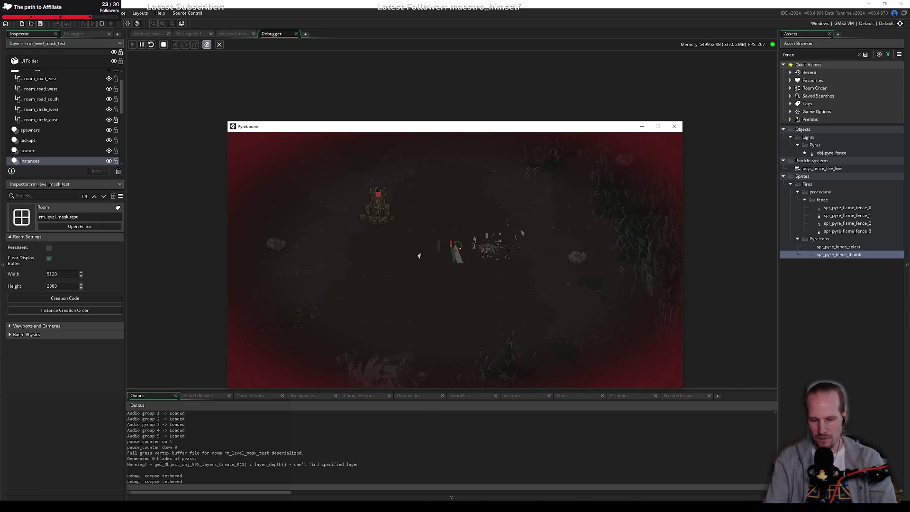
key(a)
key(a)
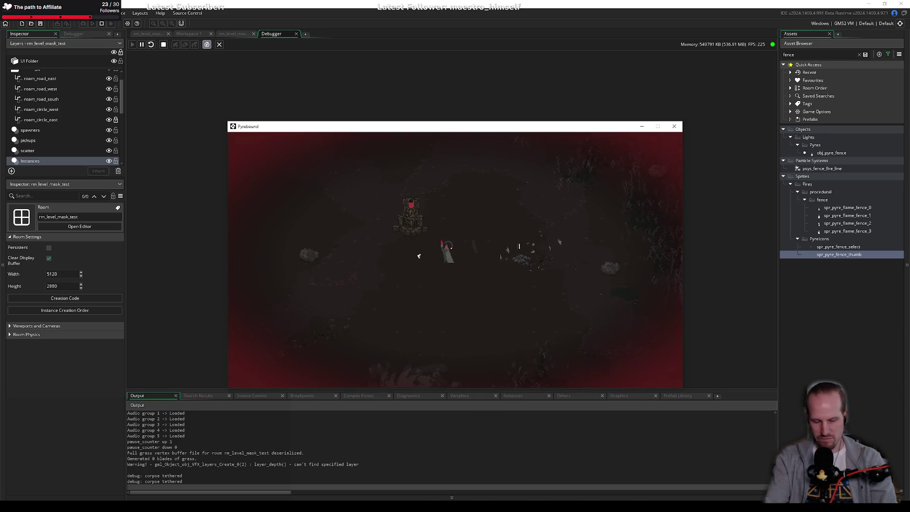
key(a)
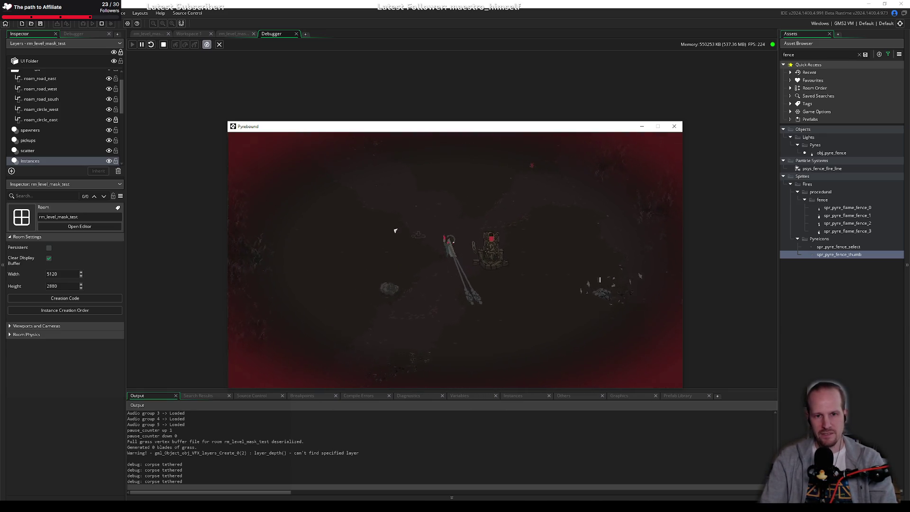
key(s)
key(d)
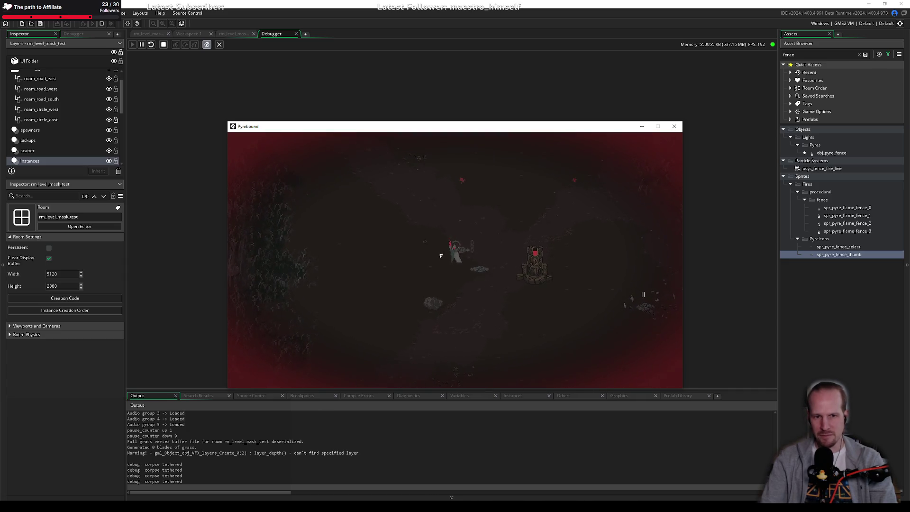
key(d)
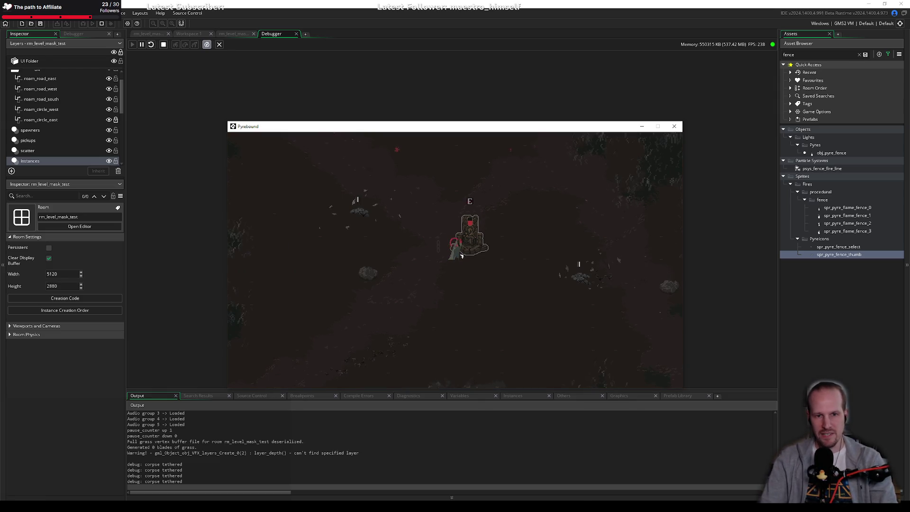
Light the pyre to link the ritual pyres, then walk right along the fire line.
key(s)
key(w)
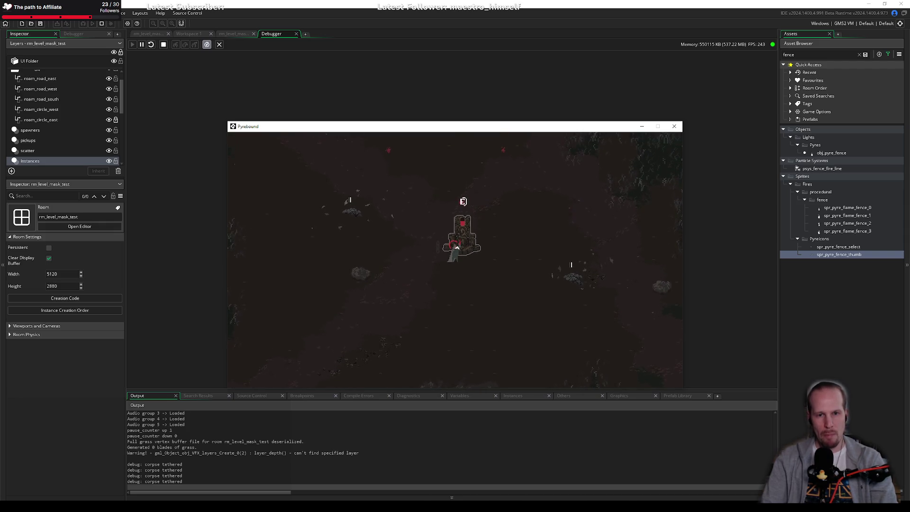
key(e)
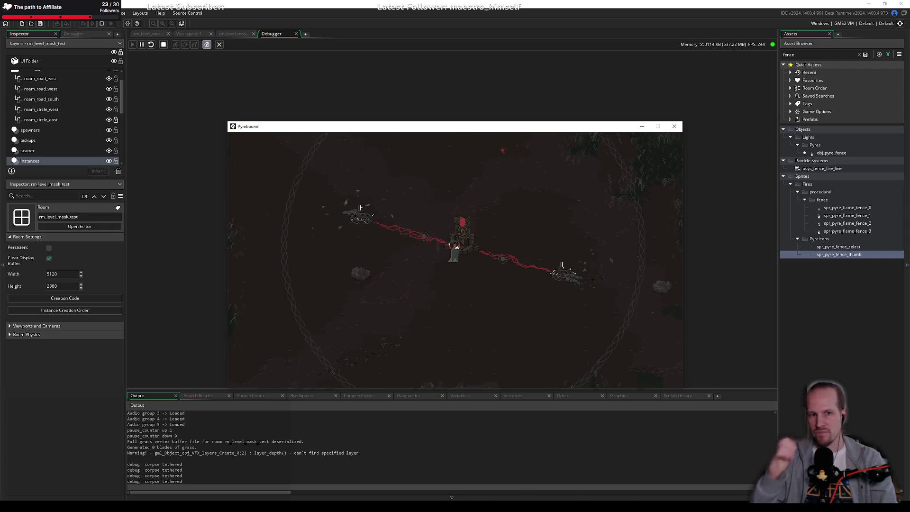
key(d)
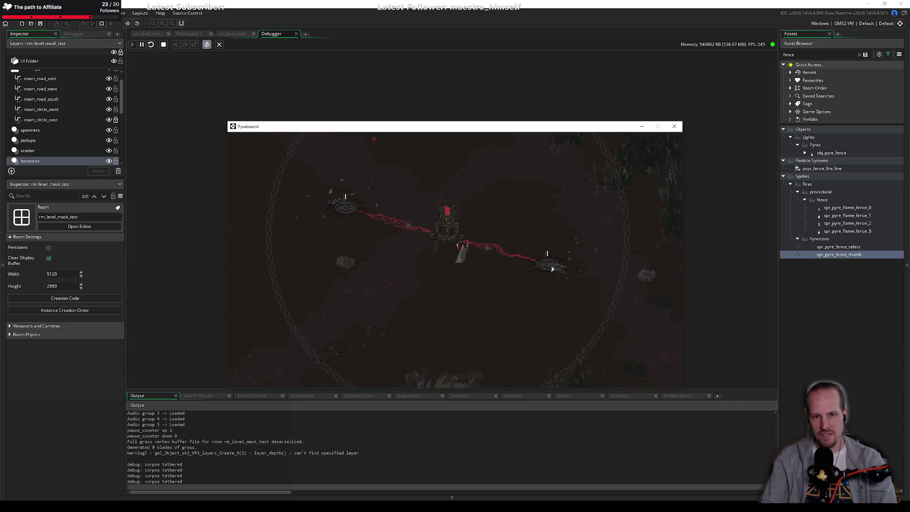
key(s)
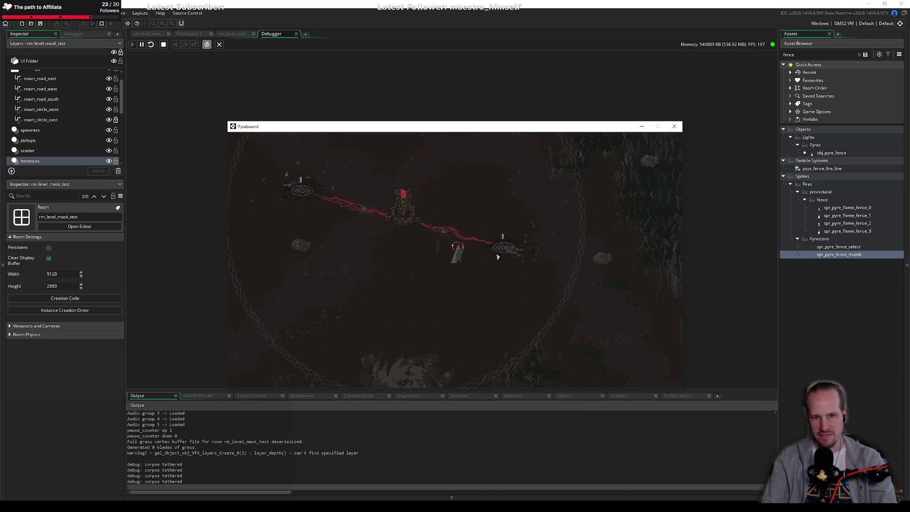
Pause and resume the game, then place a burning fence pyre to the right.
key(Escape)
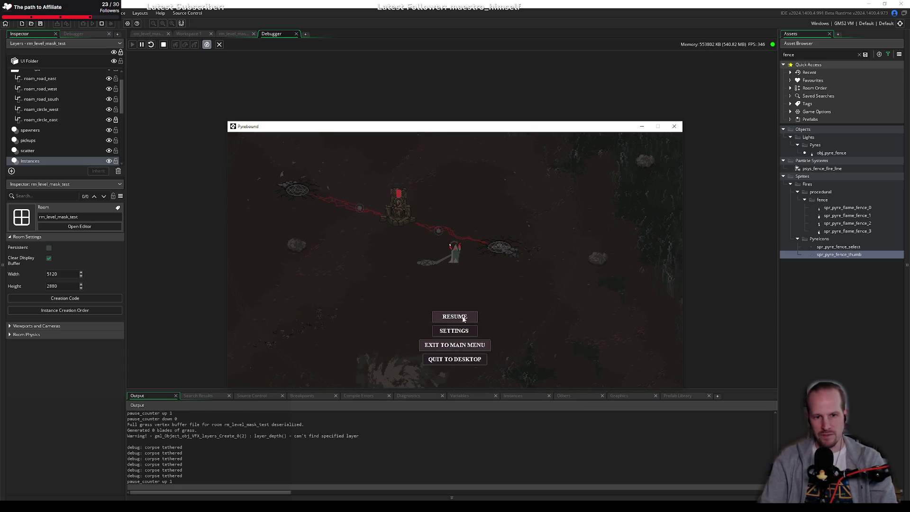
click(466, 315)
key(d)
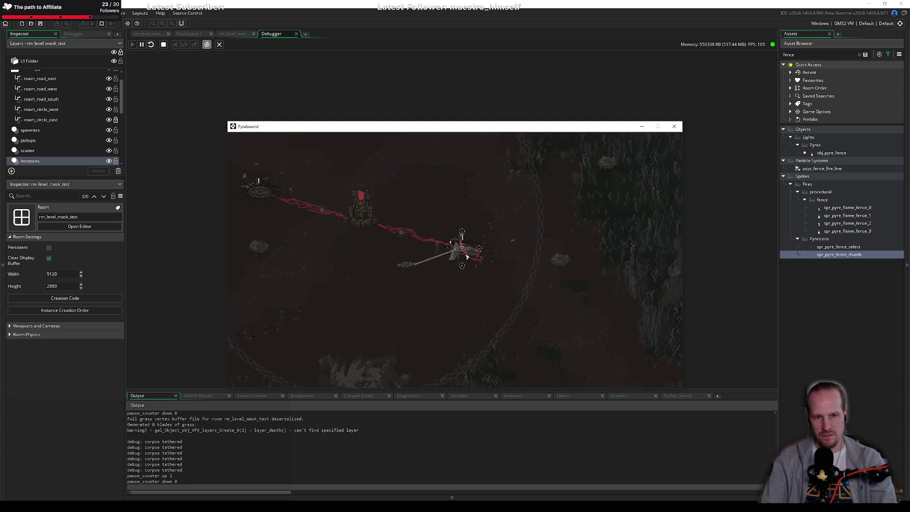
key(e)
click(461, 240)
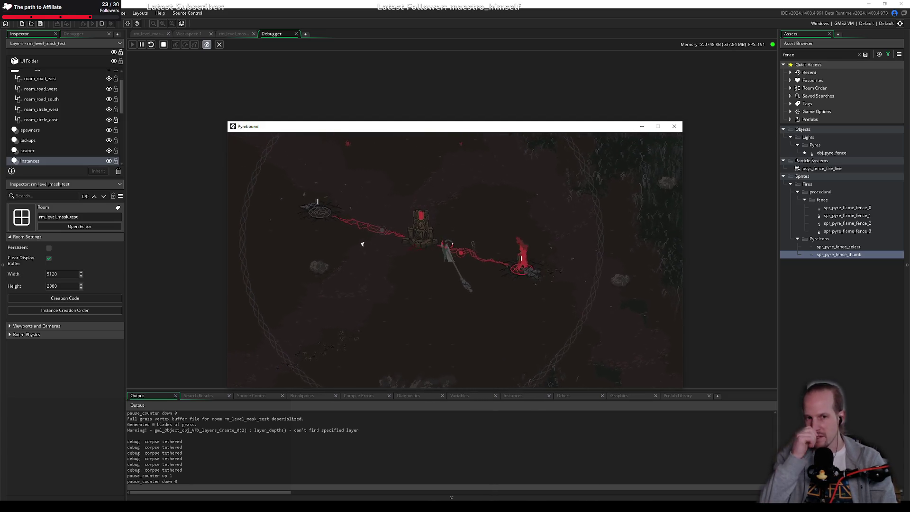
Walk the player past the pyres and below the fire line across the ritual site.
key(a)
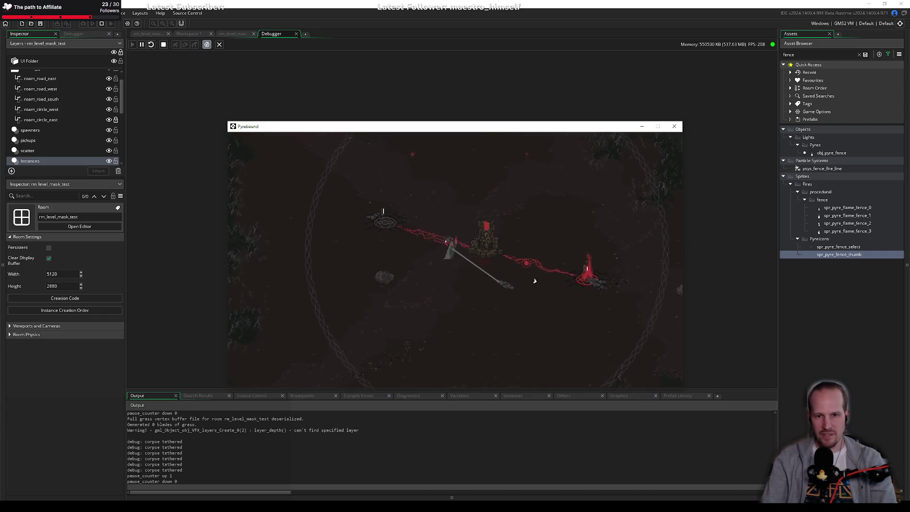
key(w)
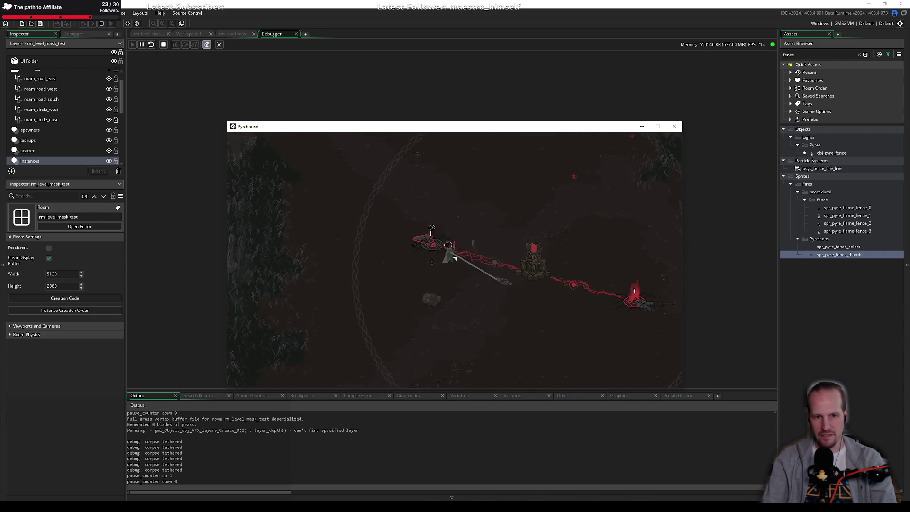
key(s)
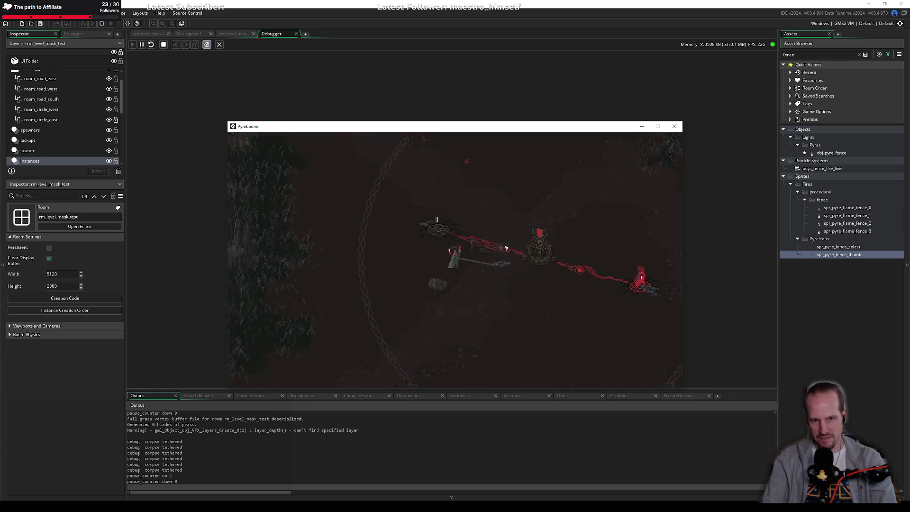
key(s)
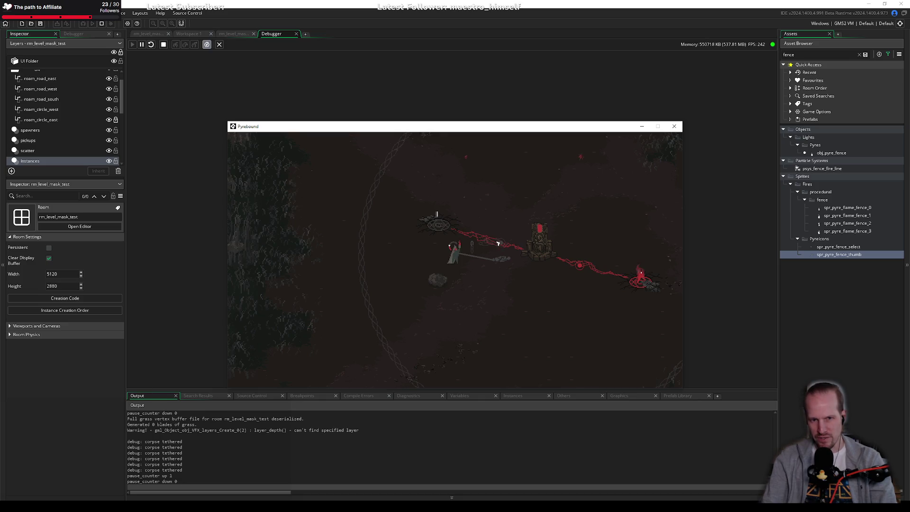
key(w)
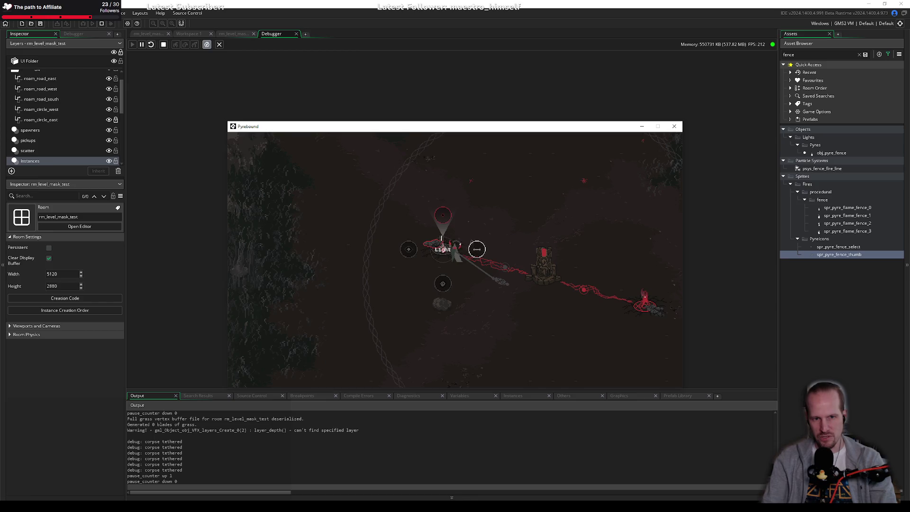
key(s)
key(d)
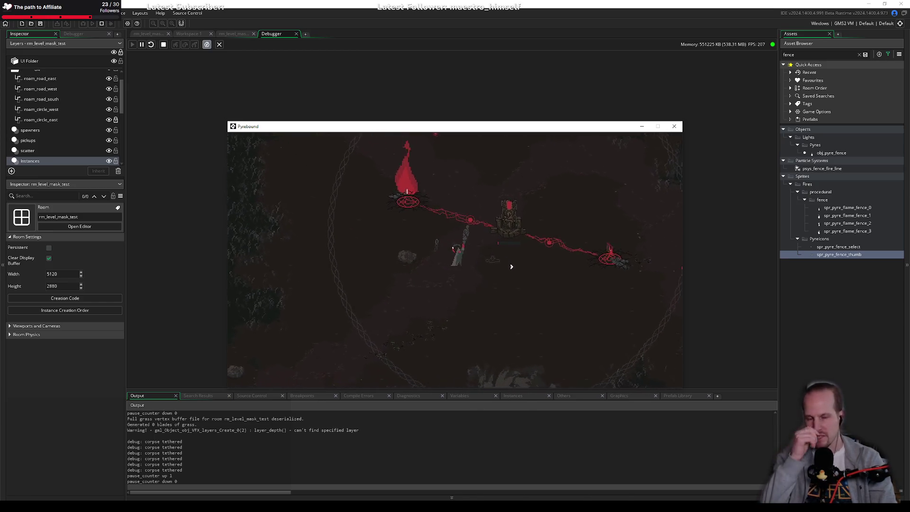
key(w)
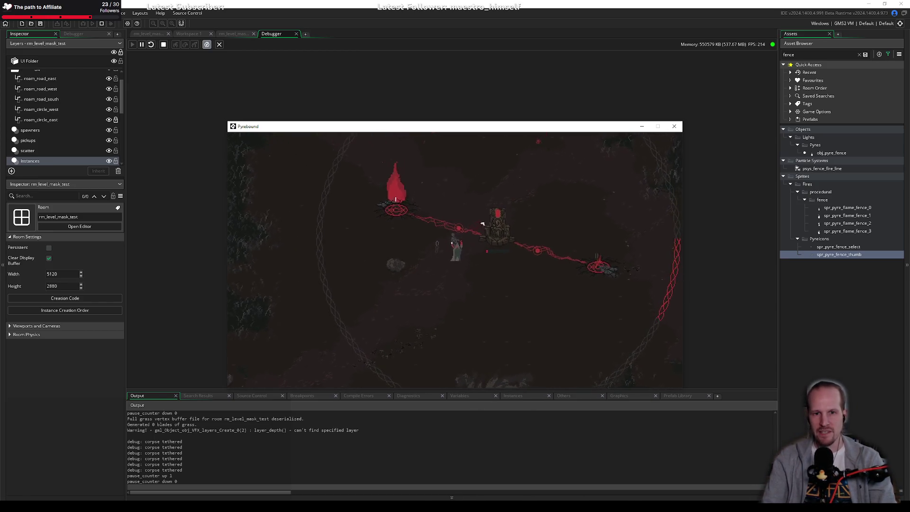
key(s)
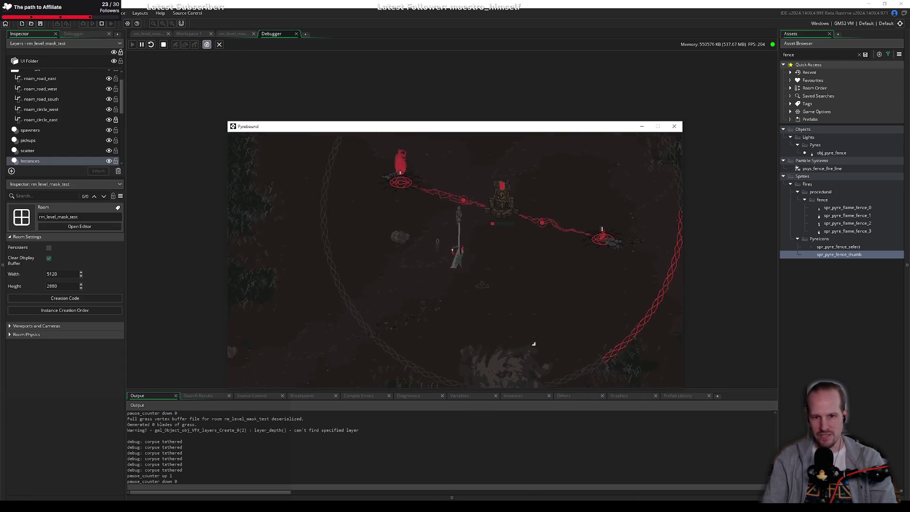
key(d)
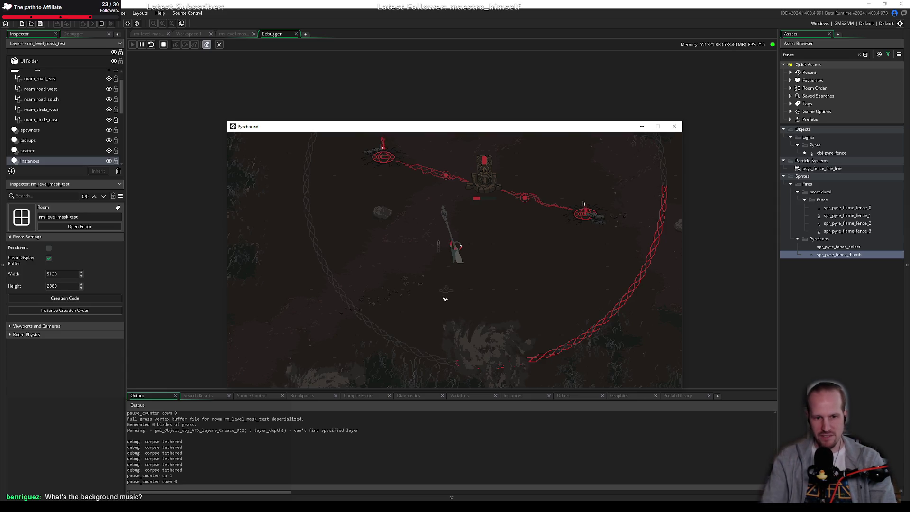
Circle the altar and pyres, then pause and quit the game with Alt+F4.
key(w)
key(d)
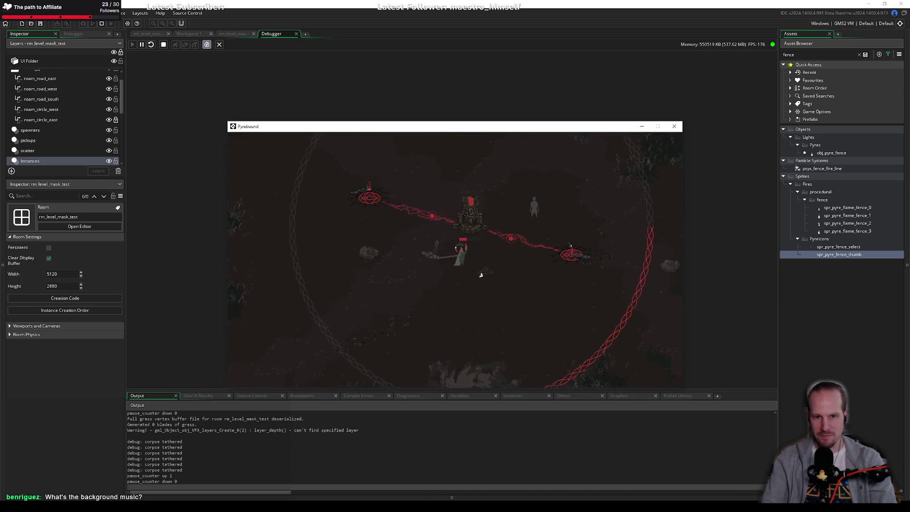
key(s)
key(a)
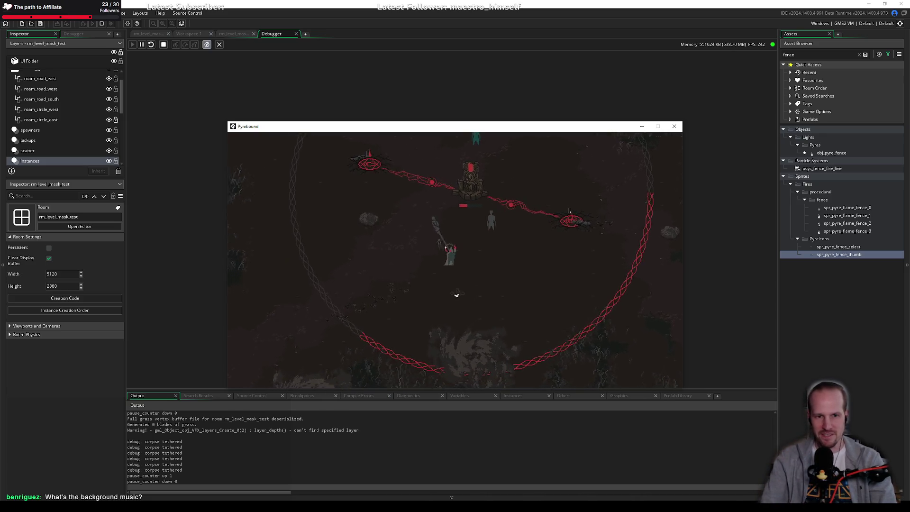
key(w)
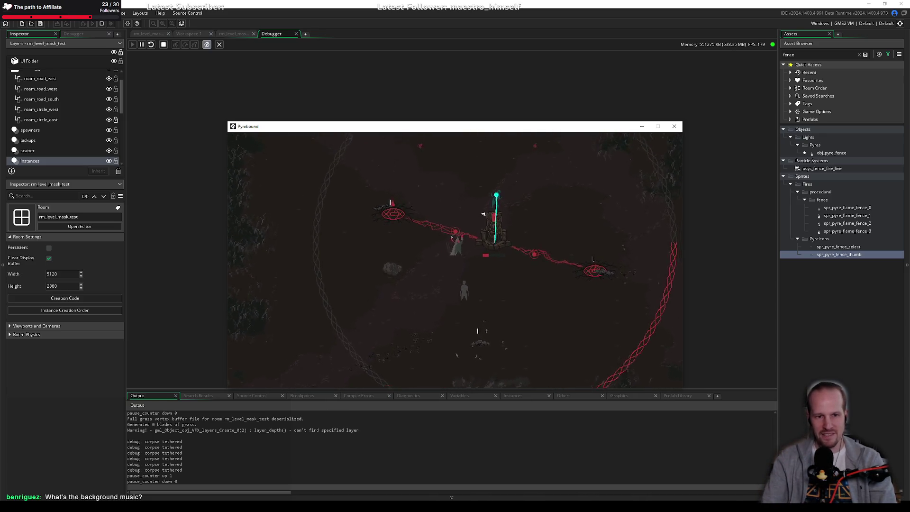
key(w)
key(d)
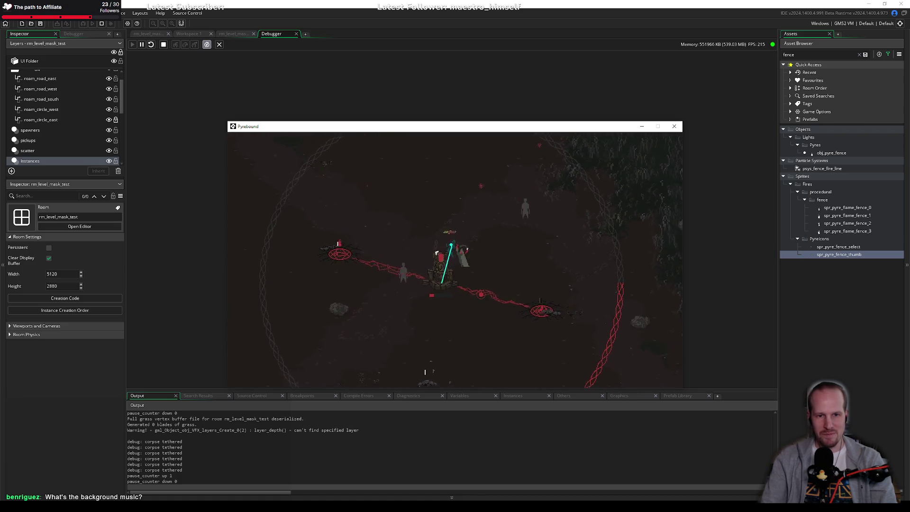
key(a)
key(s)
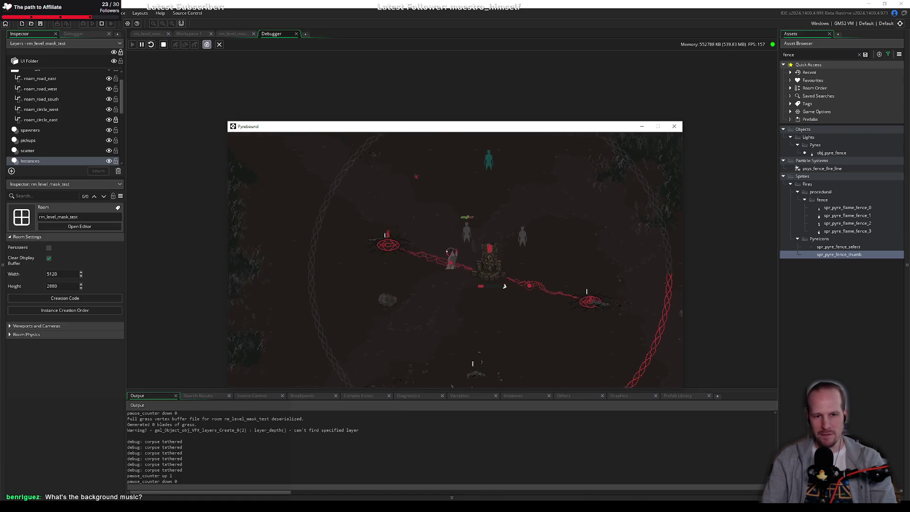
key(s)
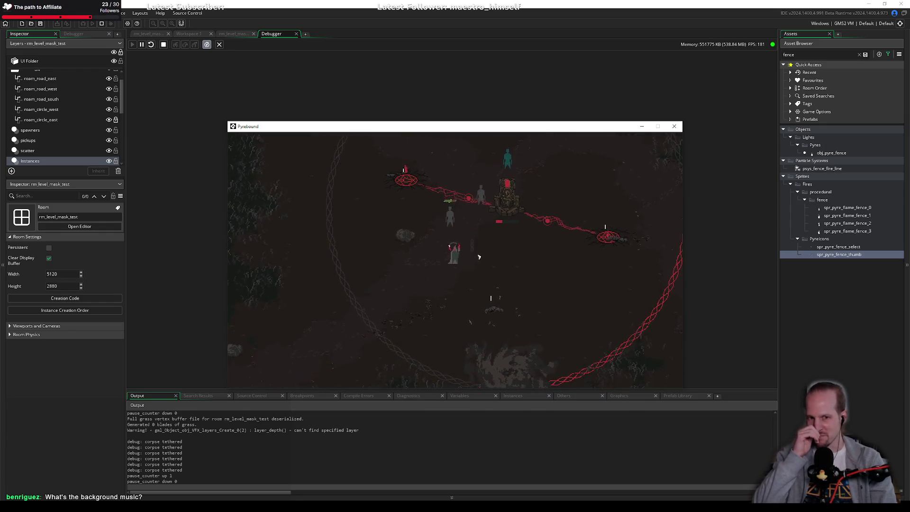
key(w)
key(d)
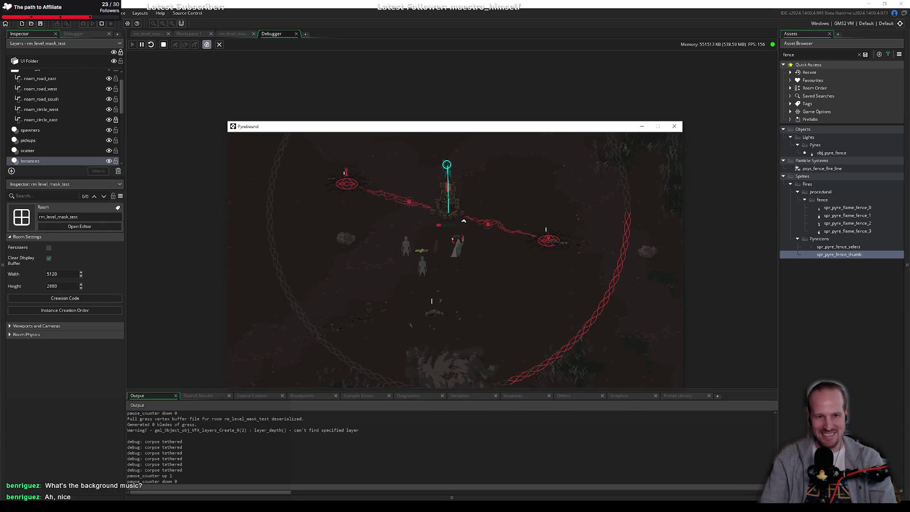
key(d)
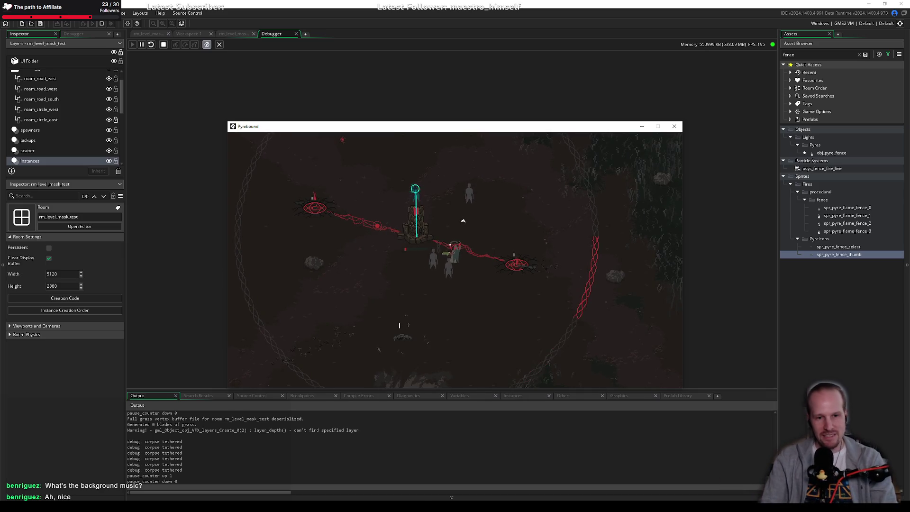
key(a)
key(s)
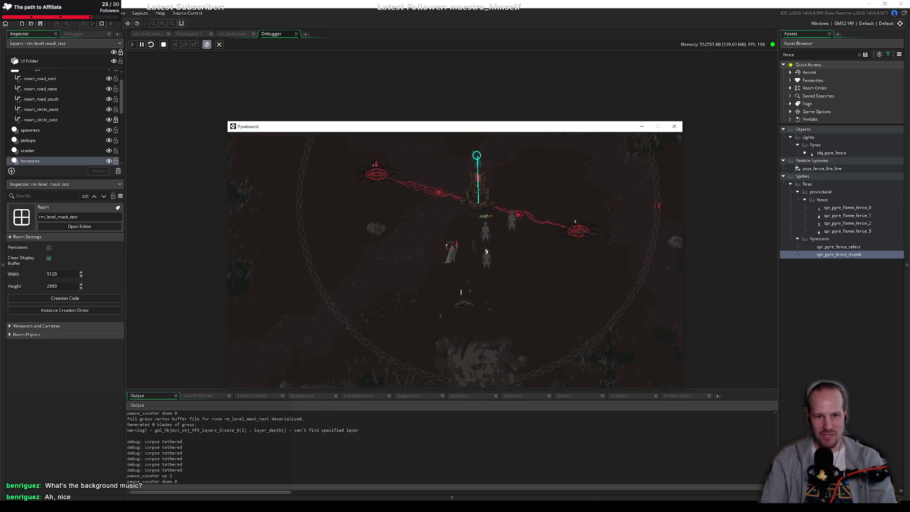
key(Escape)
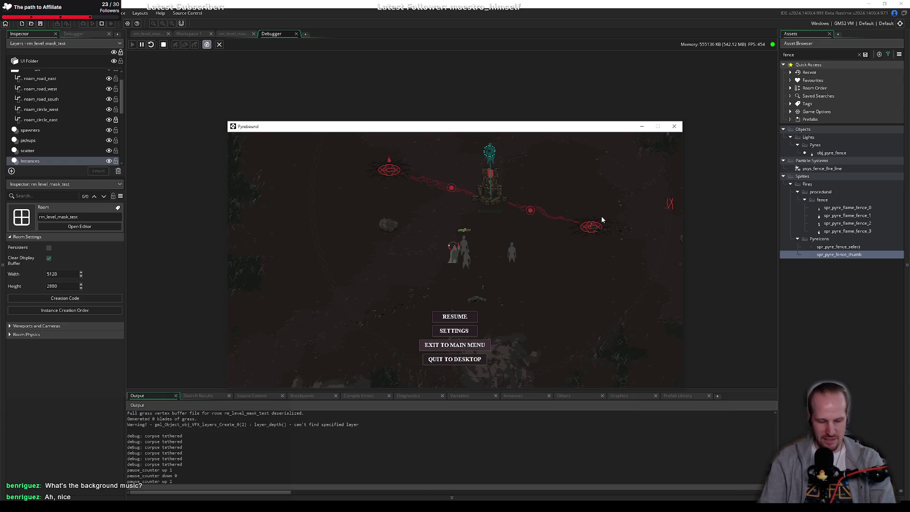
key(alt+F4)
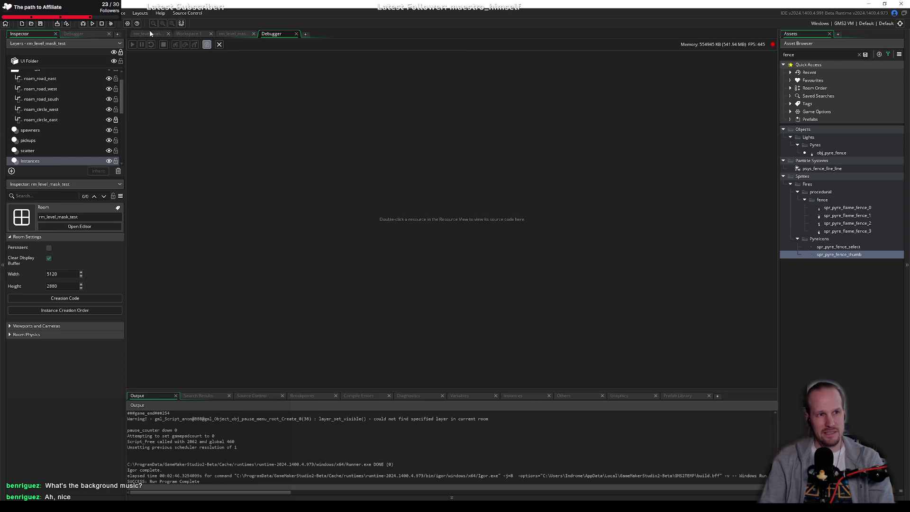
In rm_level_mask_test, select rit_safe_01 and open obj_ritual_safespot's Create event code.
click(149, 33)
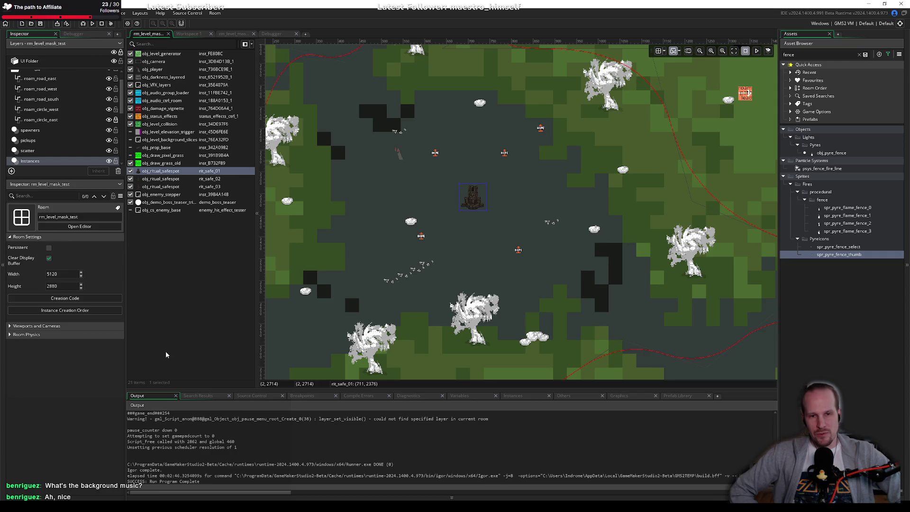
click(473, 203)
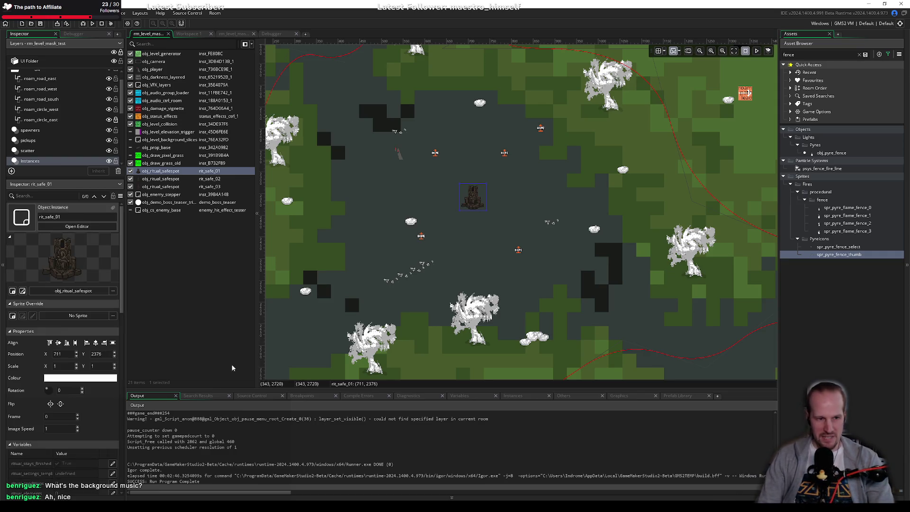
scroll(73, 414, down, 10)
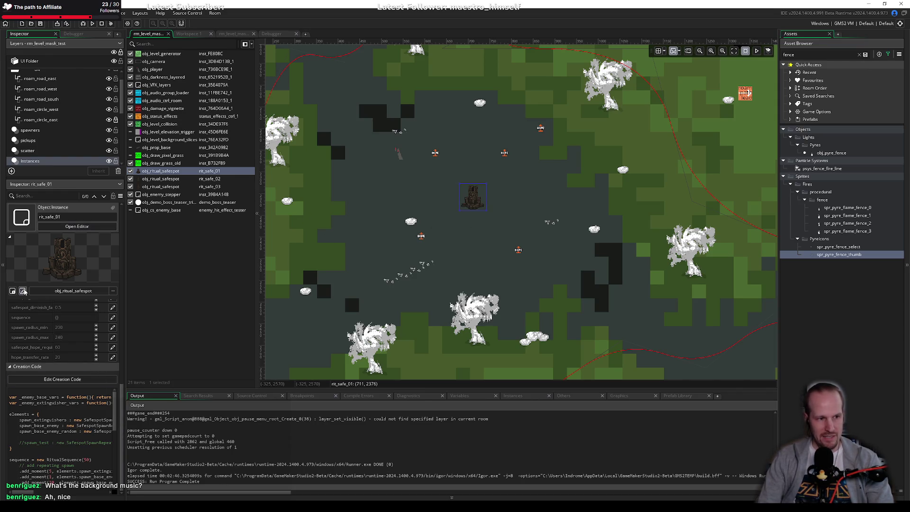
double_click(475, 199)
click(220, 272)
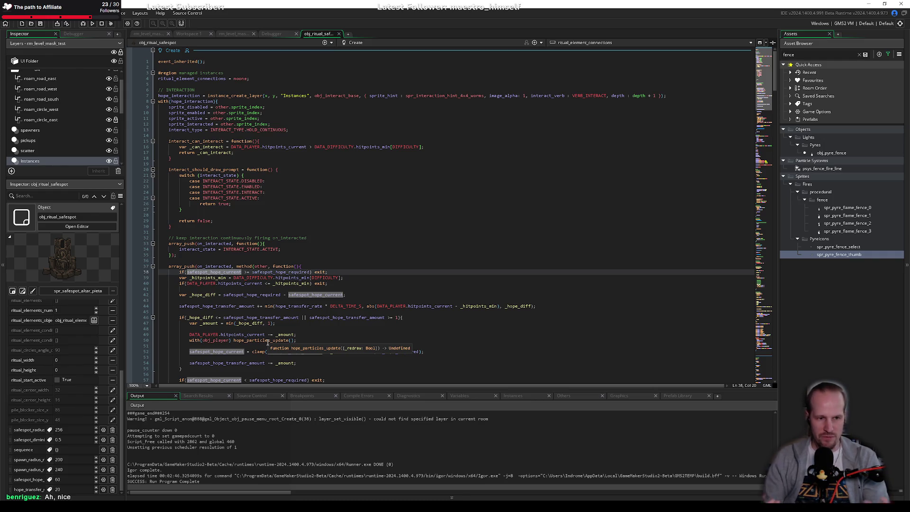
Locate and select the ritual_elements_setup call near line 59 in the safespot Create code.
click(317, 237)
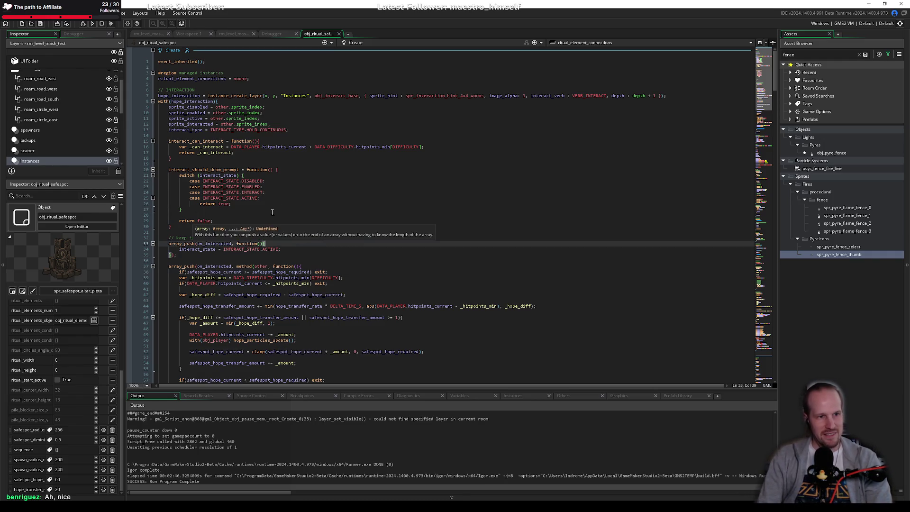
click(299, 135)
scroll(277, 249, down, 10)
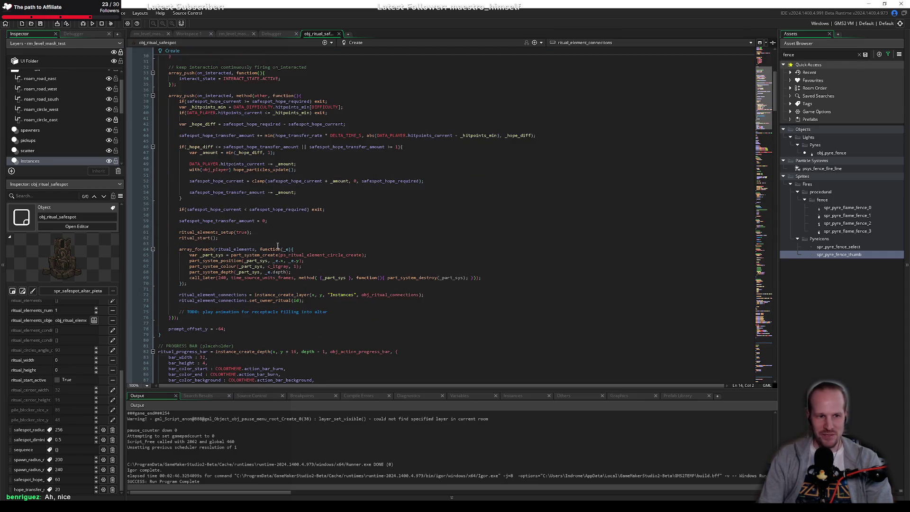
click(260, 220)
scroll(224, 265, down, 4)
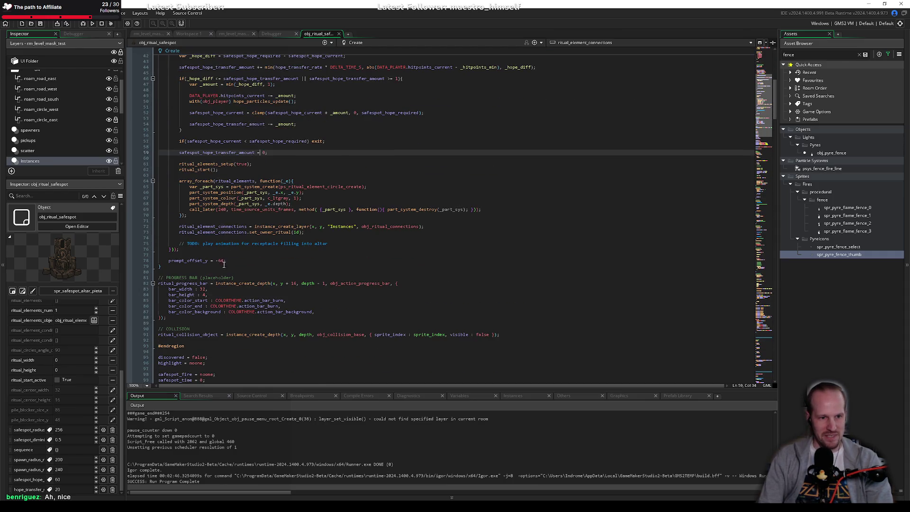
double_click(199, 162)
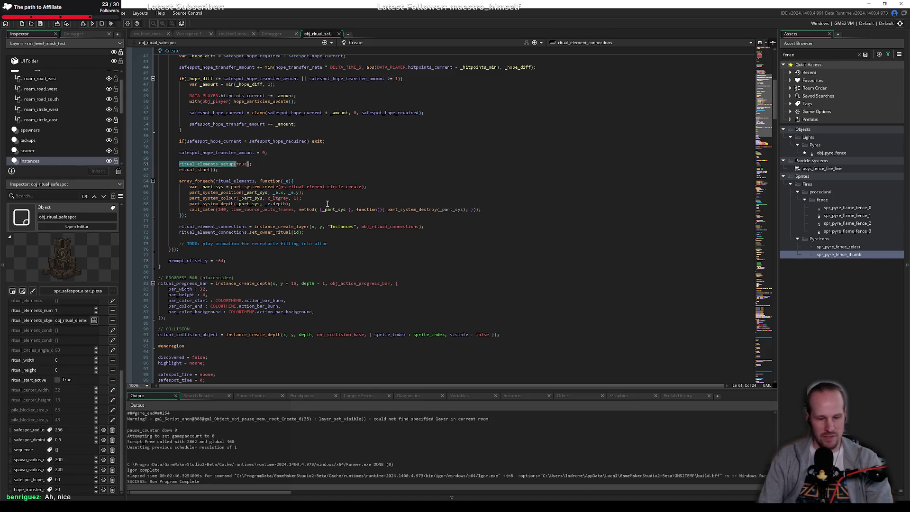
Search the project for ritual_elements_setup and open its definition in obj_ritual_base Create.
key(ctrl+shift+f)
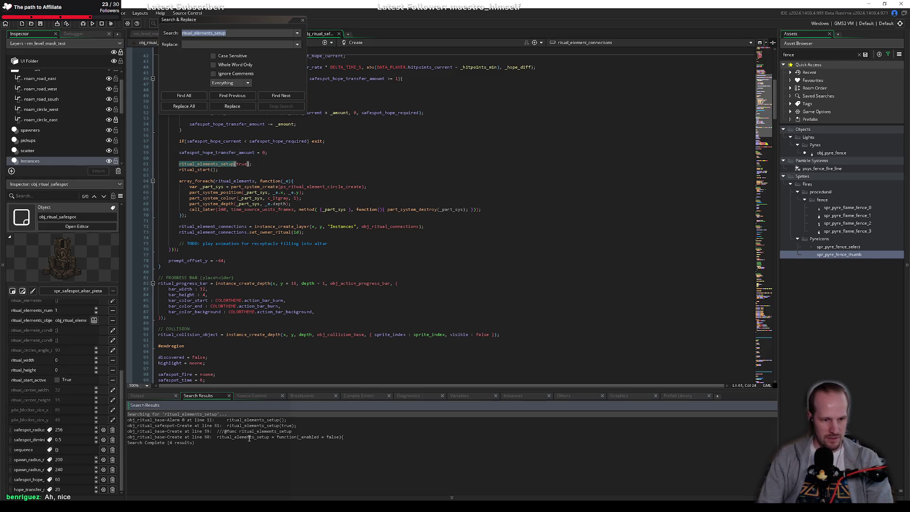
double_click(249, 439)
click(216, 158)
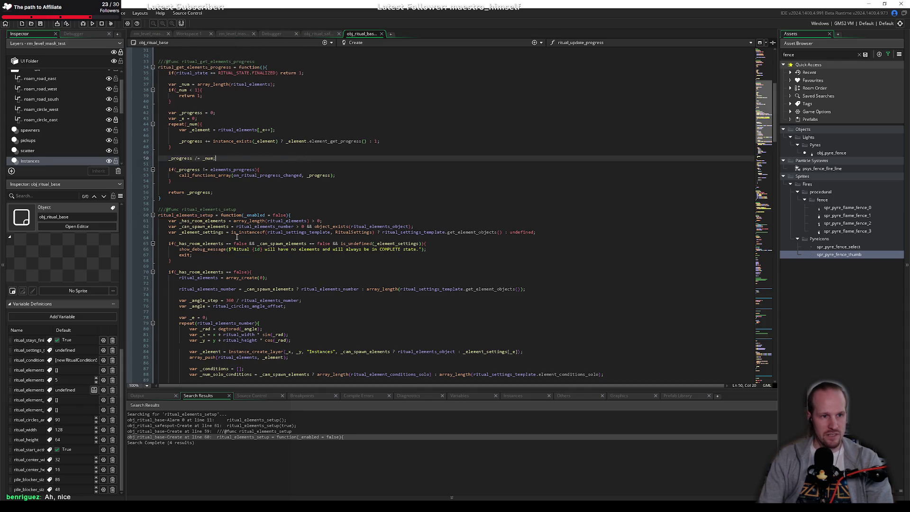
Review the element placement loop, checking ritual_elements_number, ritual_circles_angle_offset and ritual_width.
scroll(237, 237, down, 4)
scroll(244, 218, down, 4)
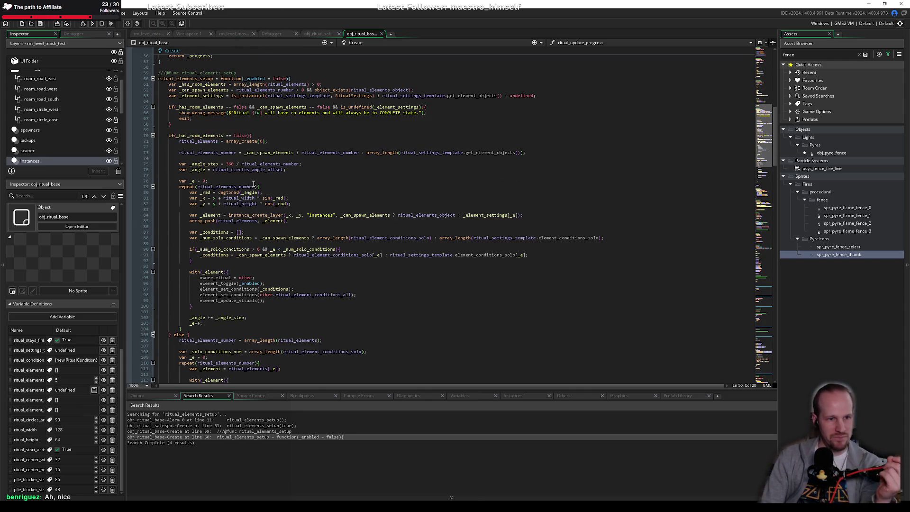
click(236, 153)
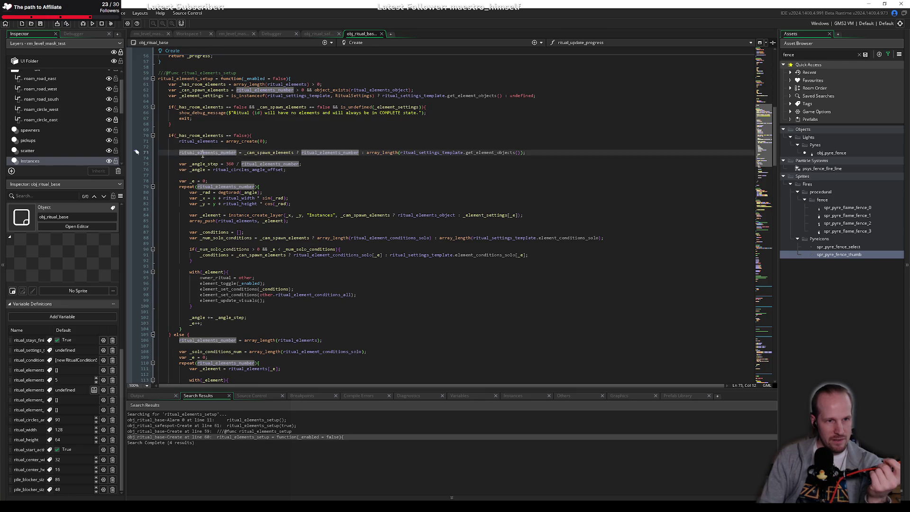
click(263, 175)
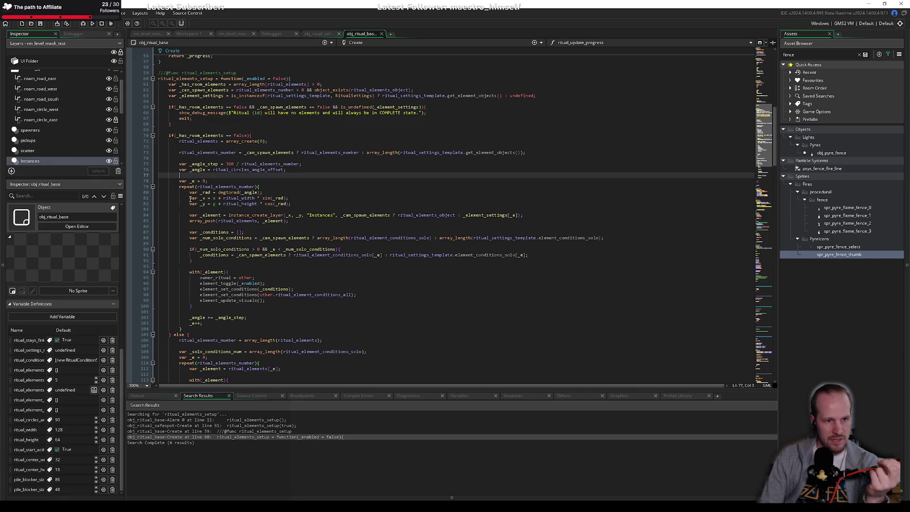
drag(190, 200, 306, 204)
key(Right)
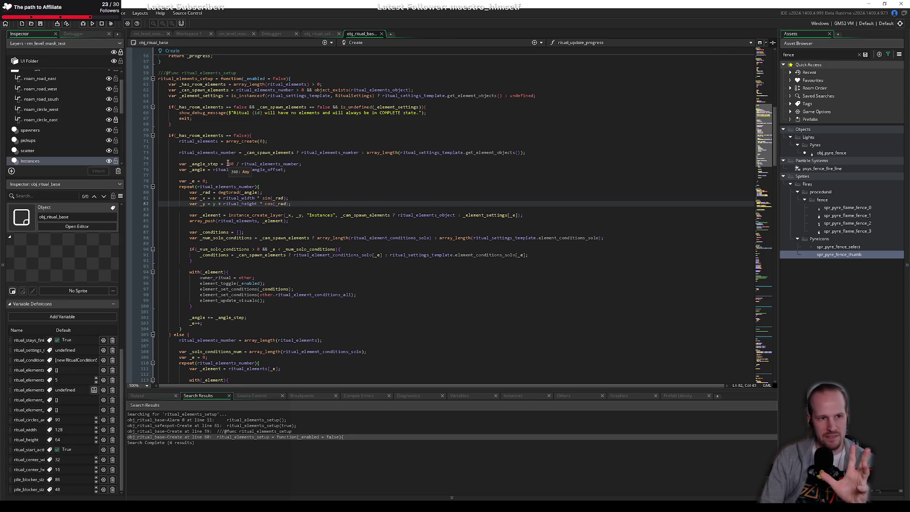
drag(226, 164, 306, 163)
double_click(286, 164)
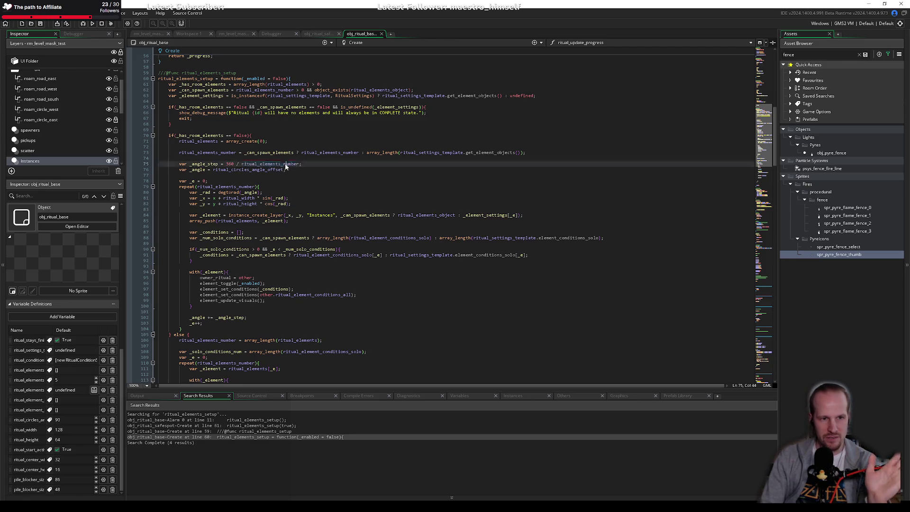
double_click(265, 169)
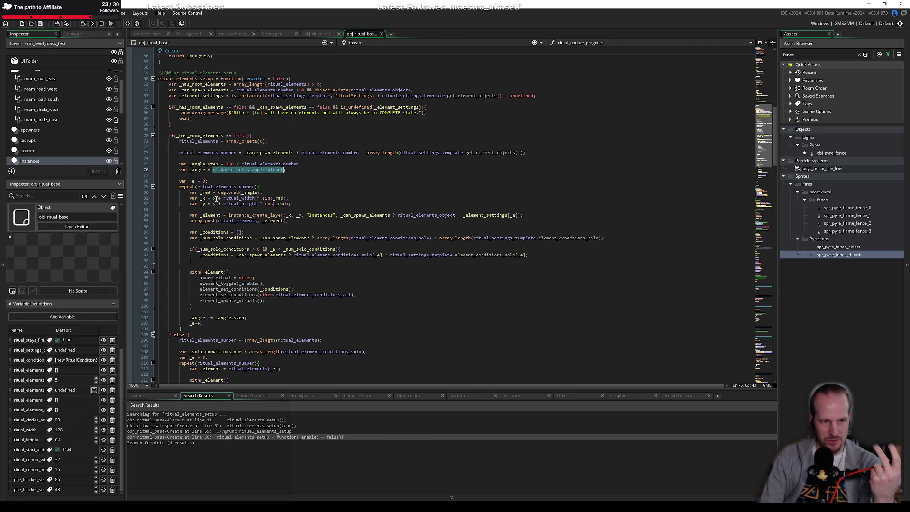
click(212, 198)
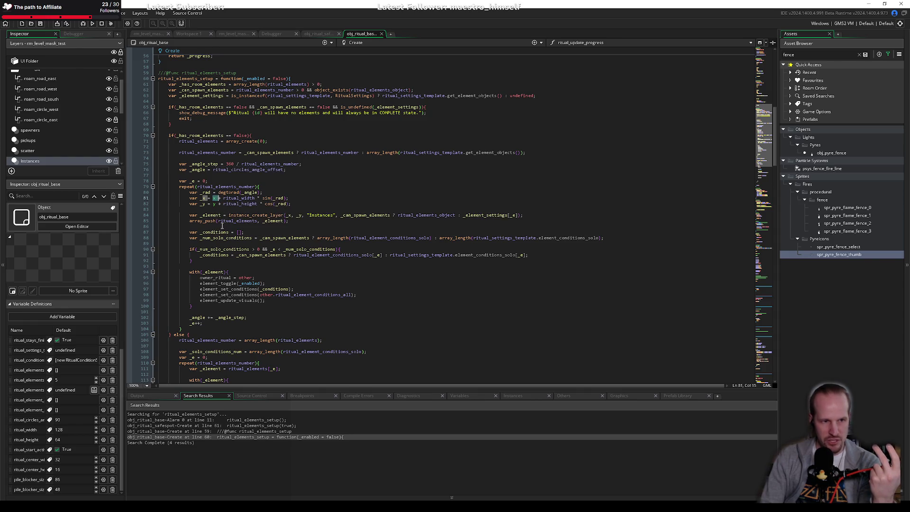
double_click(239, 198)
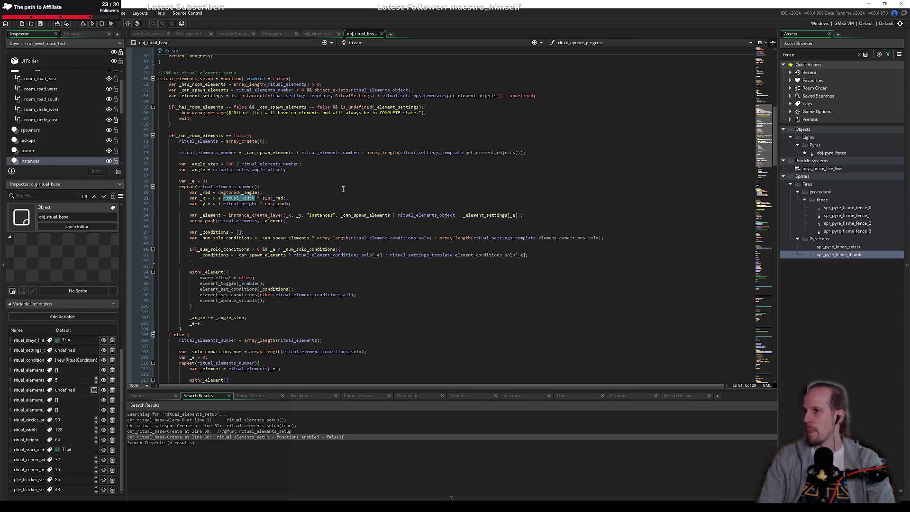
Copy the _angle_step and _angle lines 75–76 and switch to the Draw event.
mouse_move(300, 184)
mouse_down()
mouse_move(163, 164)
mouse_move(178, 157)
mouse_up()
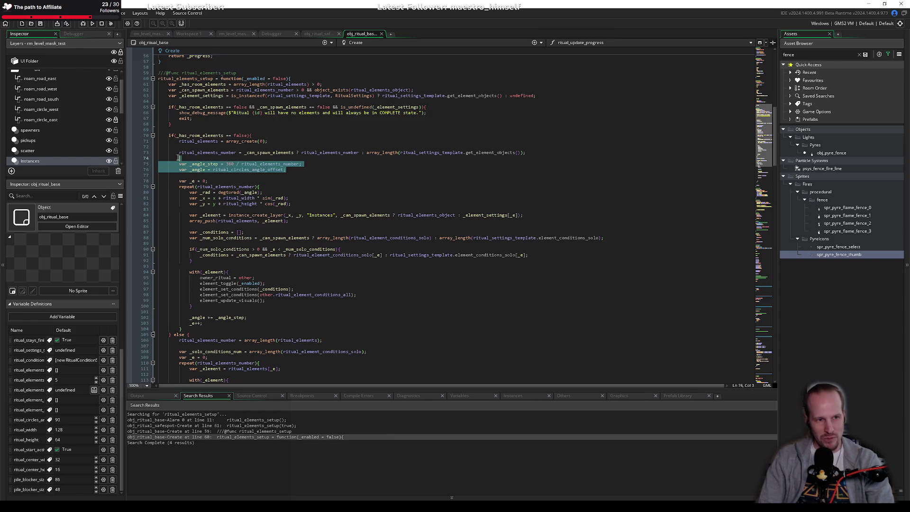
click(289, 198)
drag(289, 198, 180, 181)
click(289, 198)
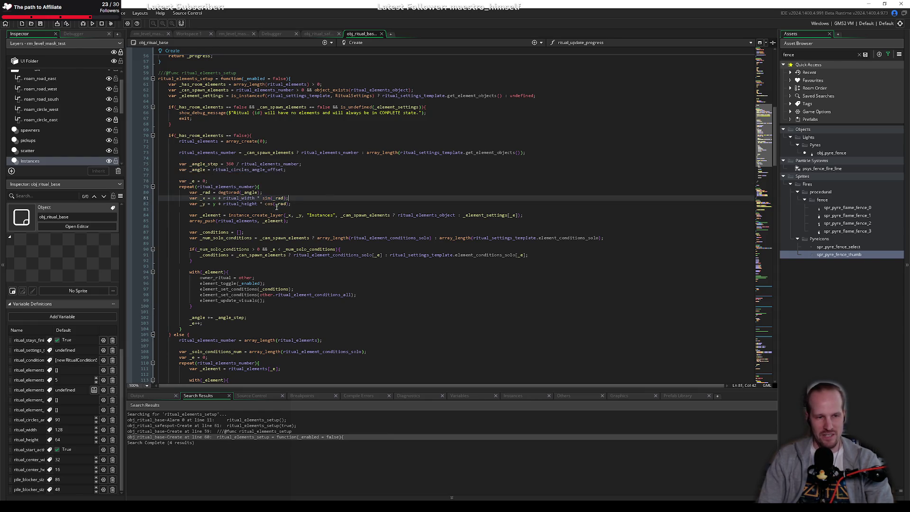
mouse_move(299, 204)
mouse_down()
mouse_move(163, 193)
mouse_move(189, 193)
mouse_up()
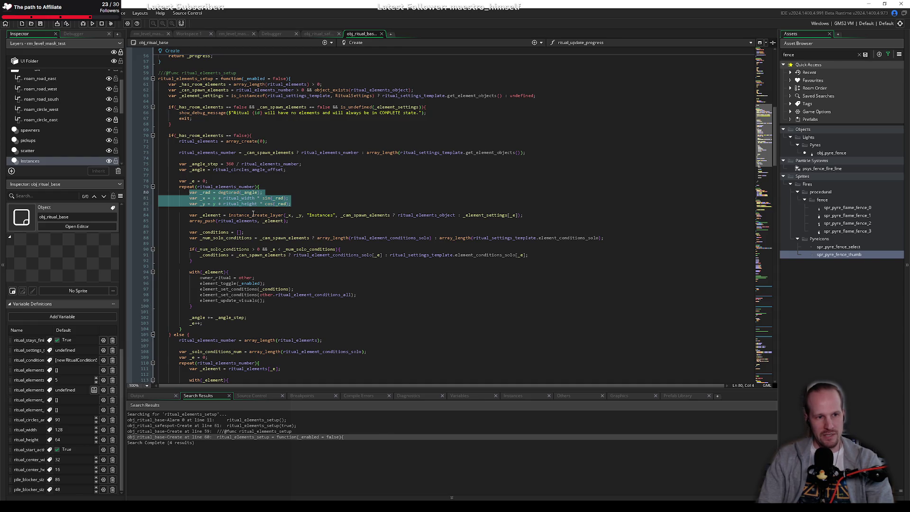
click(241, 199)
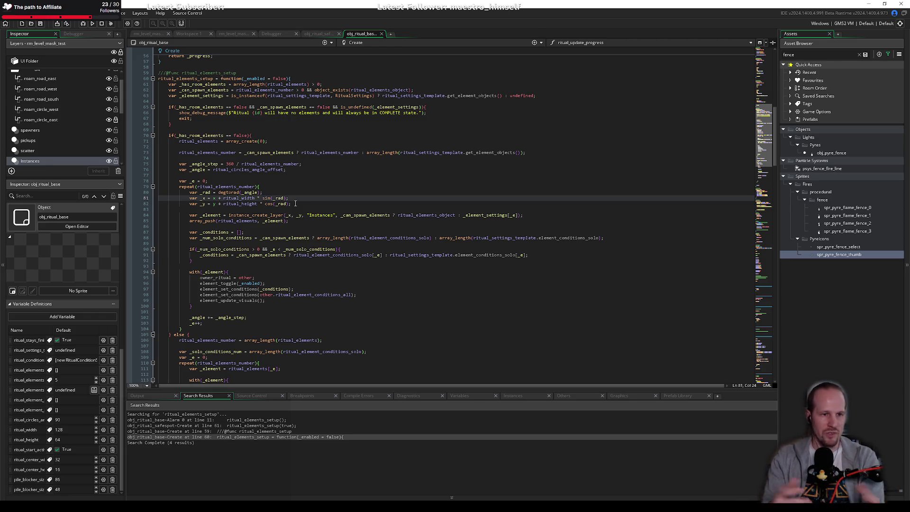
click(302, 207)
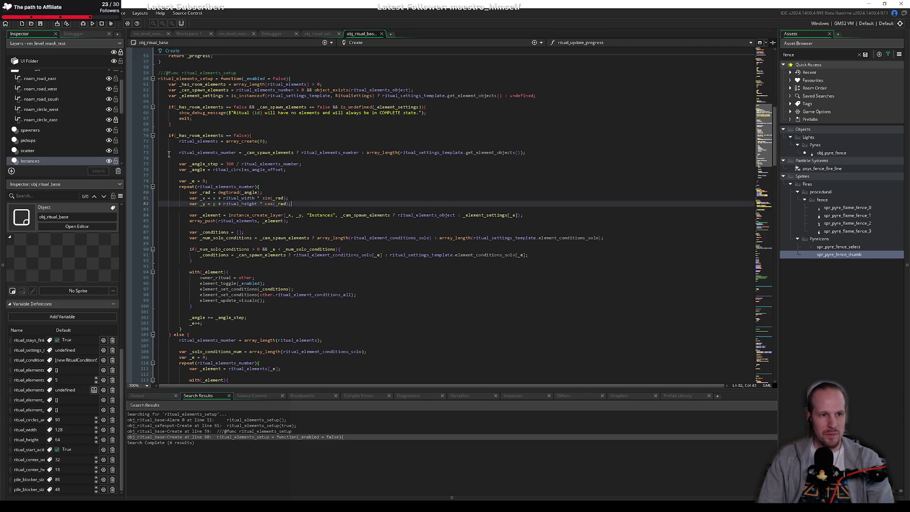
mouse_move(179, 164)
mouse_down()
mouse_move(303, 165)
mouse_move(287, 170)
mouse_up()
key(ctrl+c)
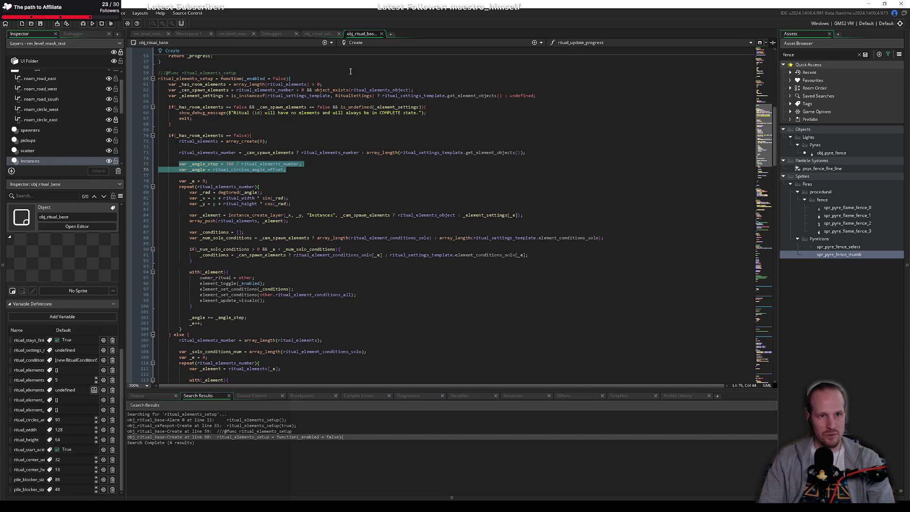
click(356, 43)
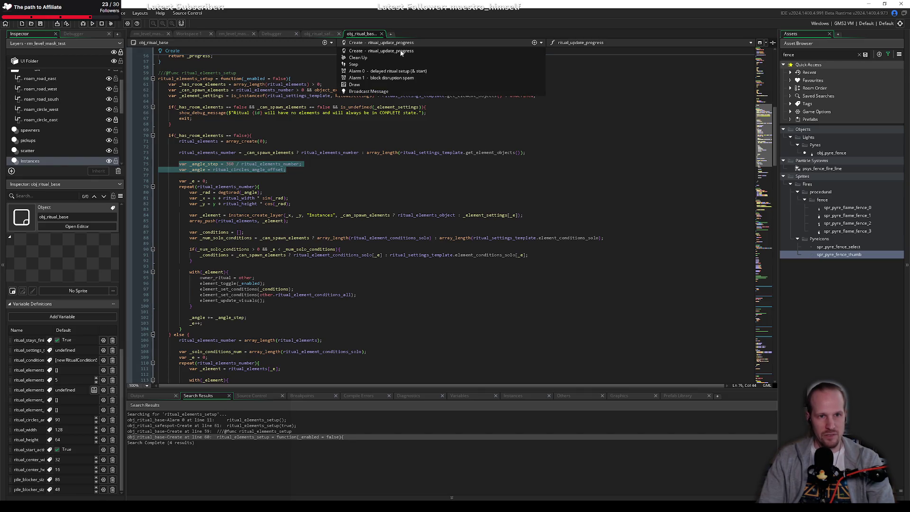
click(366, 88)
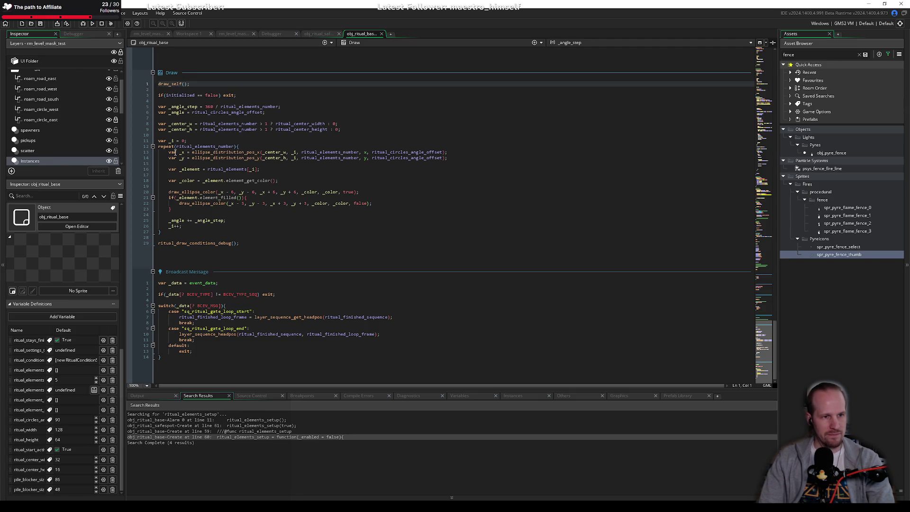
Paste the _angle_step and _angle lines on a new line after draw_self().
double_click(181, 100)
scroll(208, 152, up, 3)
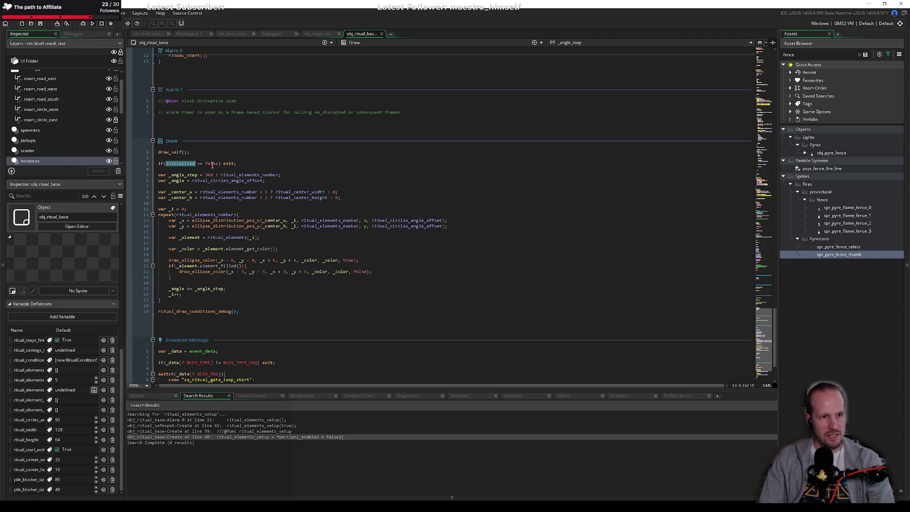
click(215, 152)
key(Return)
key(Return)
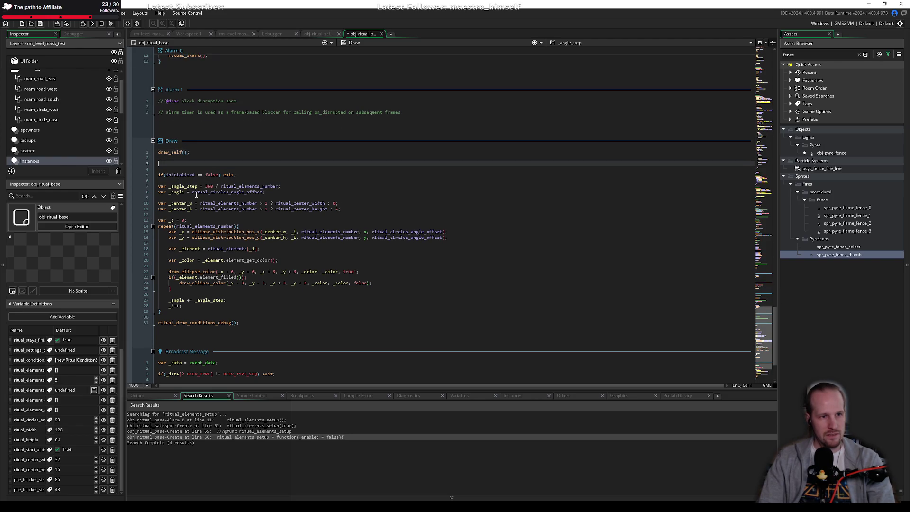
key(ctrl+v)
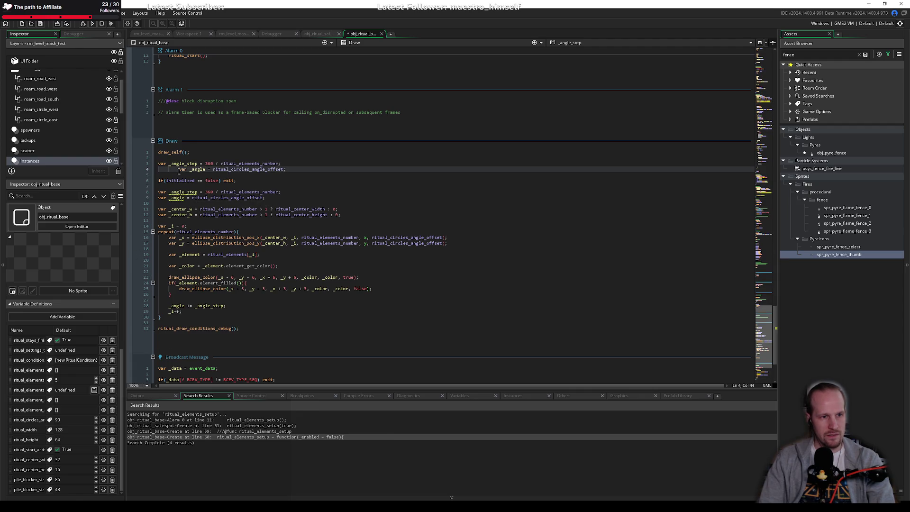
Move the pasted angle lines inside a braced if(initialized == false) block.
key(Home)
drag(265, 169, 142, 164)
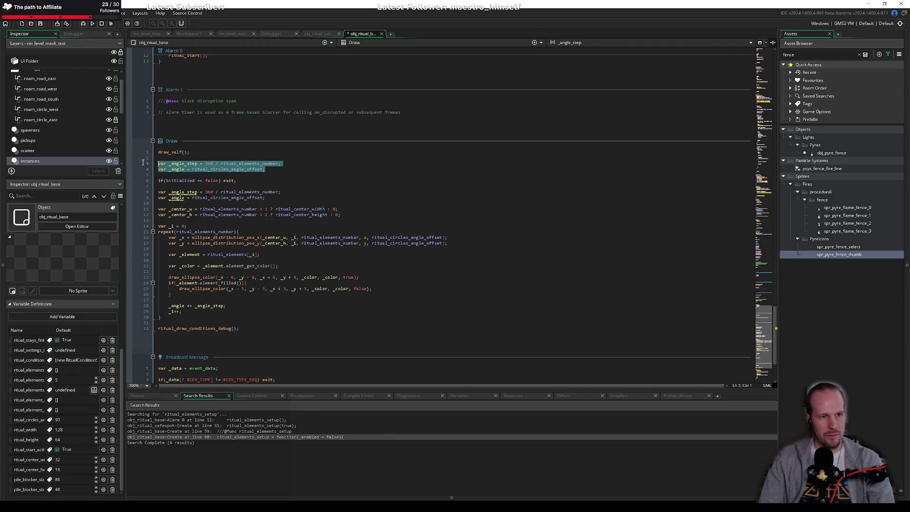
key(BackSpace)
key(BackSpace)
key(Delete)
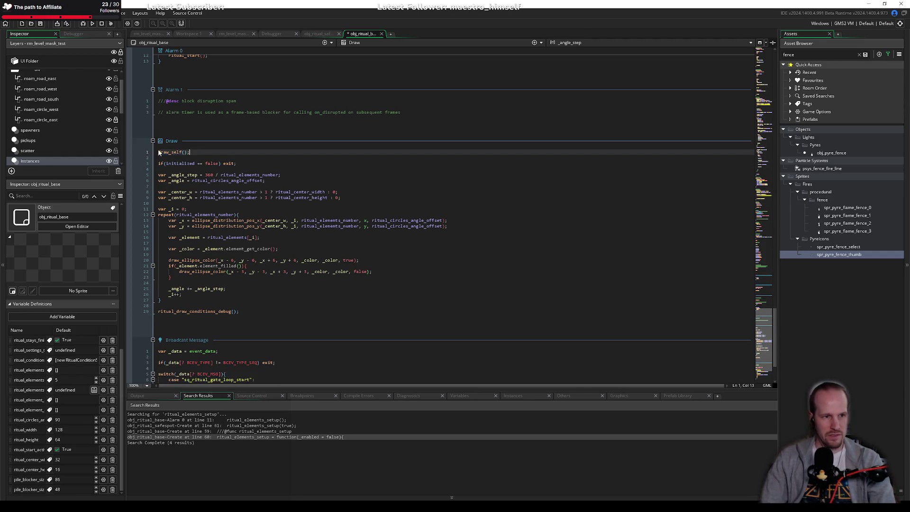
drag(236, 163, 216, 164)
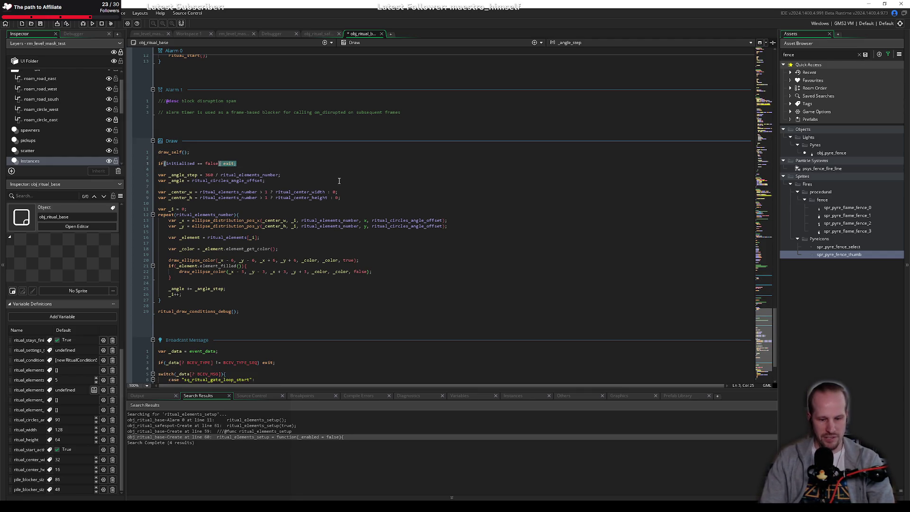
text(){)
key(Return)
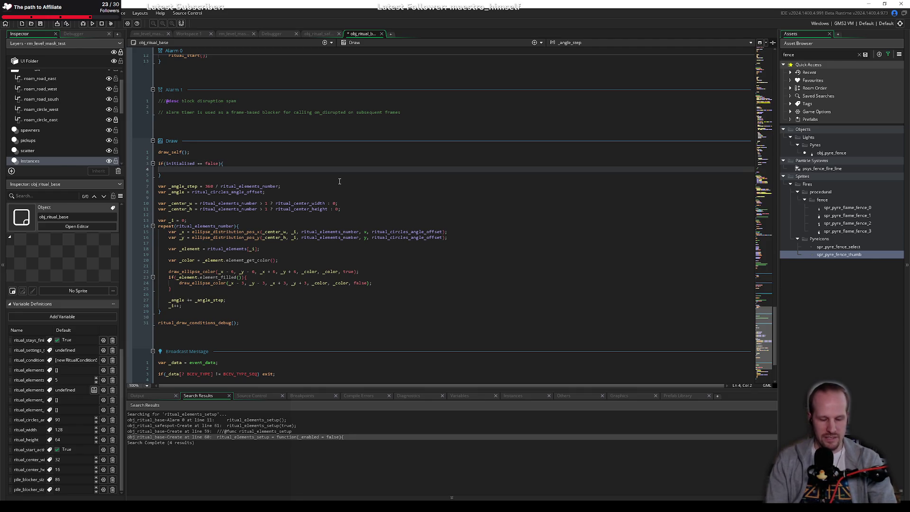
key(ctrl+v)
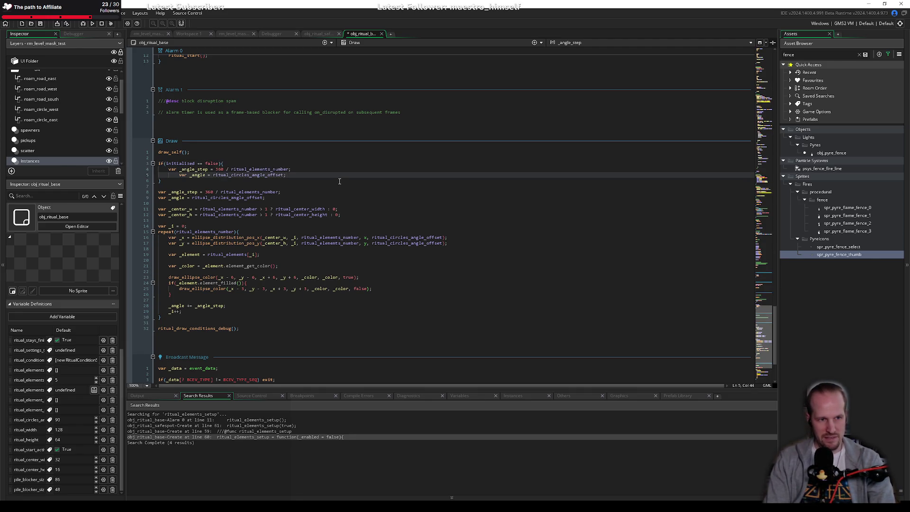
key(Home)
key(BackSpace)
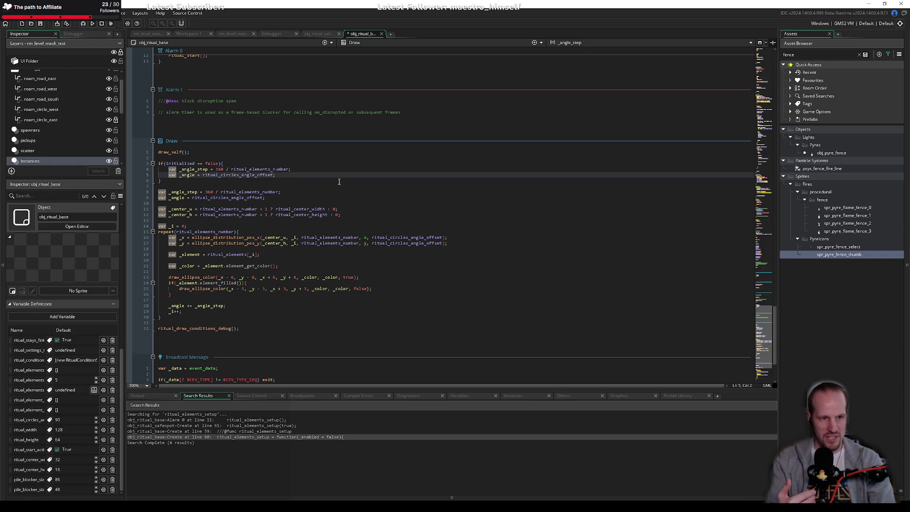
Add an empty line after _angle in the block, reviewing the ellipse drawing code below.
double_click(288, 171)
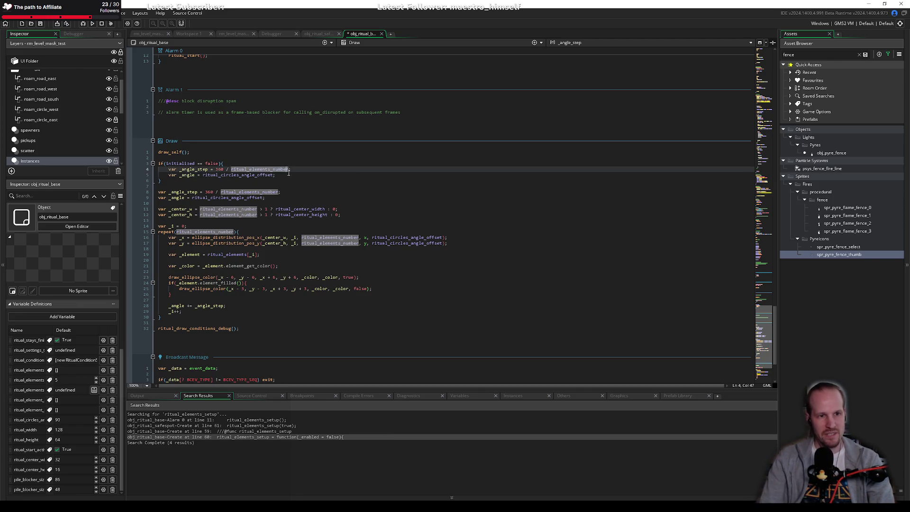
click(295, 175)
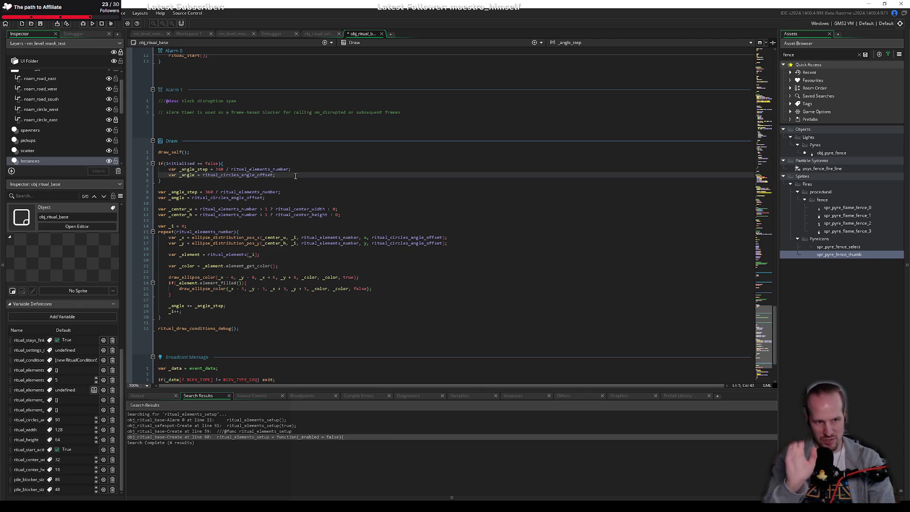
key(Return)
key(Return)
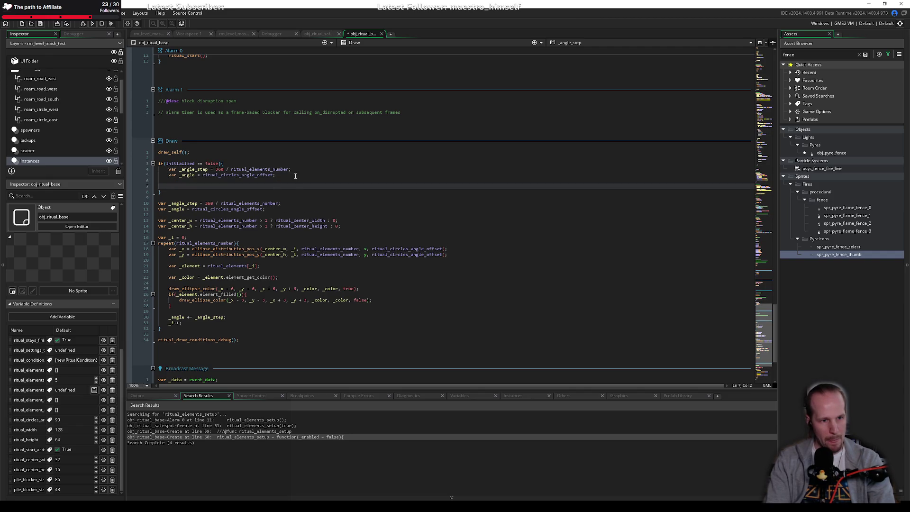
key(Up)
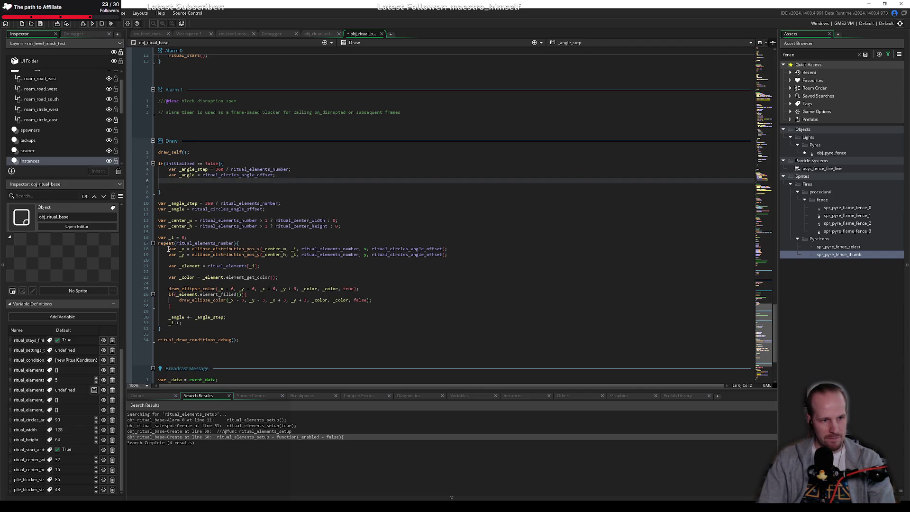
click(315, 254)
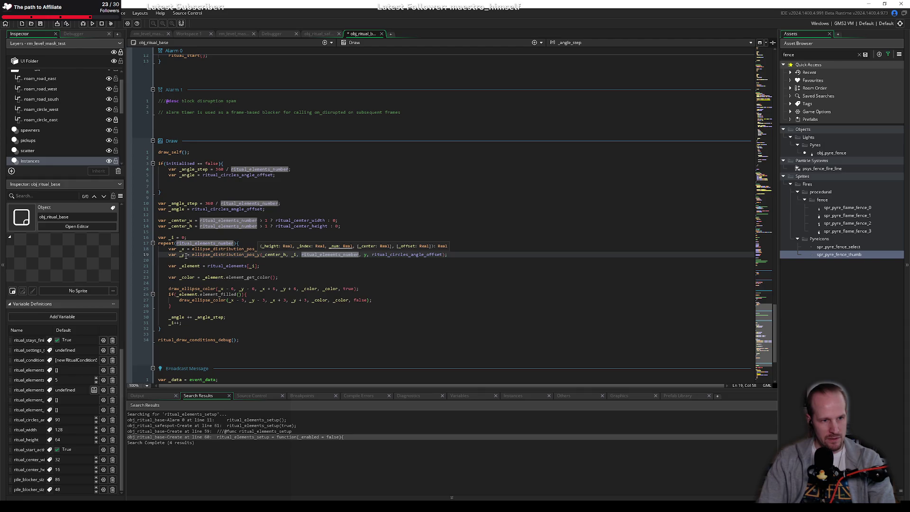
click(199, 300)
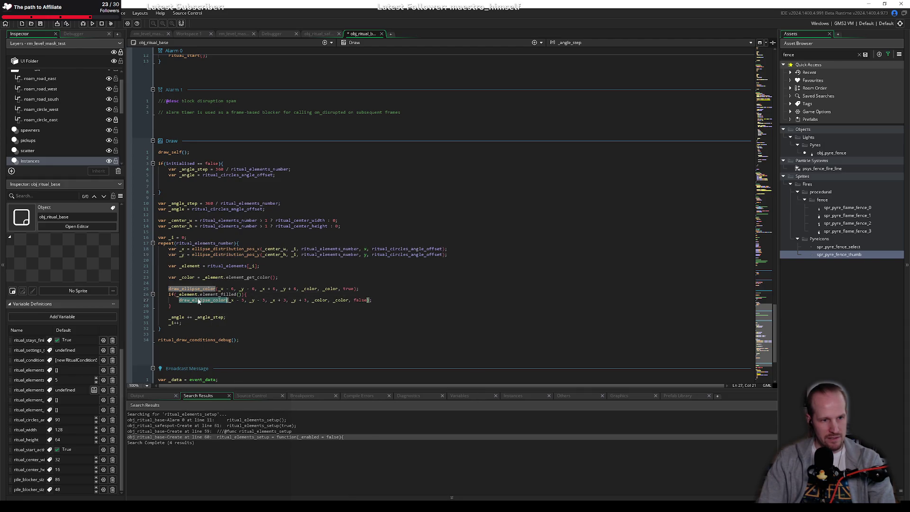
click(252, 288)
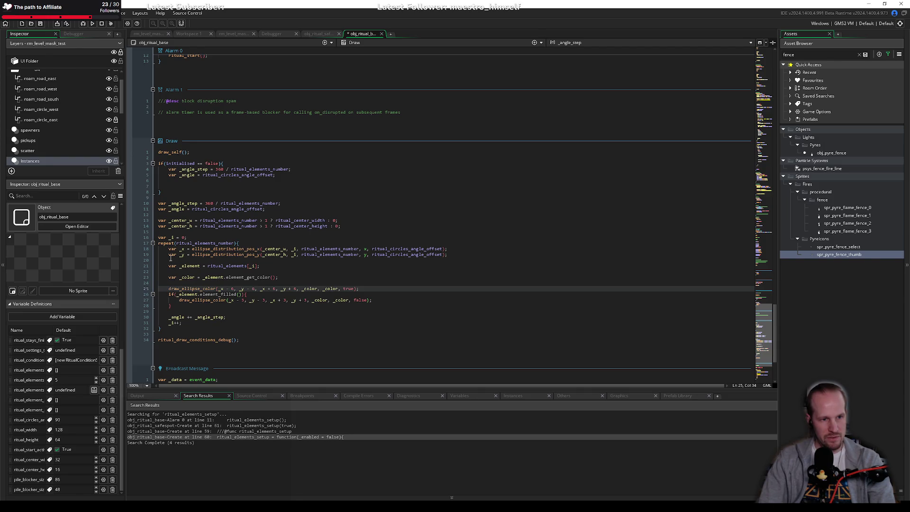
click(231, 221)
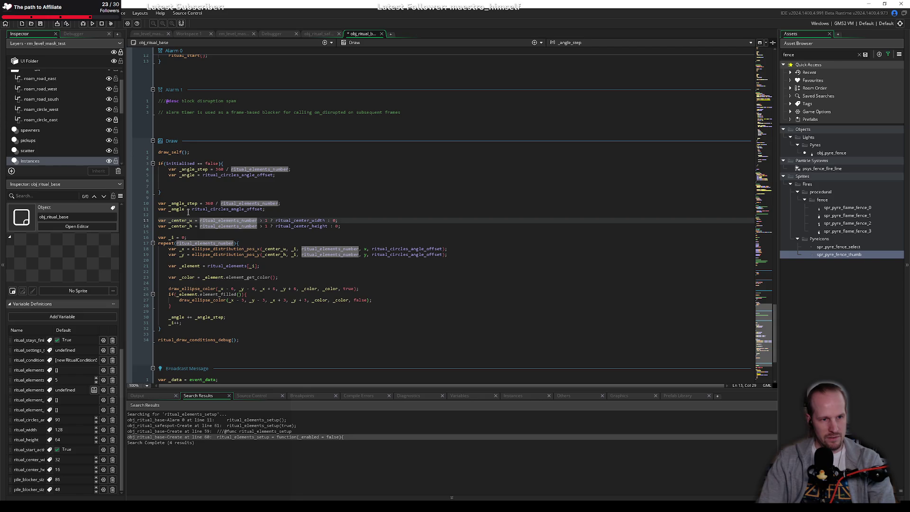
click(300, 220)
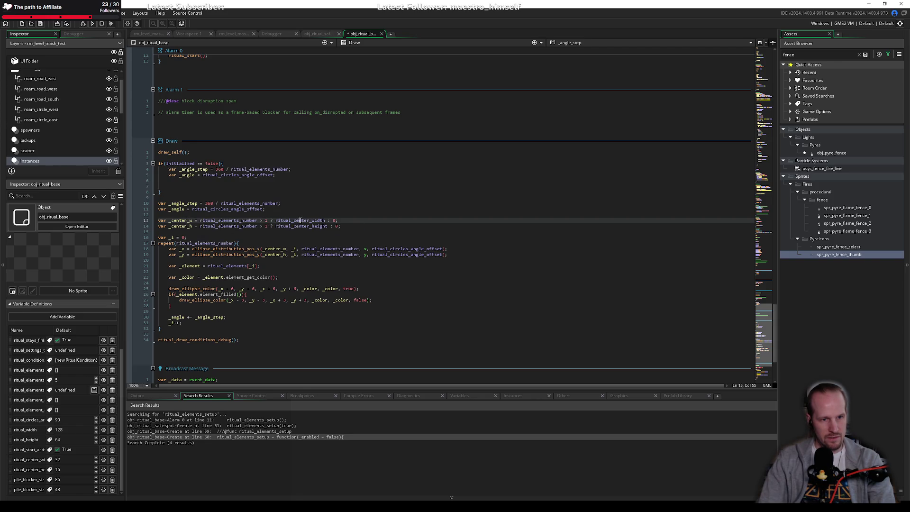
click(311, 186)
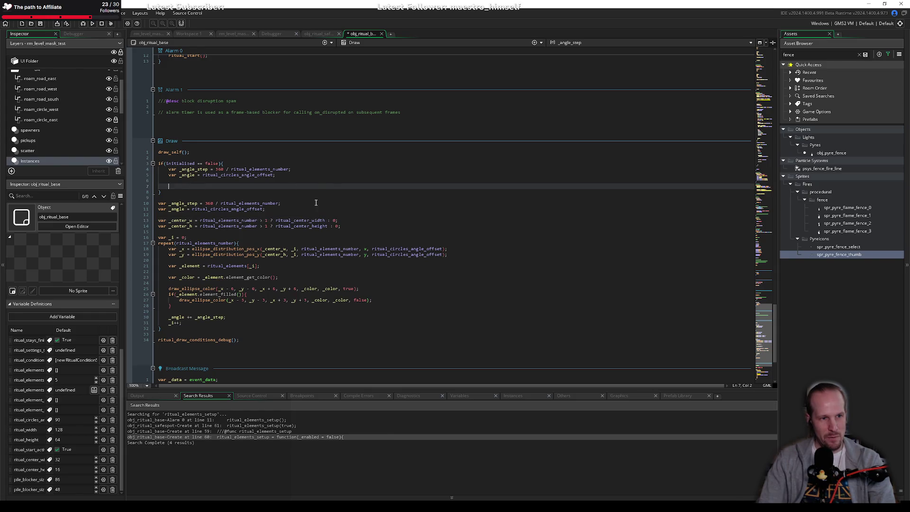
click(233, 225)
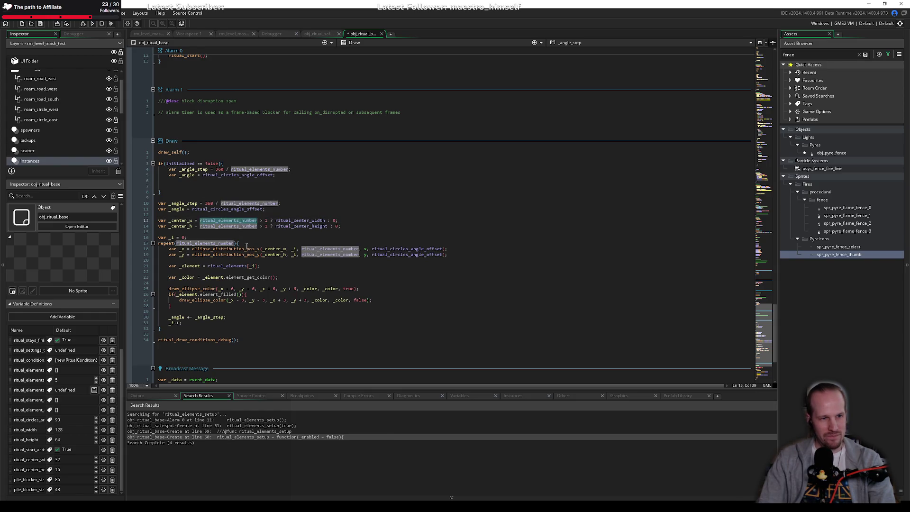
click(201, 232)
click(181, 187)
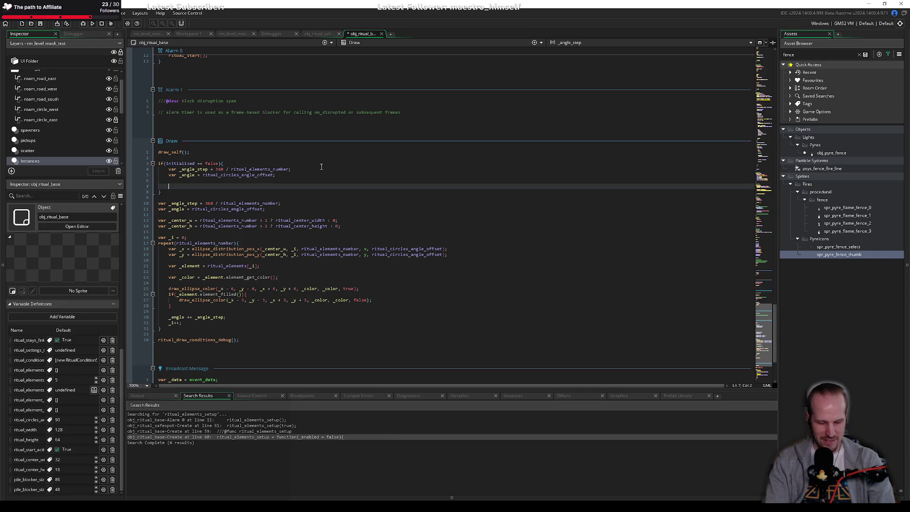
scroll(303, 180, up, 10)
Review the Create setup loop's uses of _e, owner_ritual and _angle_step.
scroll(302, 182, up, 15)
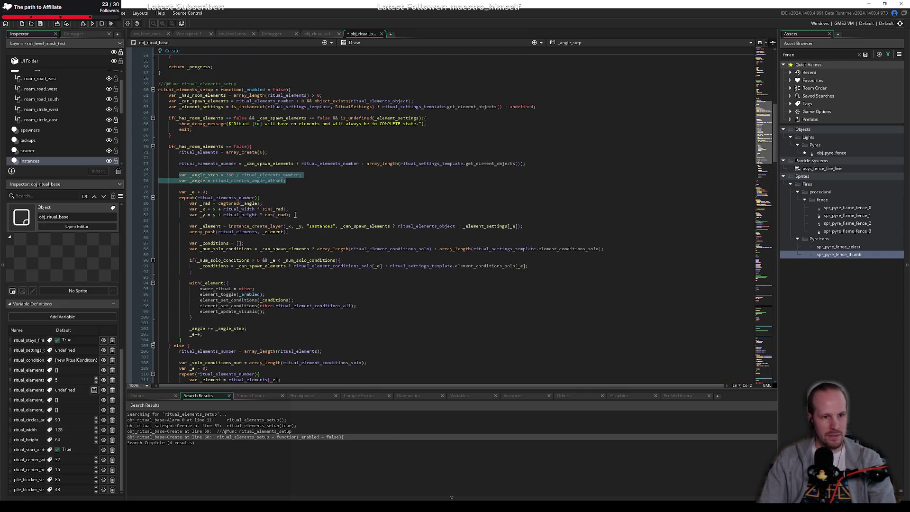
drag(295, 215, 198, 204)
click(191, 209)
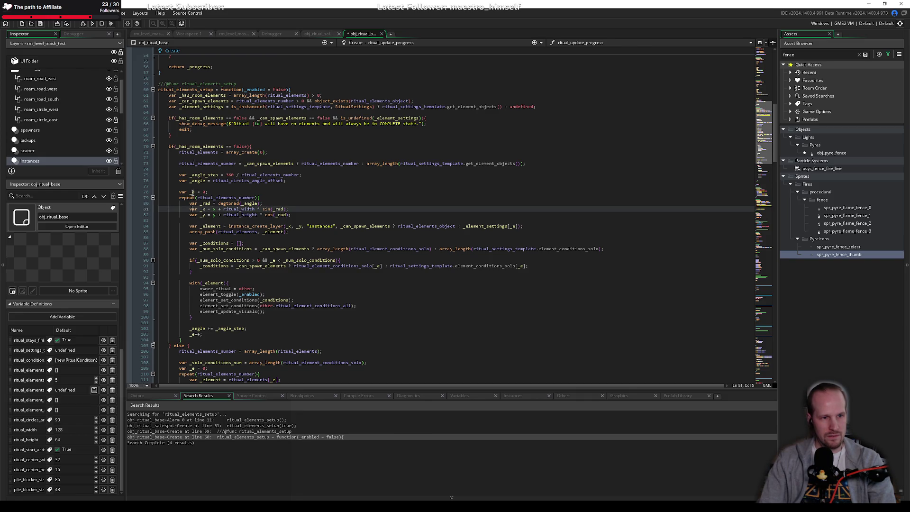
double_click(192, 192)
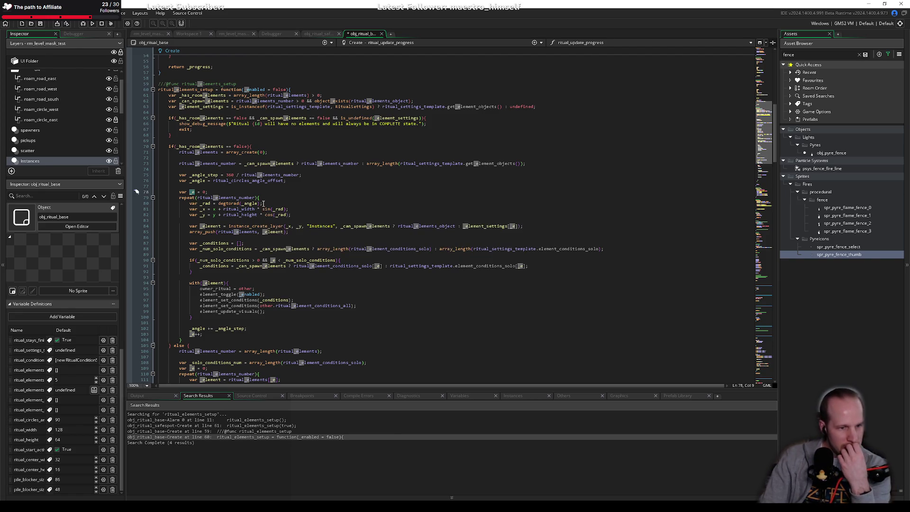
double_click(228, 289)
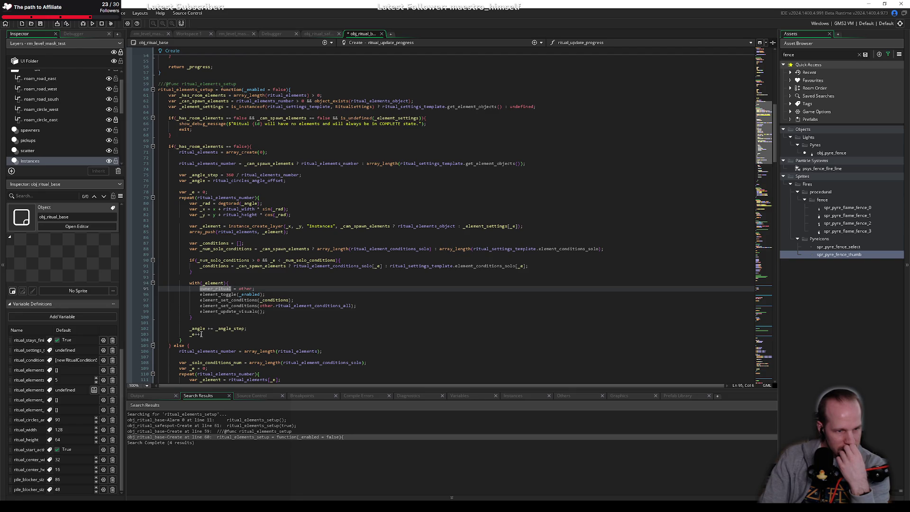
double_click(223, 329)
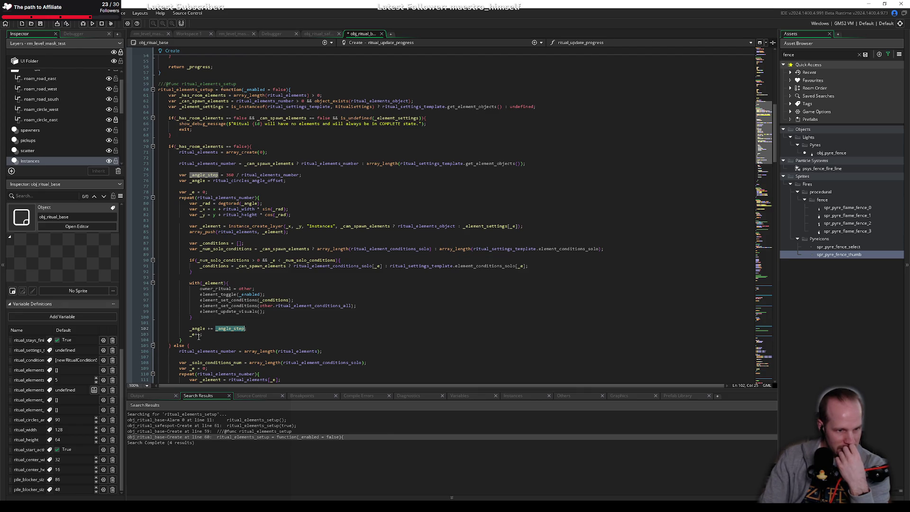
Paste the '_angle += _angle_step;' and '_i++;' lines into the Draw event's if block.
drag(202, 335, 192, 329)
scroll(234, 332, down, 15)
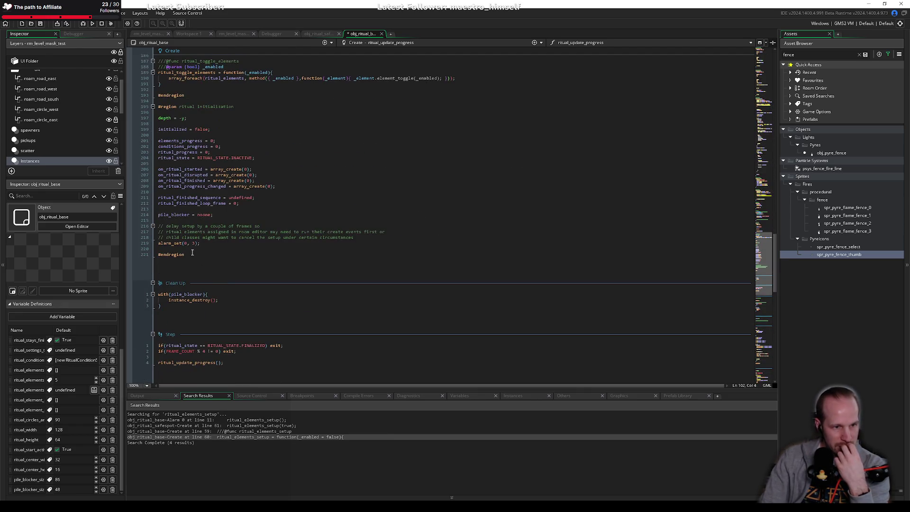
click(213, 255)
key(ctrl+v)
scroll(208, 213, down, 5)
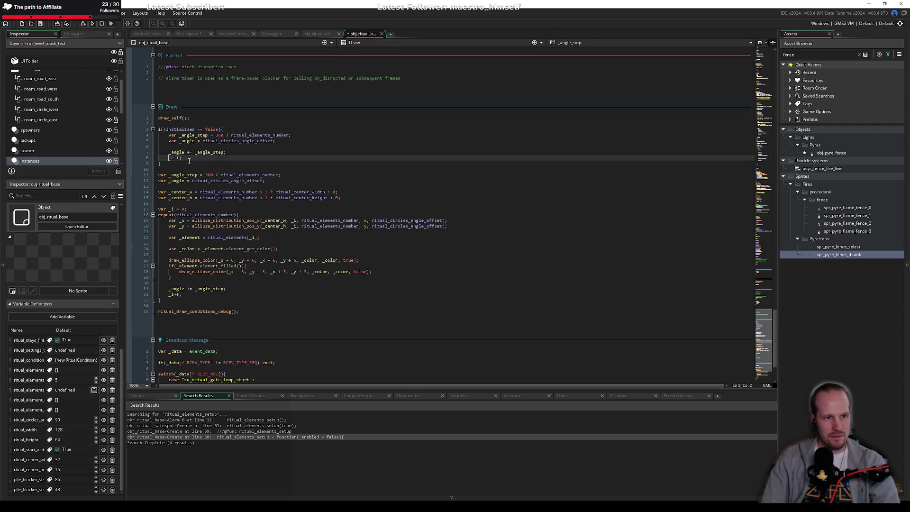
Replace the pasted lines with 'var _e = 0;' above a new repeat line.
mouse_move(196, 164)
mouse_down()
mouse_move(169, 151)
mouse_move(190, 157)
mouse_up()
click(170, 149)
key(BackSpace)
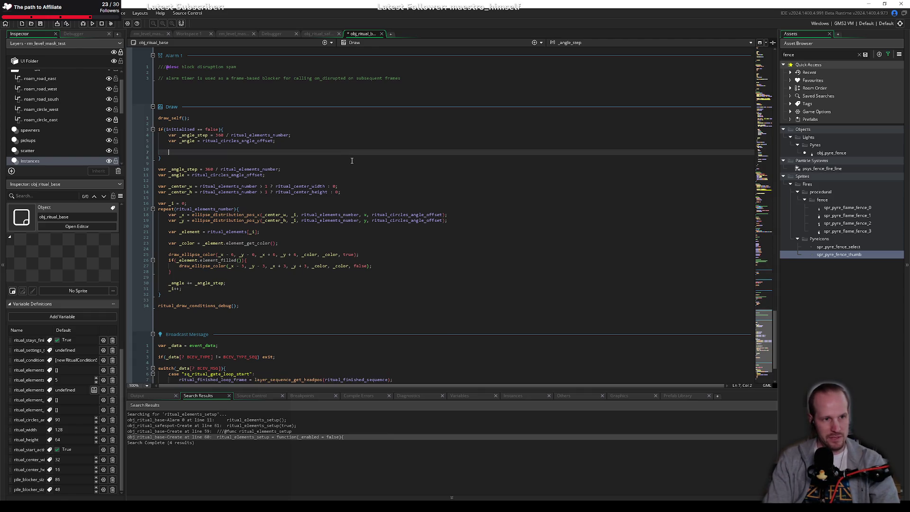
text(repeat)
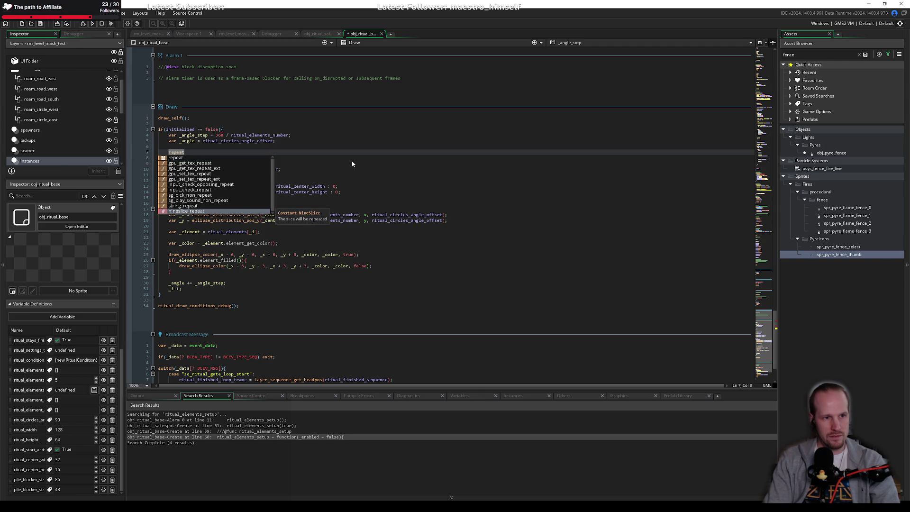
key(Escape)
key(Home)
key(Return)
key(Up)
text(v)
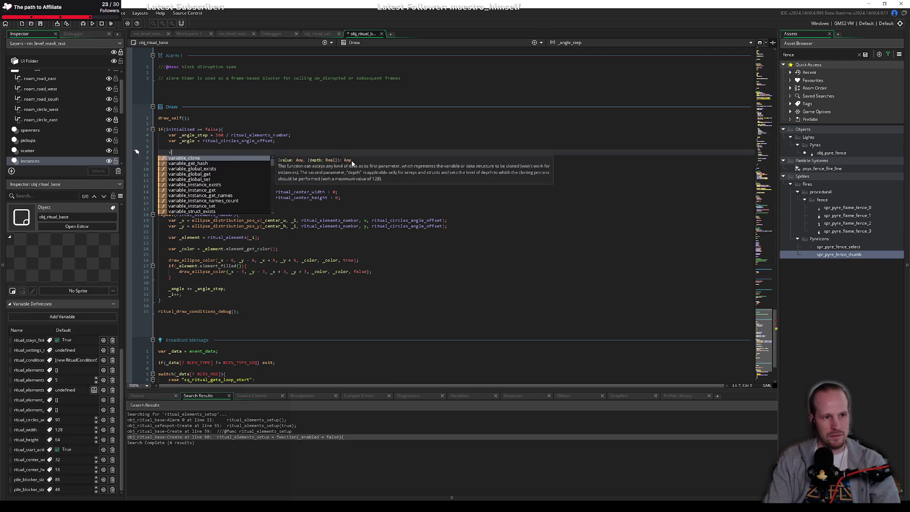
text(ar )
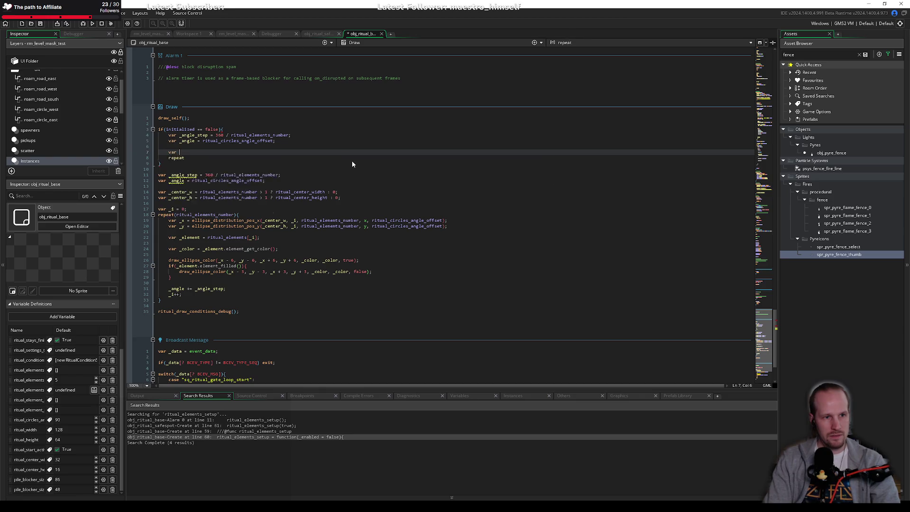
text(_e = 0;)
Complete the loop as repeat(ritual_elements_number){ with an empty indented body.
key(Down)
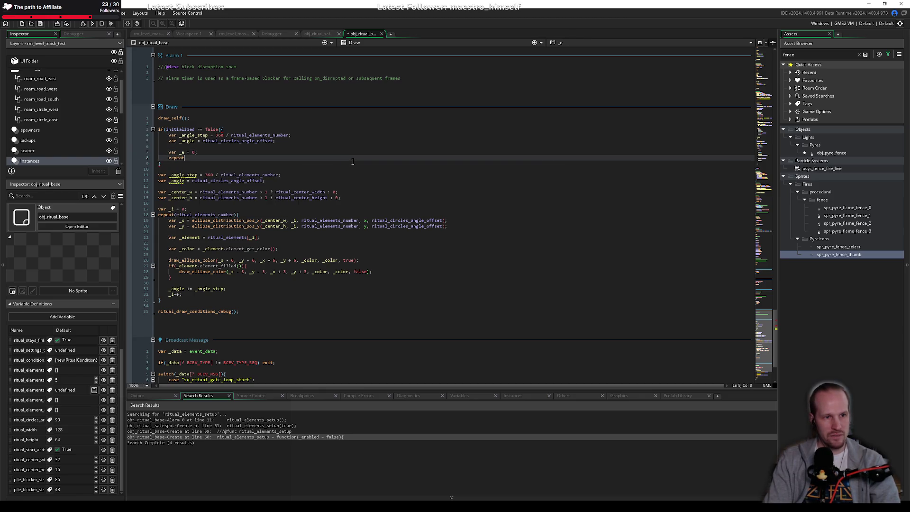
text((_)
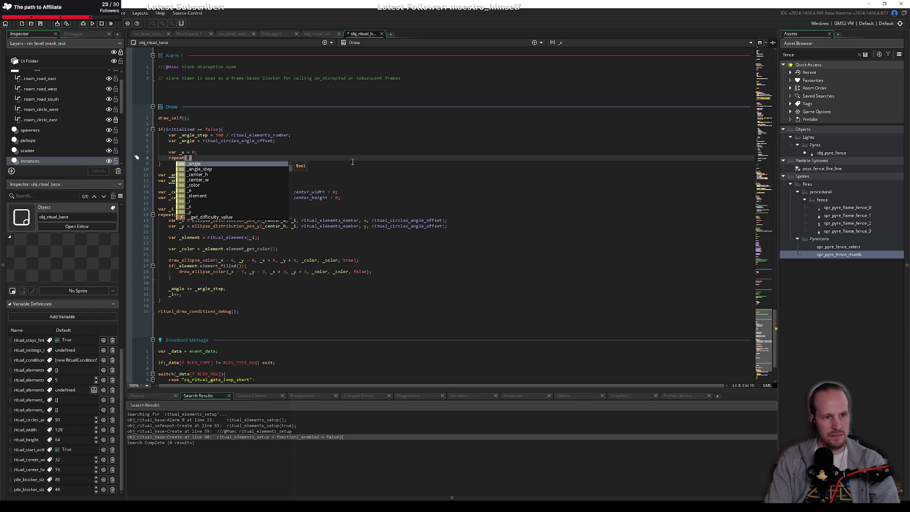
text(ritual)
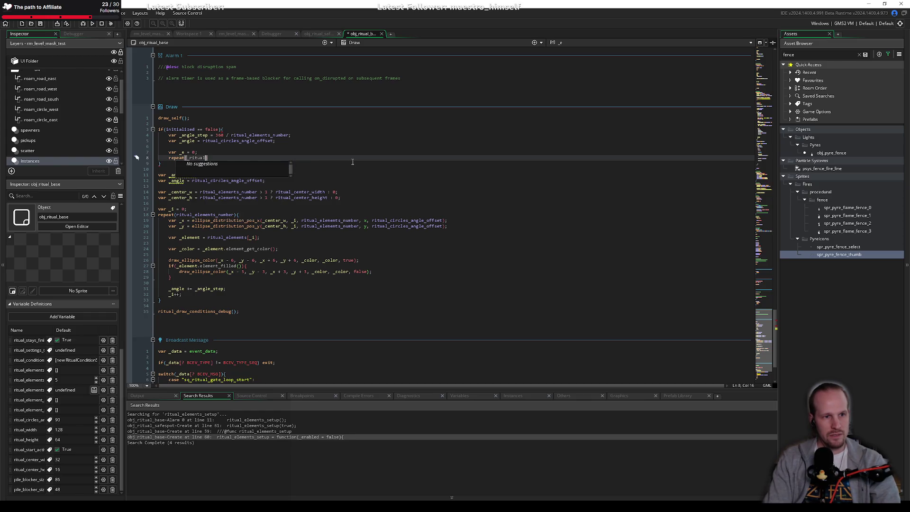
key(ctrl+BackSpace)
text(ritual_el)
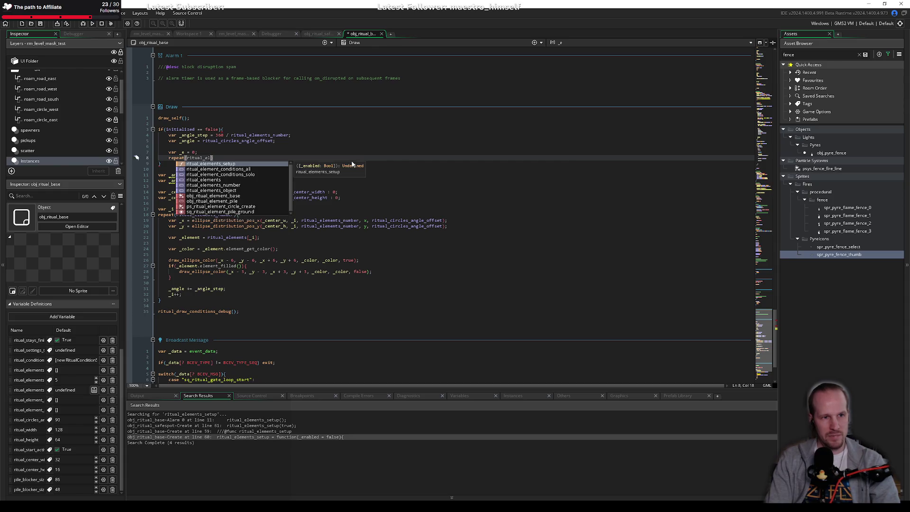
key(Down)
key(Down)
key(Down)
key(Return)
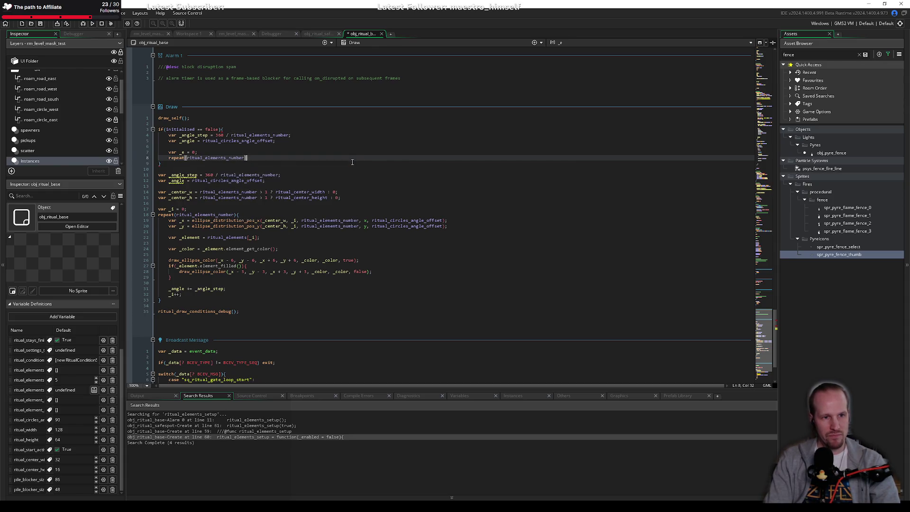
text(){)
key(Return)
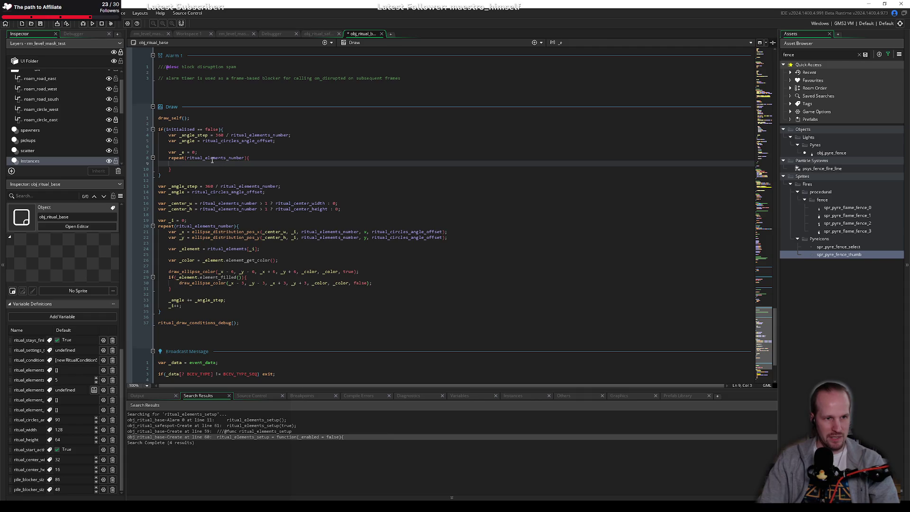
scroll(232, 152, up, 15)
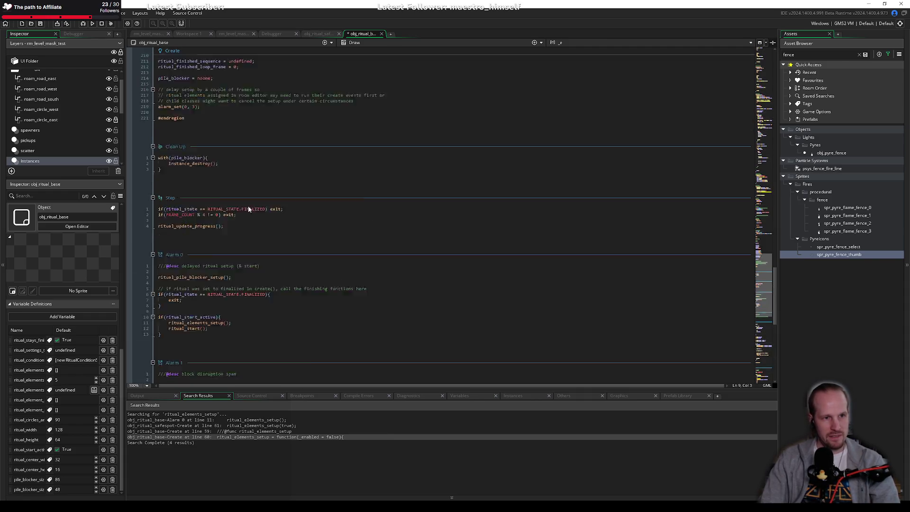
Copy the _rad, _x and _y position calculations from the Create loop into the Draw repeat block.
click(213, 135)
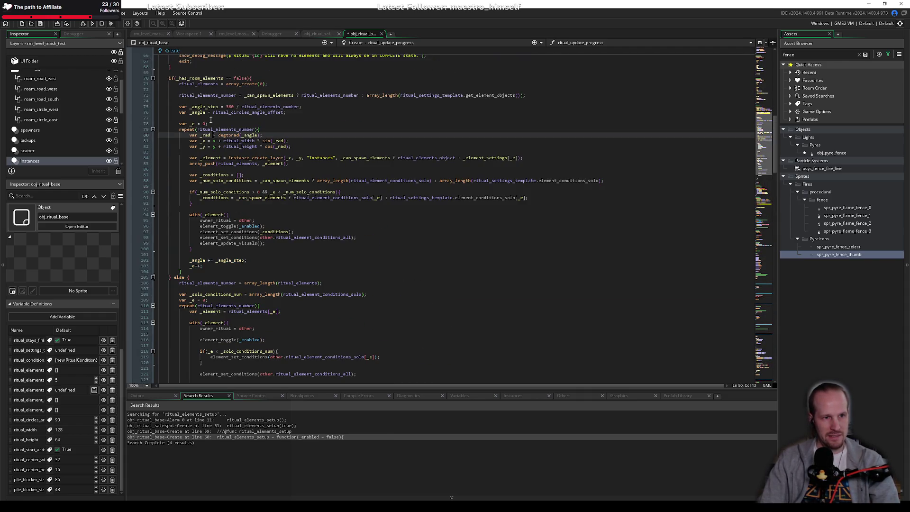
mouse_move(294, 148)
mouse_down()
mouse_move(208, 131)
mouse_move(190, 138)
mouse_up()
key(ctrl+c)
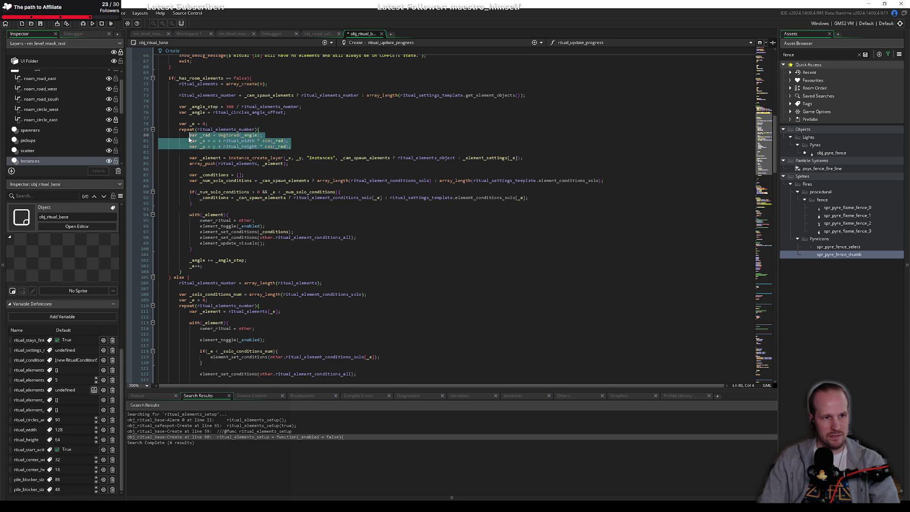
scroll(298, 239, down, 15)
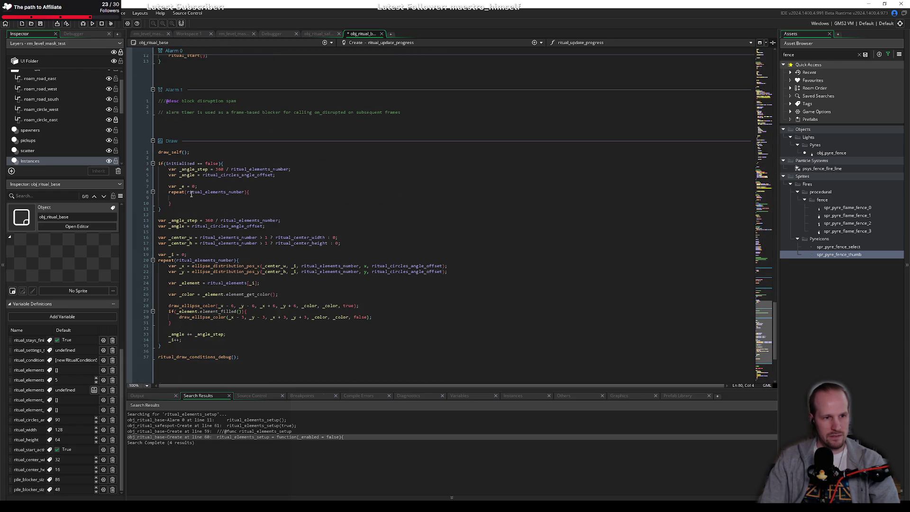
click(192, 197)
key(ctrl+v)
shift+click(193, 203)
key(shift+Tab)
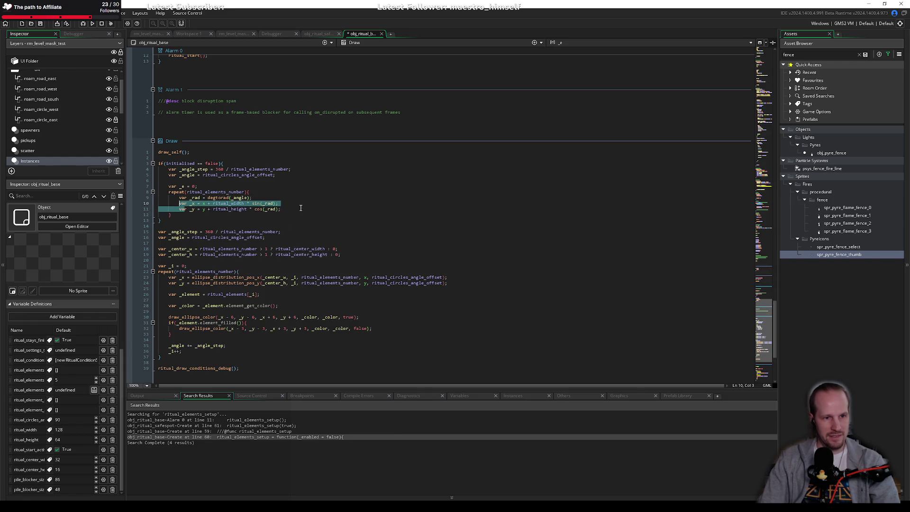
key(Right)
key(Return)
key(Return)
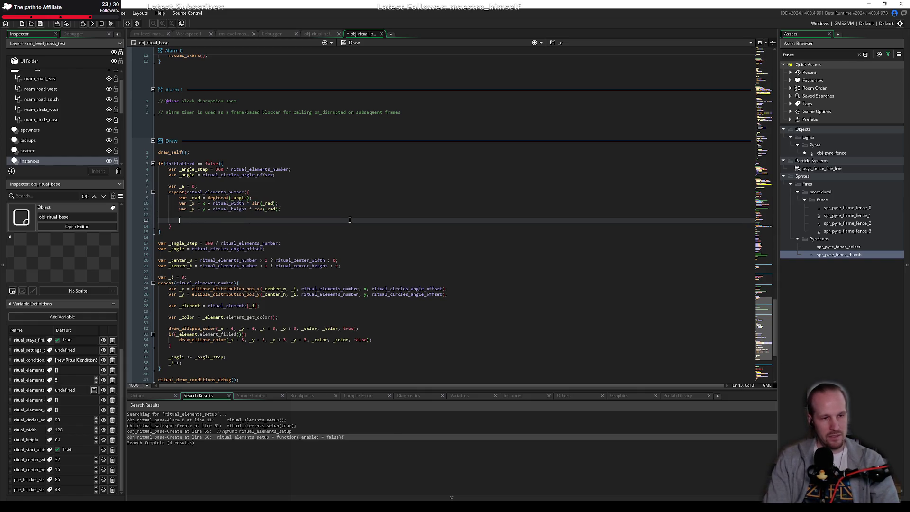
Add draw_circle_colour(_x, _y, 16, c_white, c_white, true); after the position calculations.
text(draw_cirl)
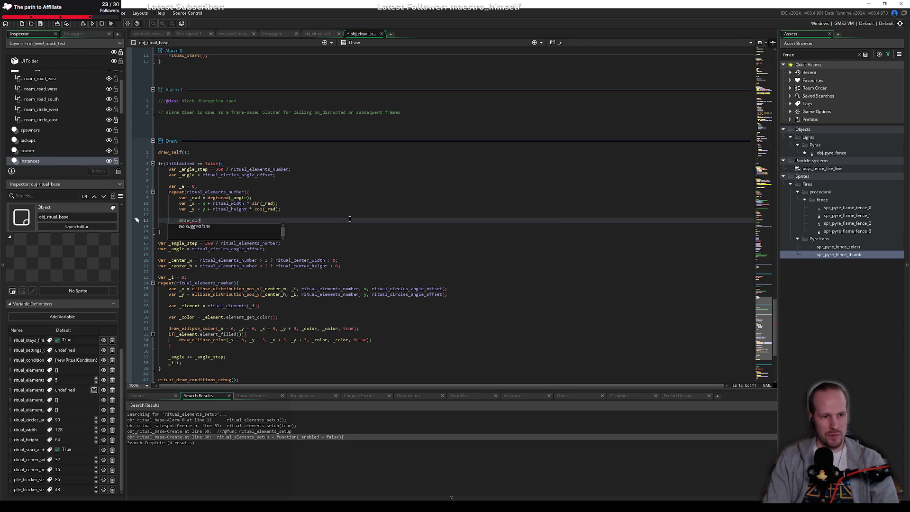
text(cle)
text(_)
key(Return)
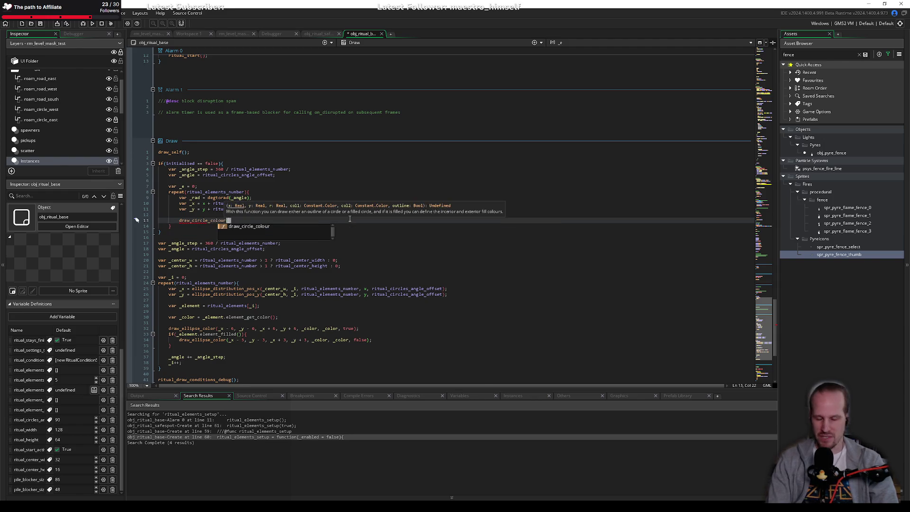
text(_x, _y, )
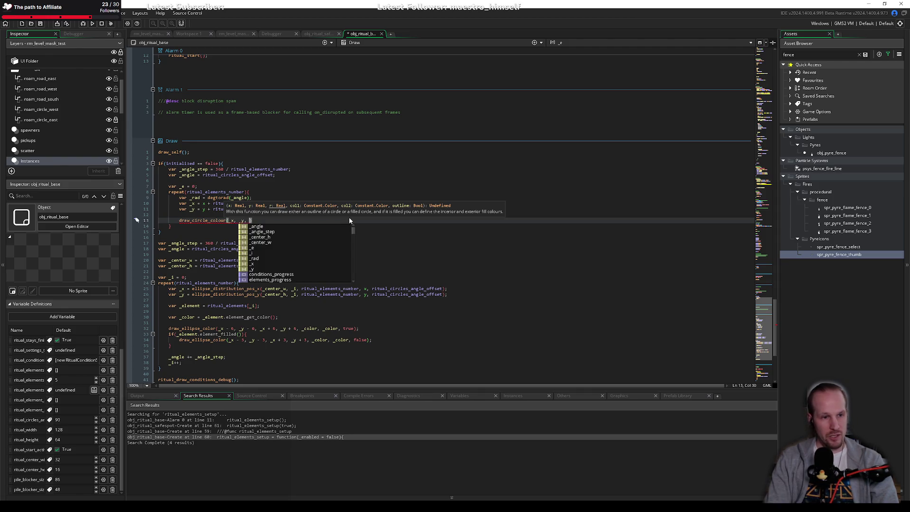
text(16, )
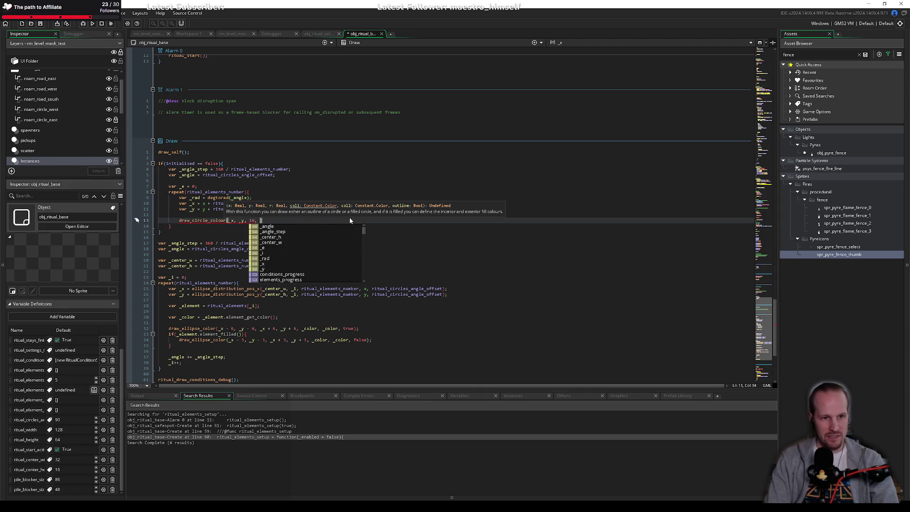
text(c_w)
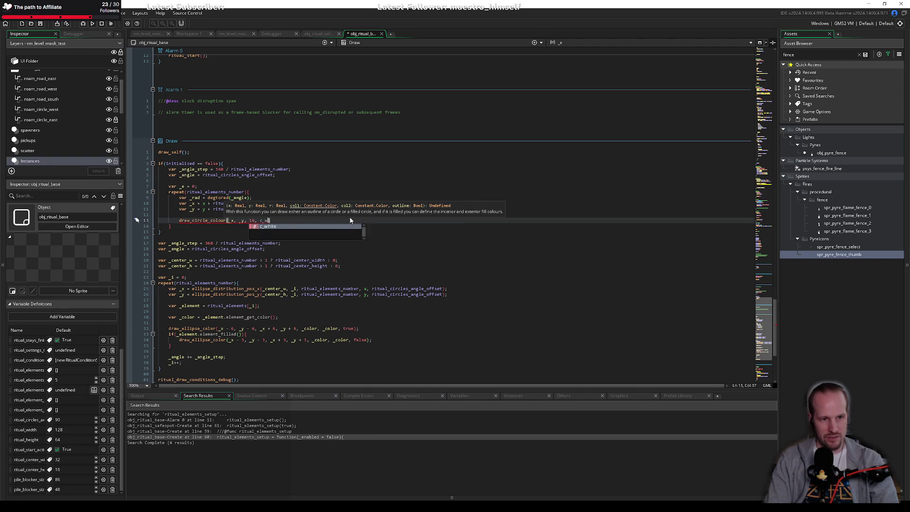
text(hite, c_white, c_whit)
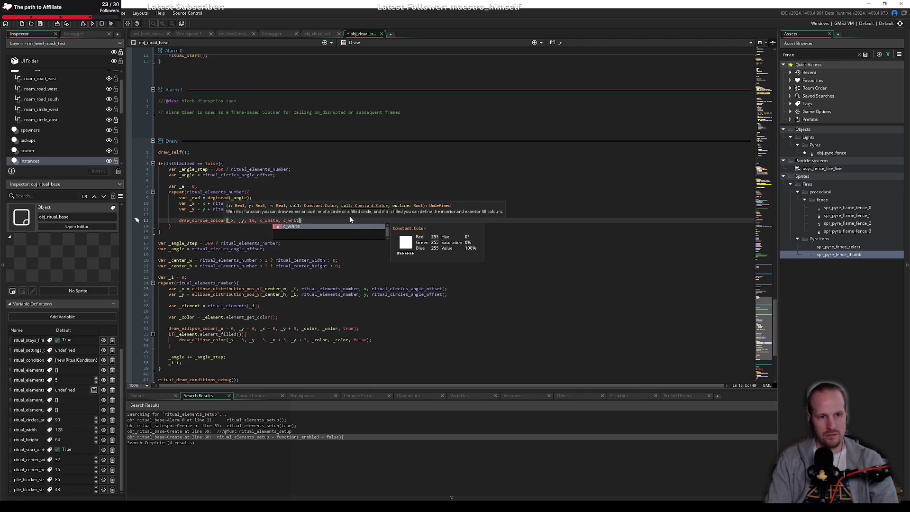
text(rue);)
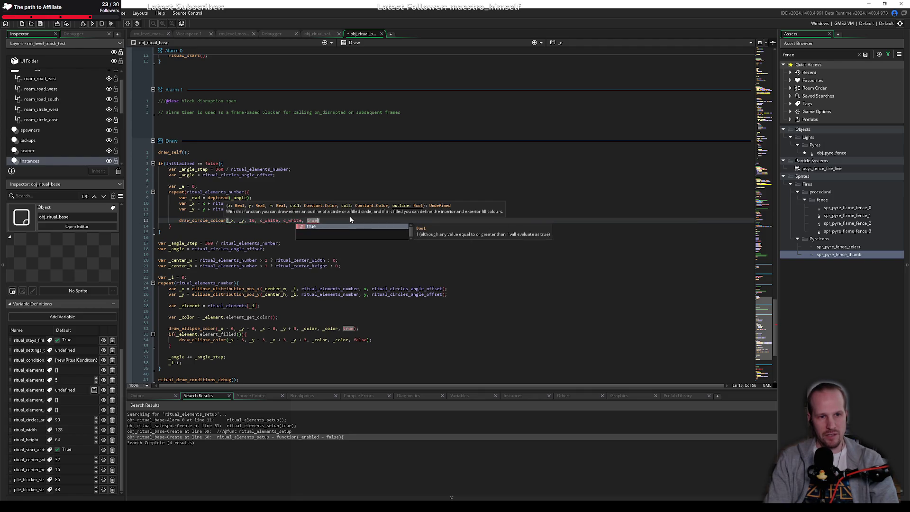
key(Down)
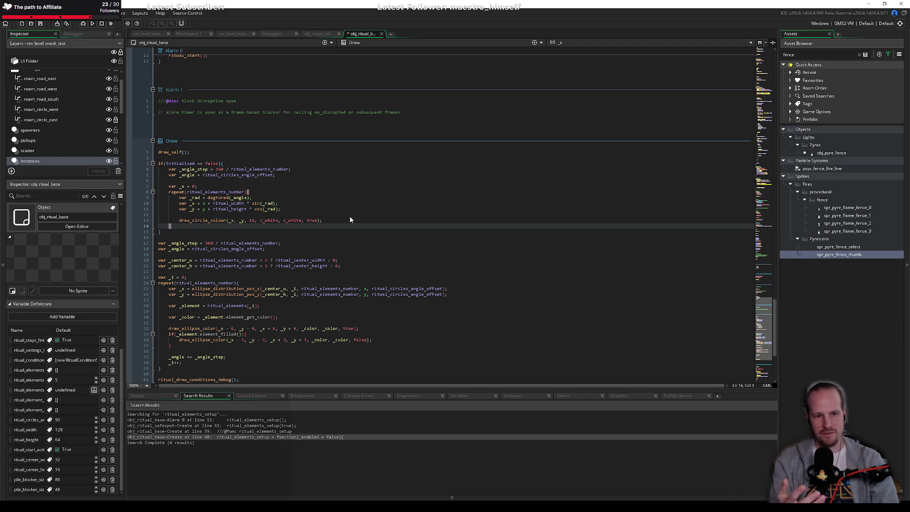
click(349, 309)
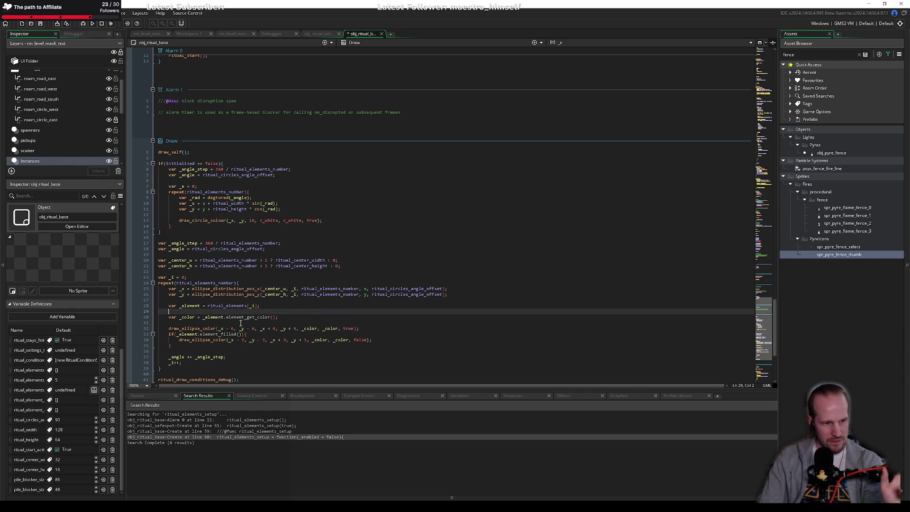
Widen the object properties panel and highlight every use of ritual_elements_number.
scroll(54, 417, up, 2)
scroll(55, 417, down, 2)
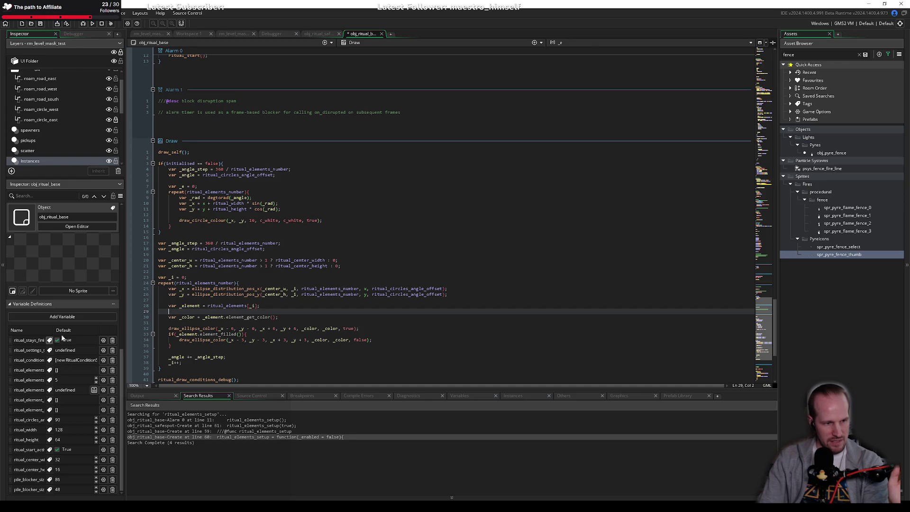
mouse_move(125, 341)
mouse_down()
mouse_move(299, 341)
mouse_move(265, 340)
mouse_up()
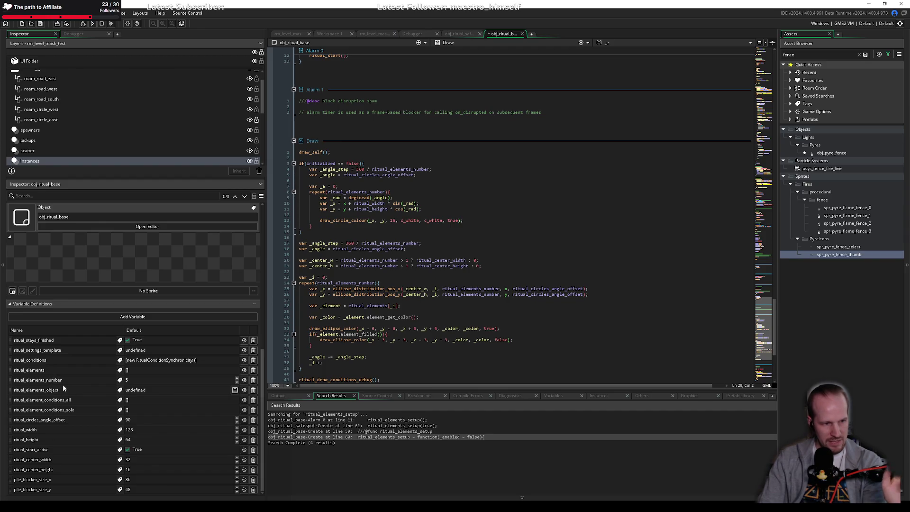
click(380, 243)
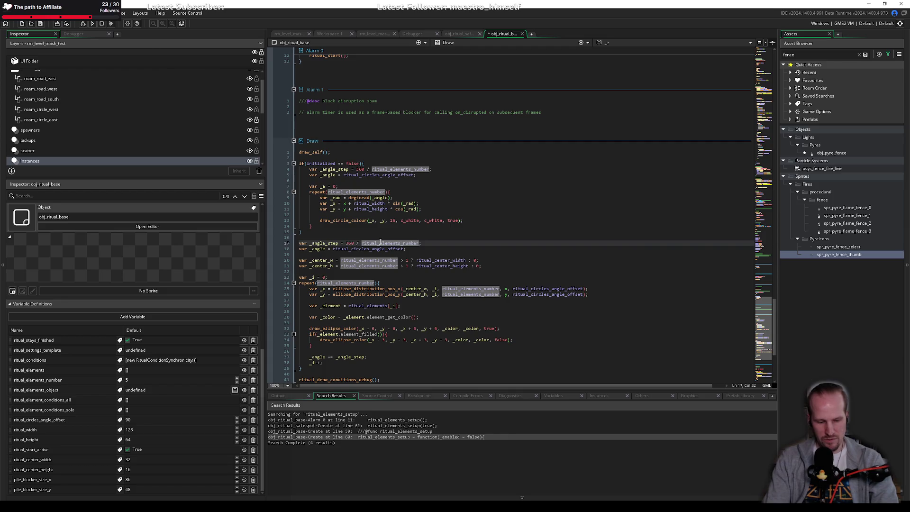
Search for 'element' and inspect obj_ritual_element_pile's code, then close it to return to obj_ritual_base.
key(ctrl+t)
text(element)
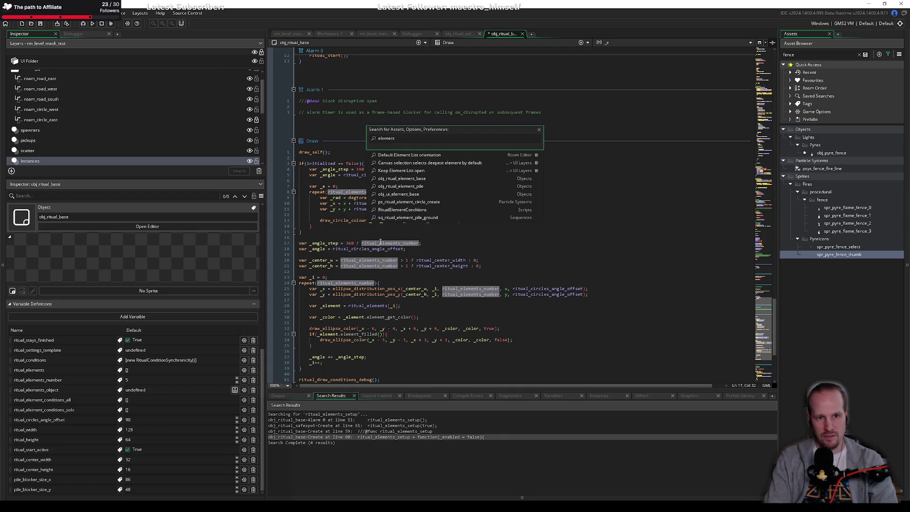
key(Down)
key(Down)
key(Down)
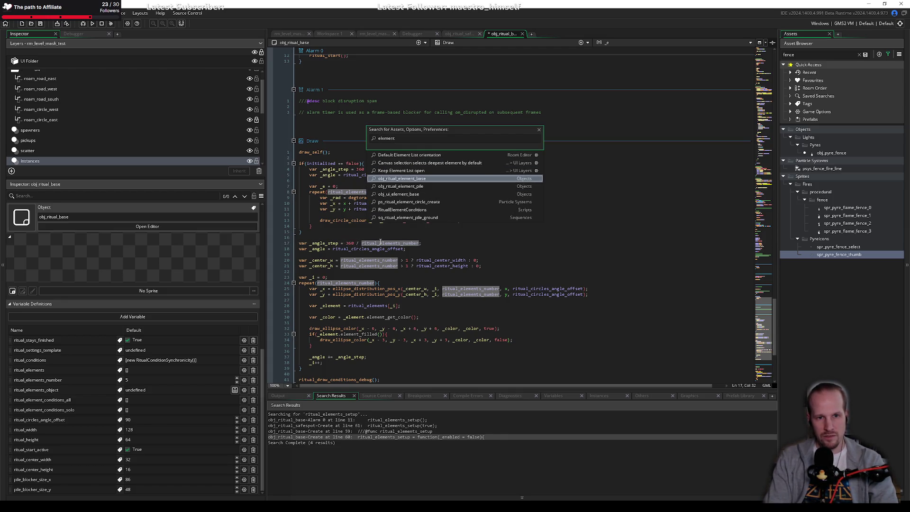
key(Down)
key(Return)
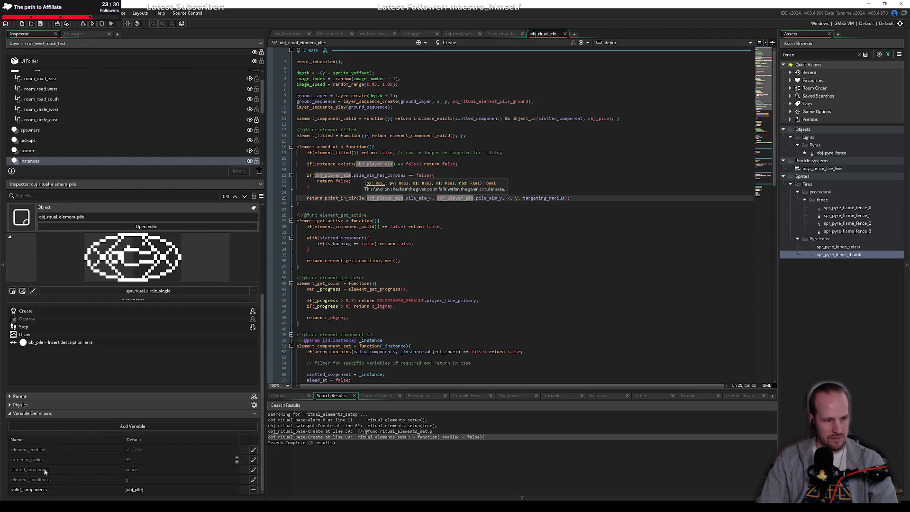
click(133, 461)
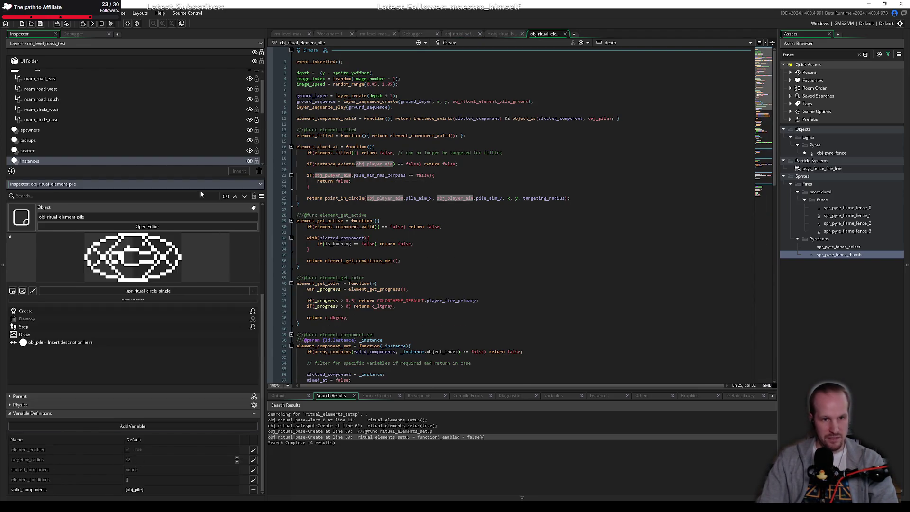
middle_click(544, 34)
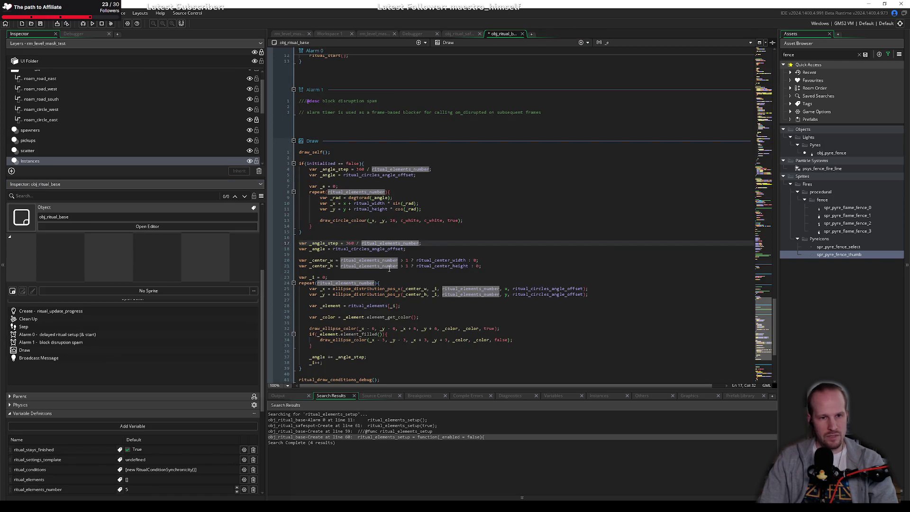
click(367, 254)
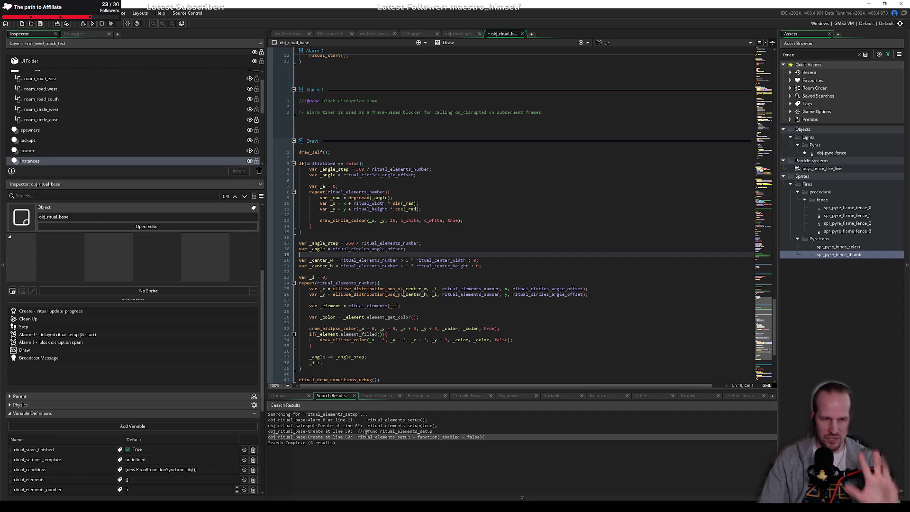
Add an _e increment line after the circle-drawing call.
click(420, 188)
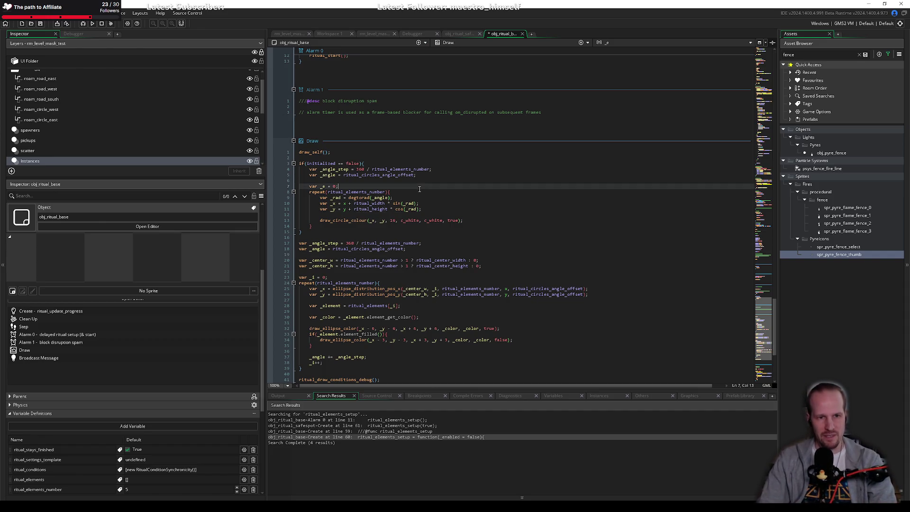
scroll(436, 192, up, 20)
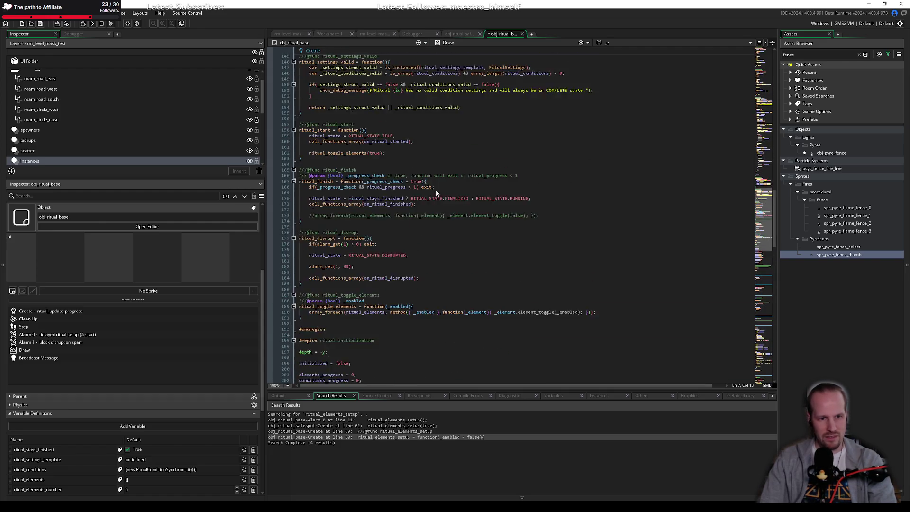
scroll(361, 206, down, 20)
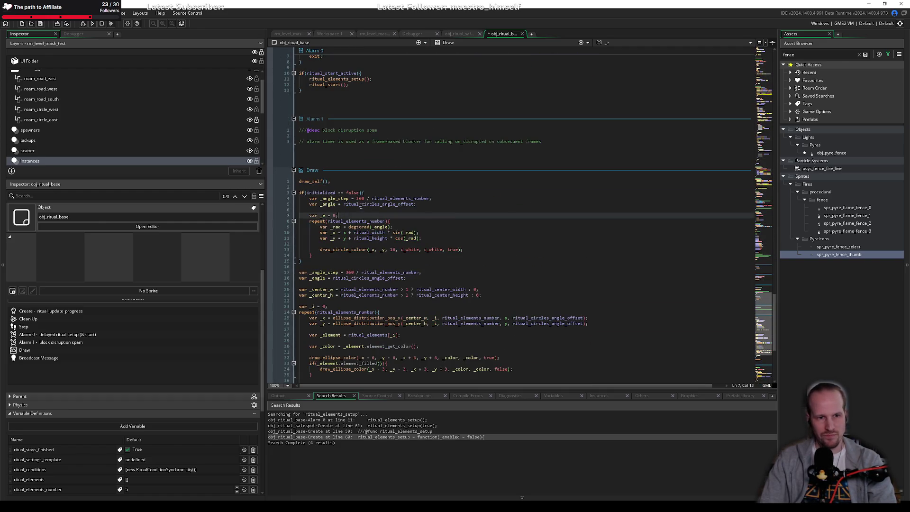
scroll(312, 197, down, 2)
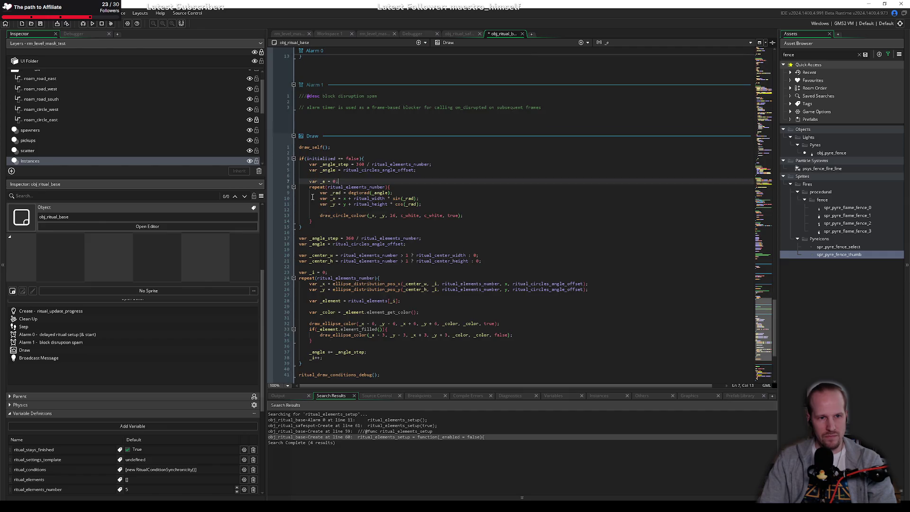
click(466, 216)
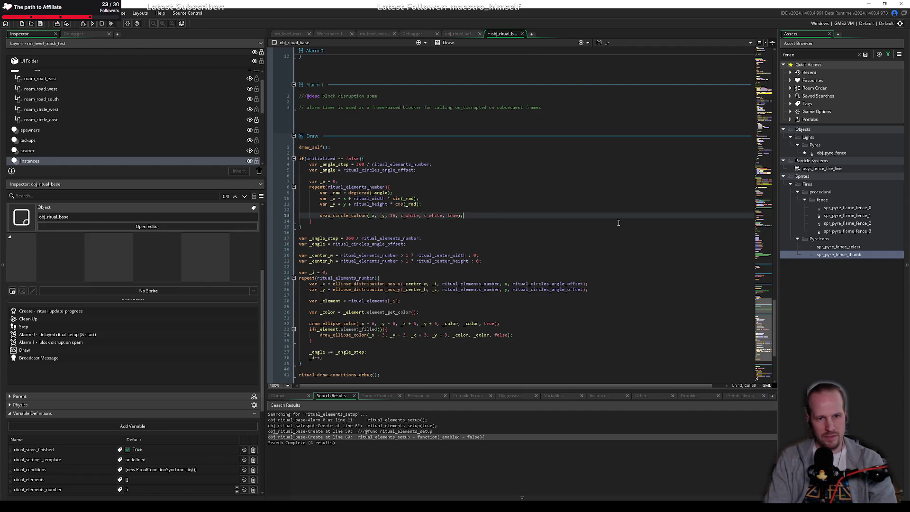
key(Return)
text(_e++;)
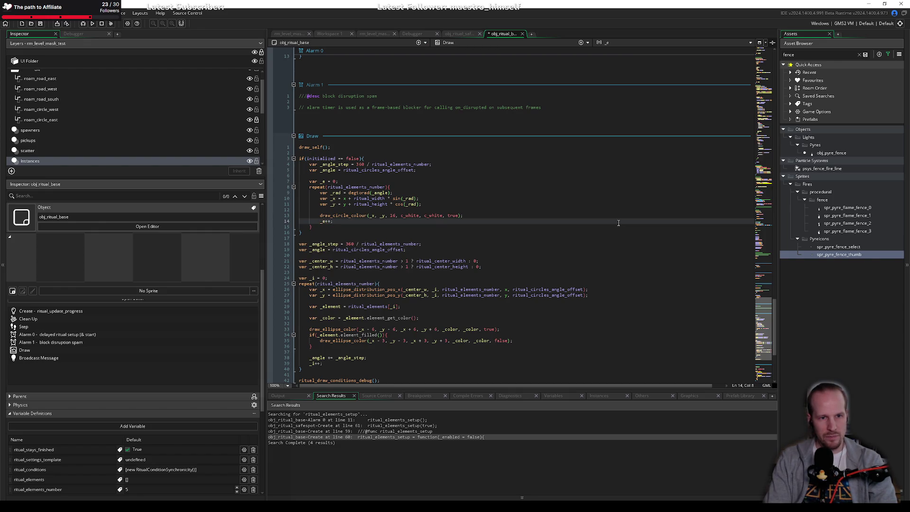
Paste the copied _angle increment line below the circle drawing and save.
key(Up)
key(Up)
key(Up)
key(Down)
key(Down)
key(Down)
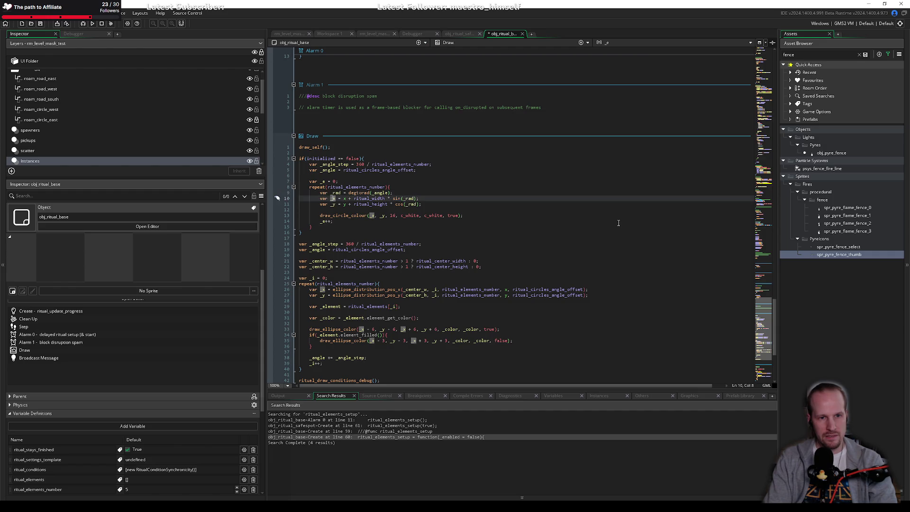
key(Return)
key(super+v)
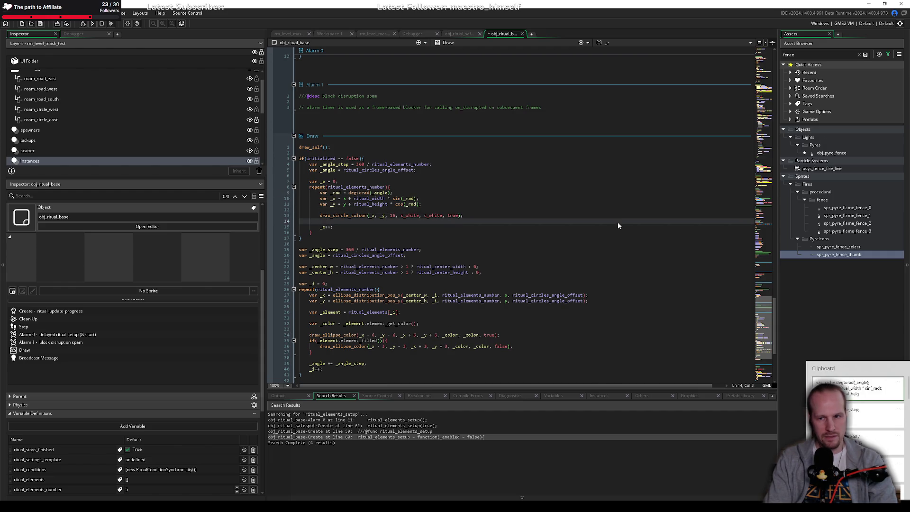
key(Return)
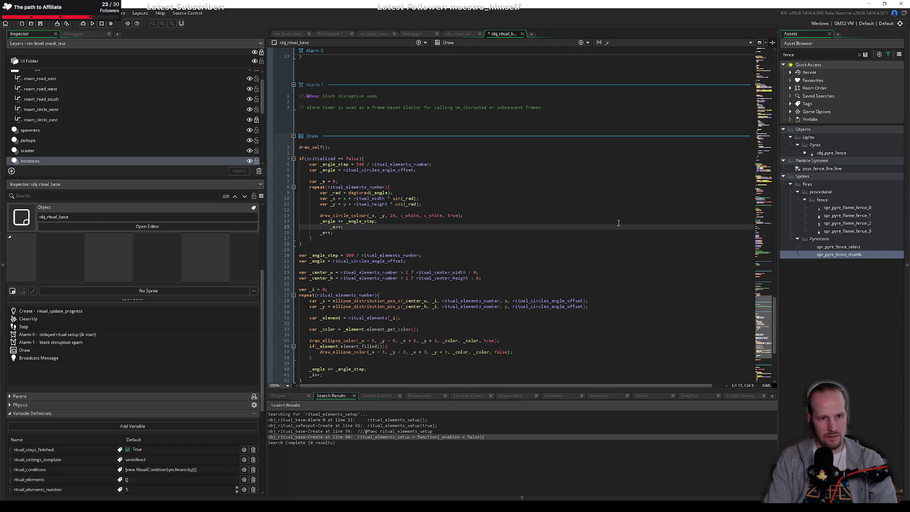
key(Return)
key(BackSpace)
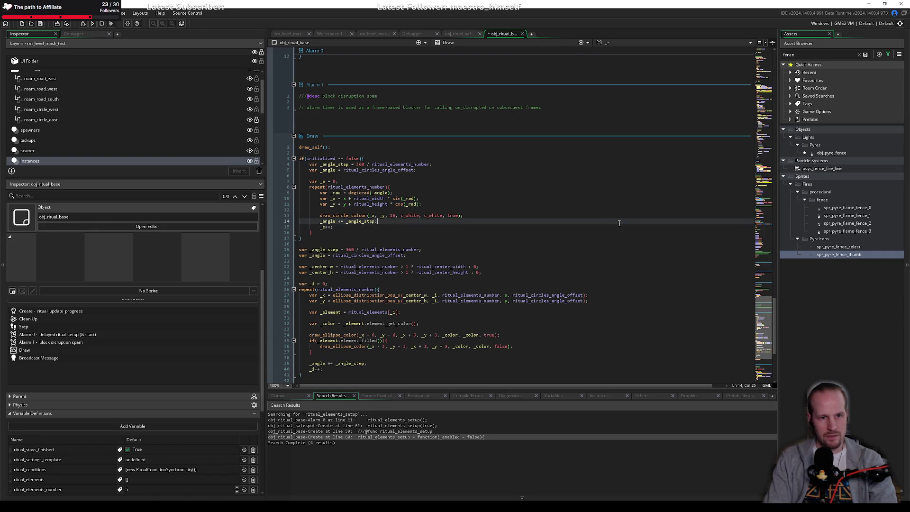
key(ctrl+s)
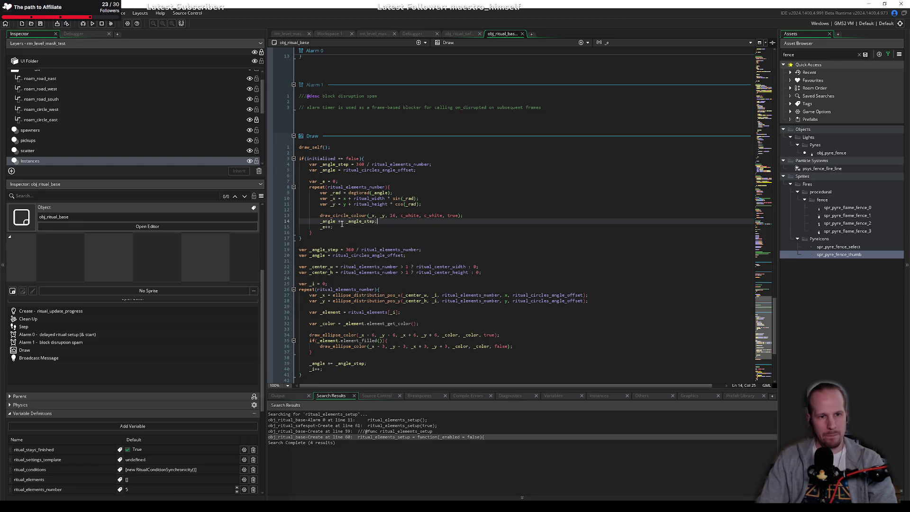
Remove the unused _e++ line and var _e declaration, then save.
click(346, 228)
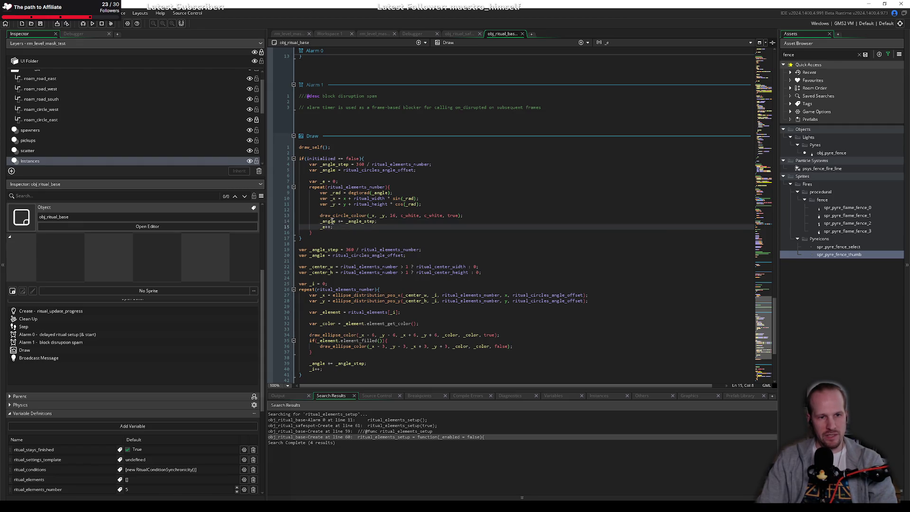
click(334, 221)
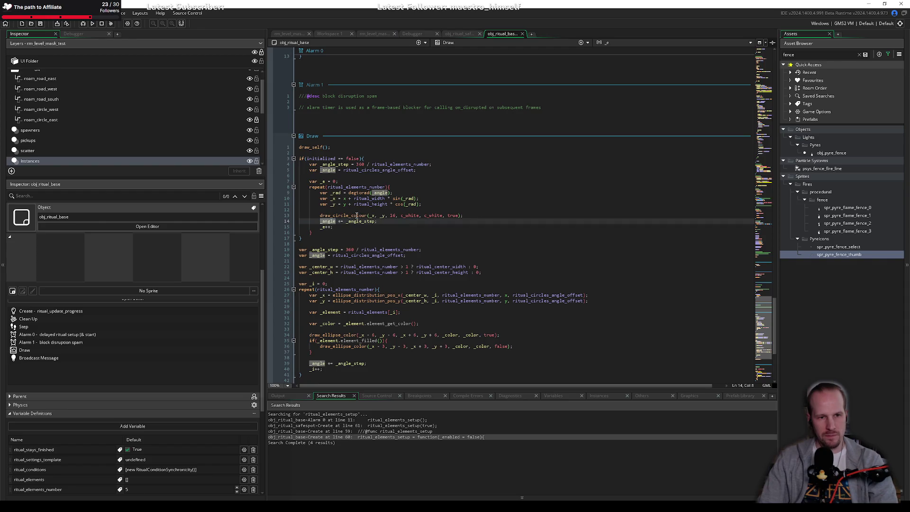
key(Down)
key(ctrl+x)
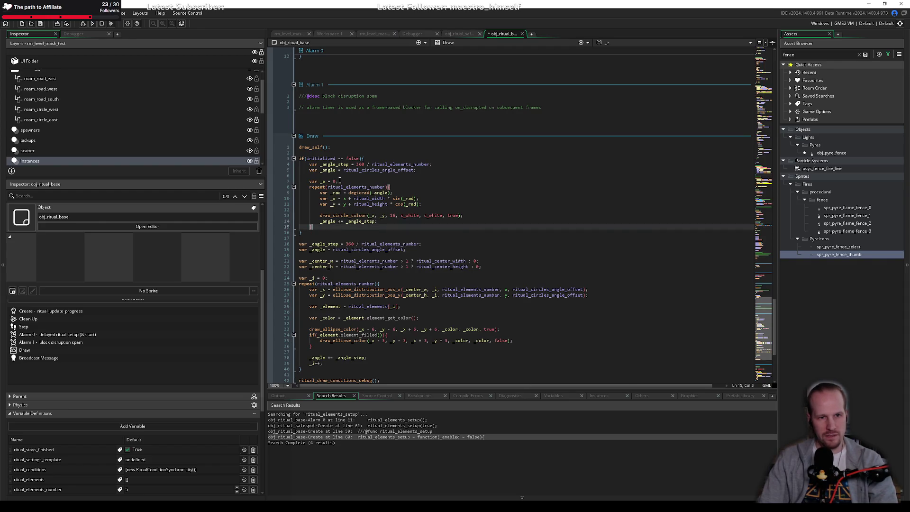
click(340, 181)
key(ctrl+x)
click(474, 198)
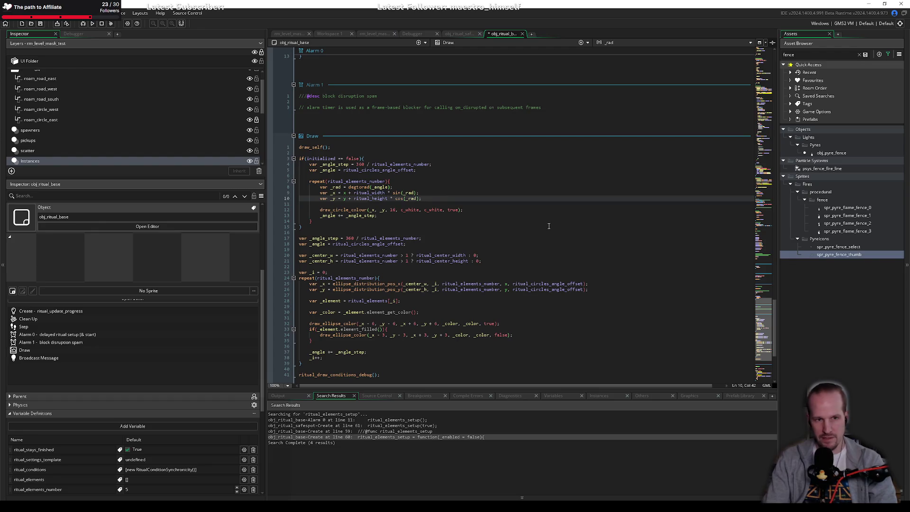
key(ctrl+s)
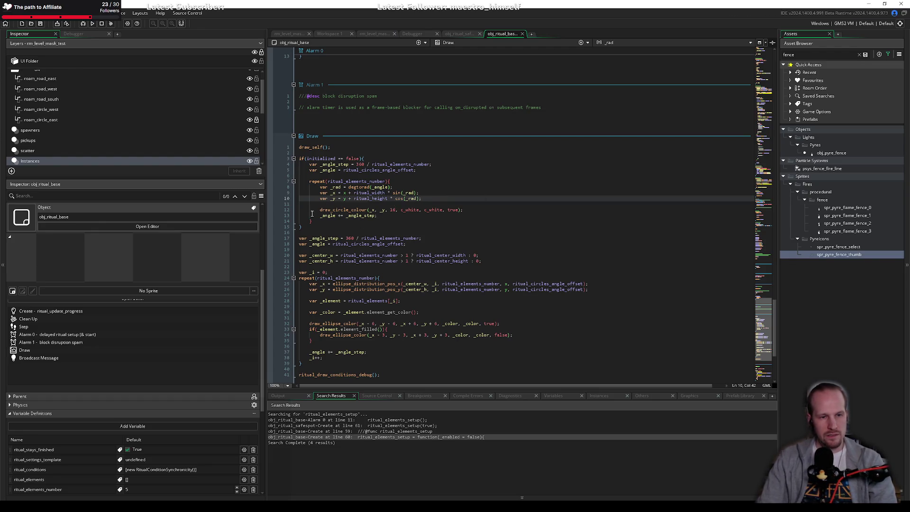
Add exit; after the preview loop and save the Draw code.
click(318, 220)
key(Return)
key(Return)
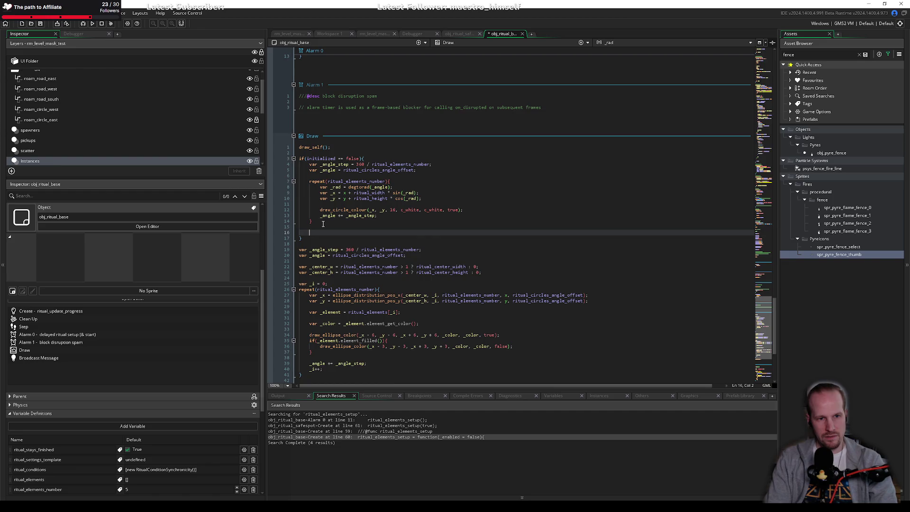
text(exit;)
key(ctrl+s)
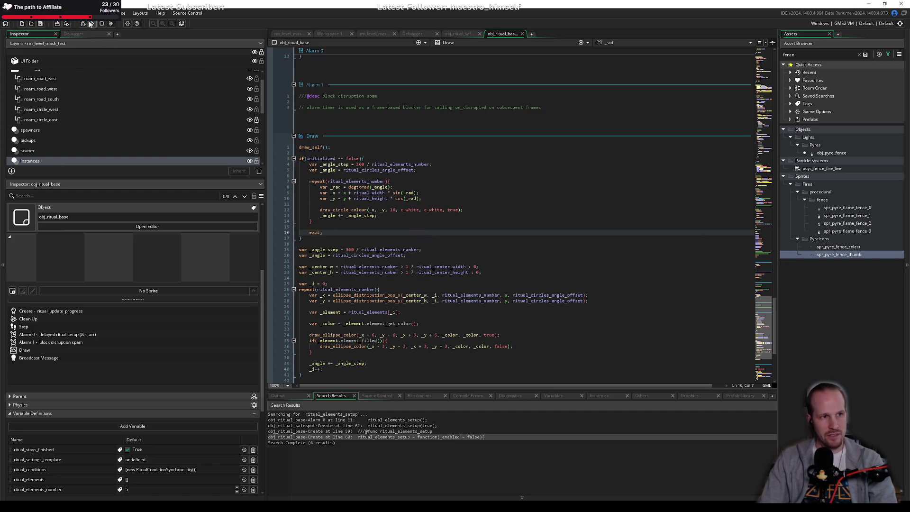
Launch a test build and view obj_ritual_base's unstaged changes in Fork.
click(333, 295)
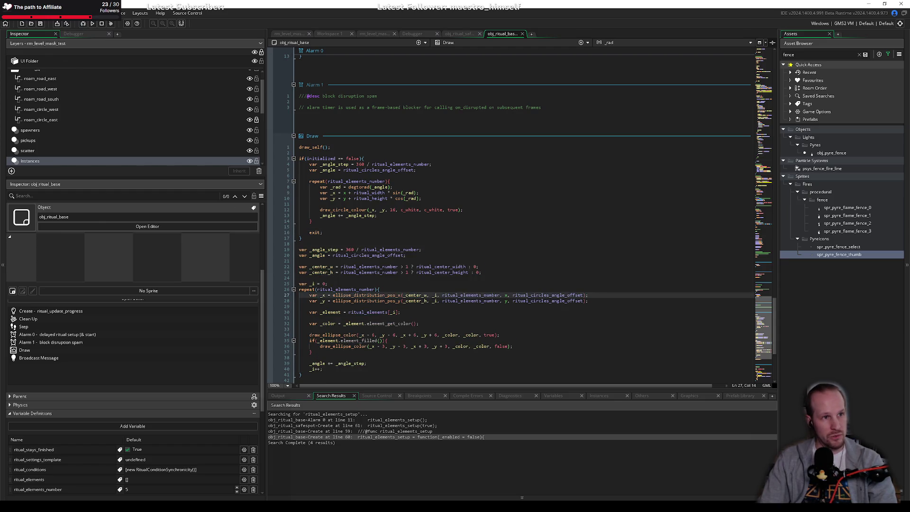
click(84, 24)
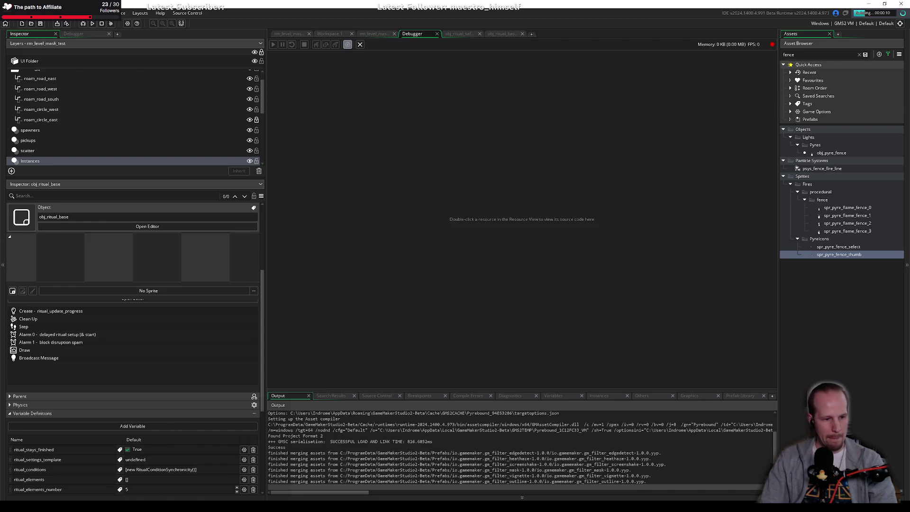
key(alt+Tab)
click(171, 62)
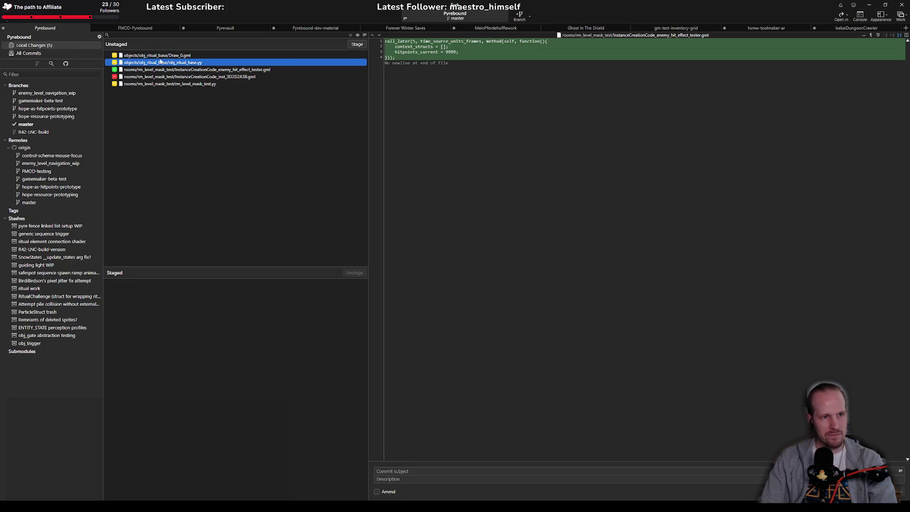
View the Draw_0.gml diff in Fork, then return to GameMaker.
click(171, 55)
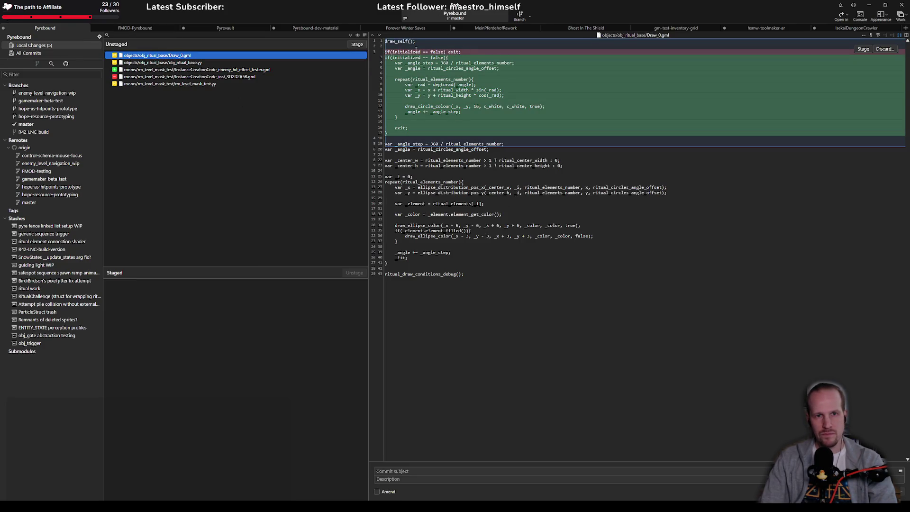
key(alt+Tab)
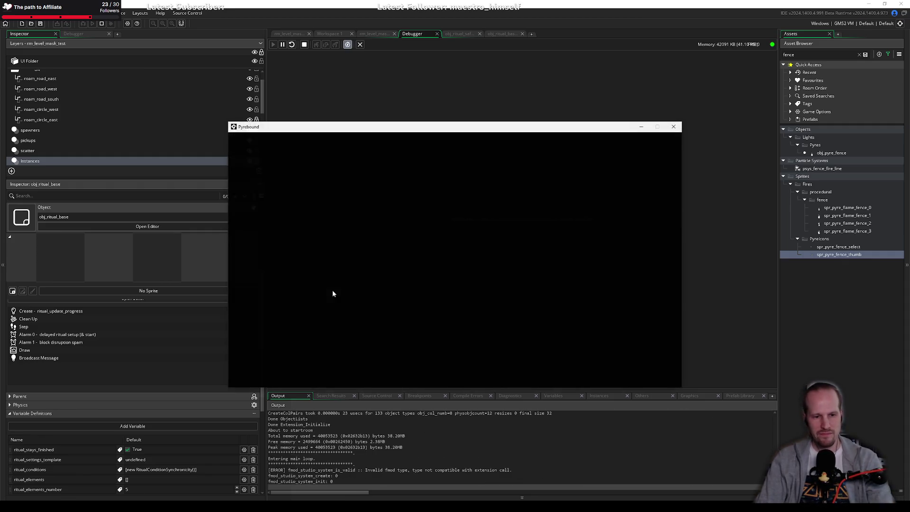
Start the game, walk onto the pyre, press E to begin the ritual, move around, then quit.
key(Return)
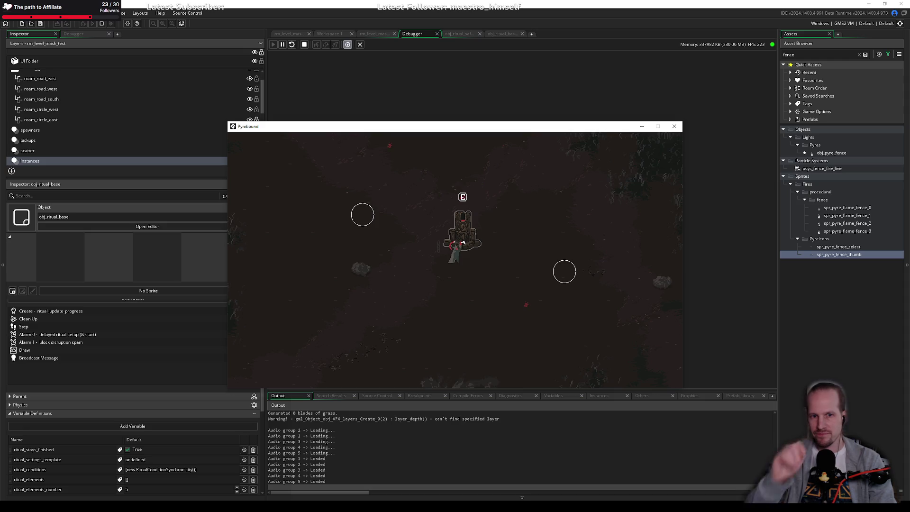
key(e)
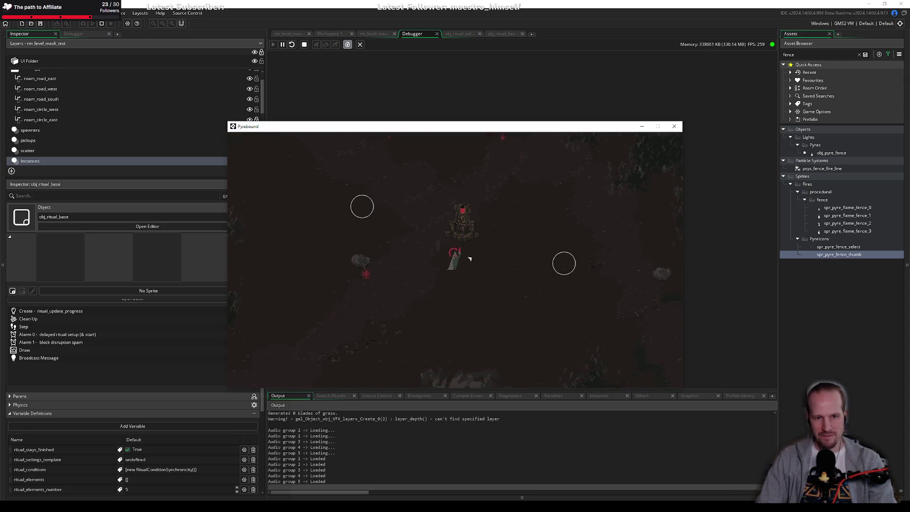
key(w)
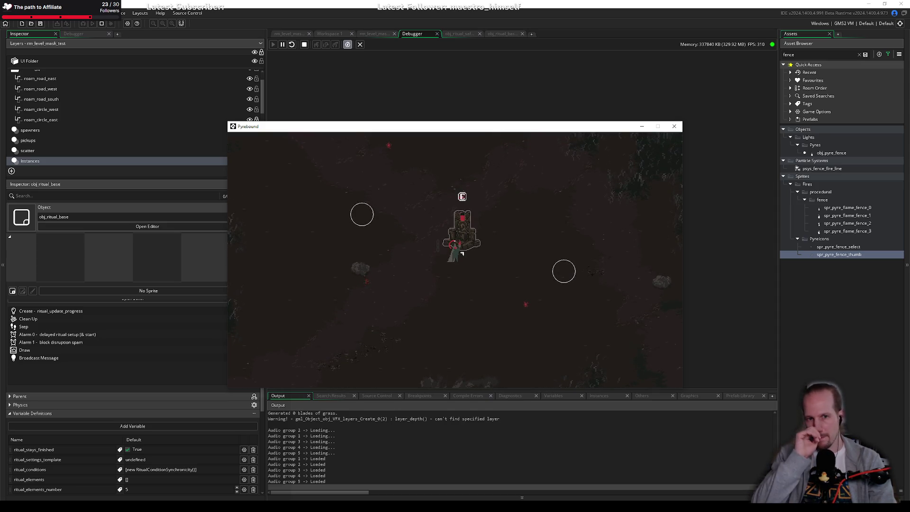
key(e)
key(w+a)
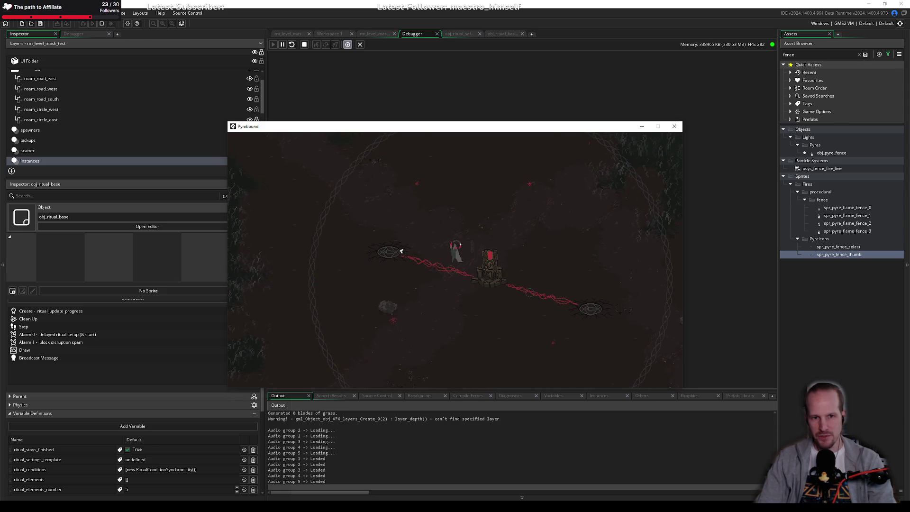
key(w+d)
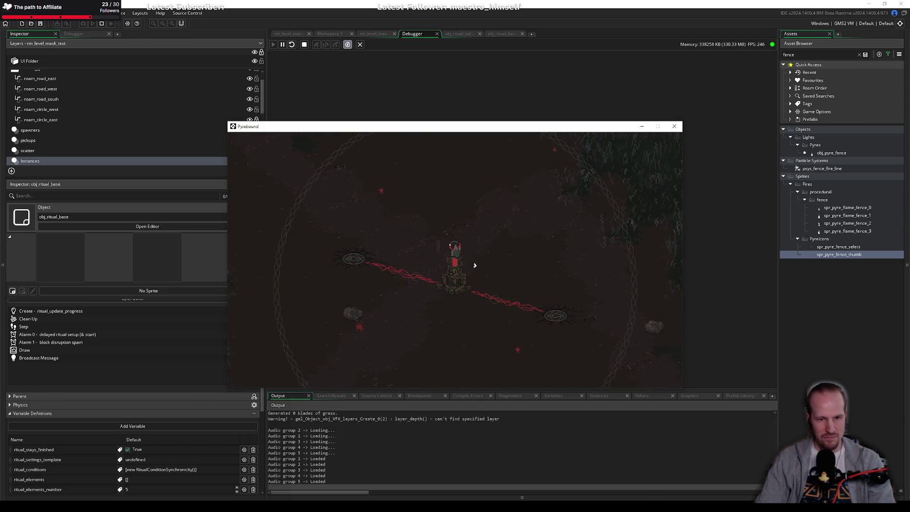
key(Escape)
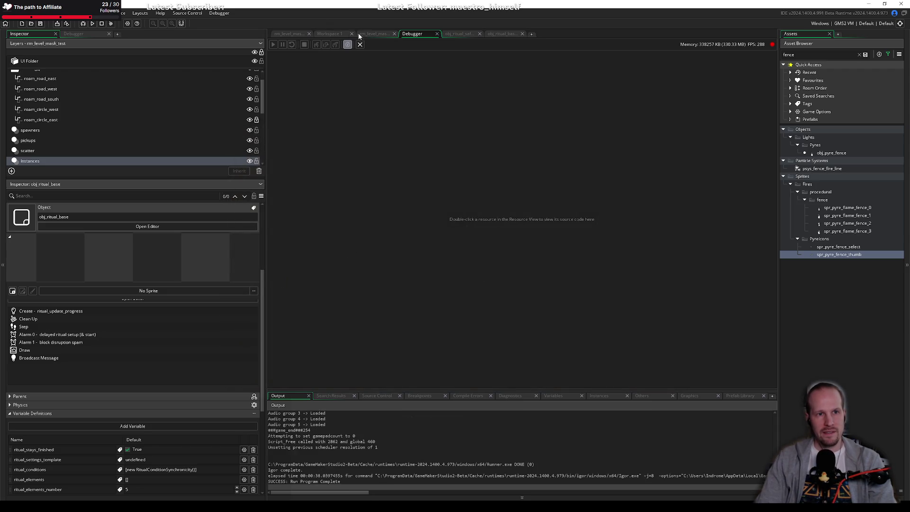
Close the extra room tab and, after reviewing it, the obj_ritual_safespot code tab.
middle_click(359, 36)
click(297, 34)
click(427, 34)
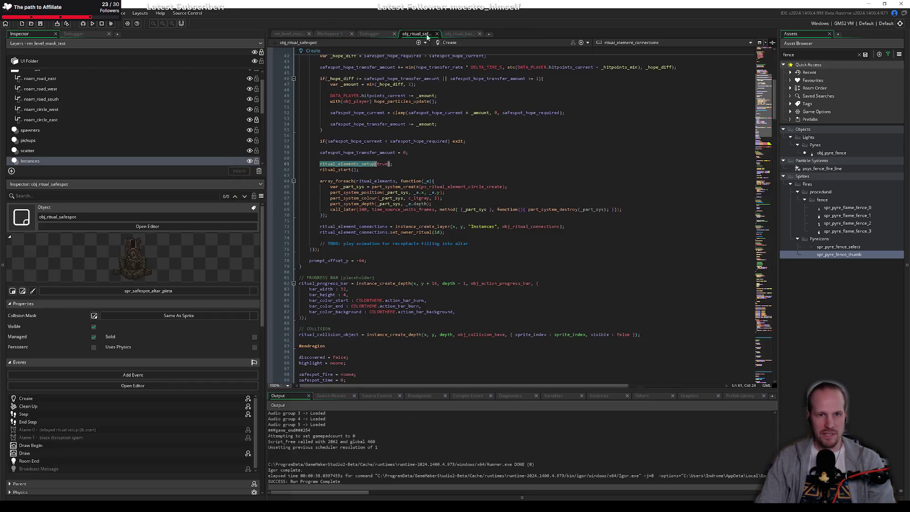
click(382, 158)
scroll(382, 266, down, 20)
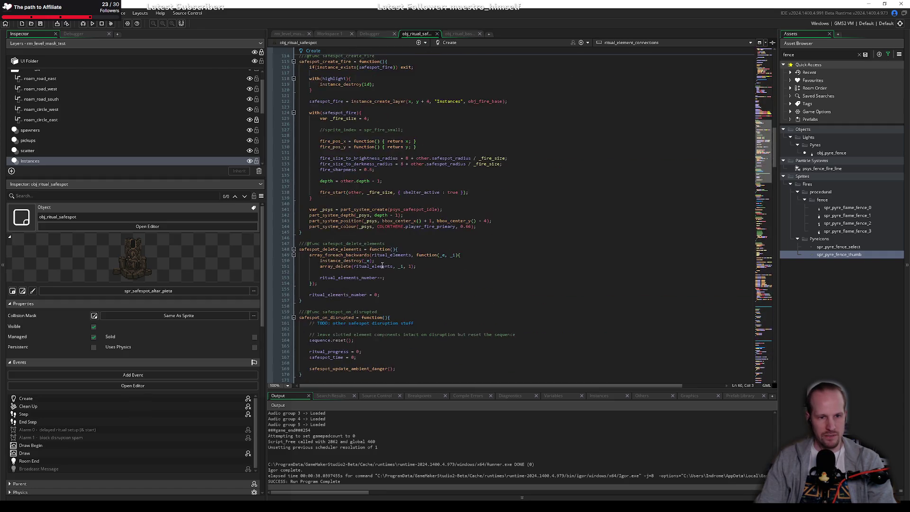
scroll(382, 266, down, 20)
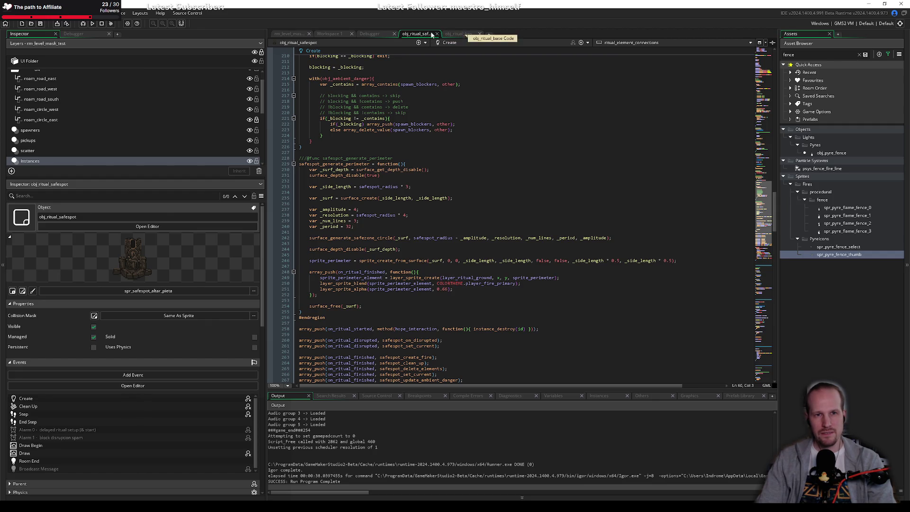
click(436, 34)
Browse obj_ritual_base's Draw preview loop down to the Create event's initialization region.
click(333, 220)
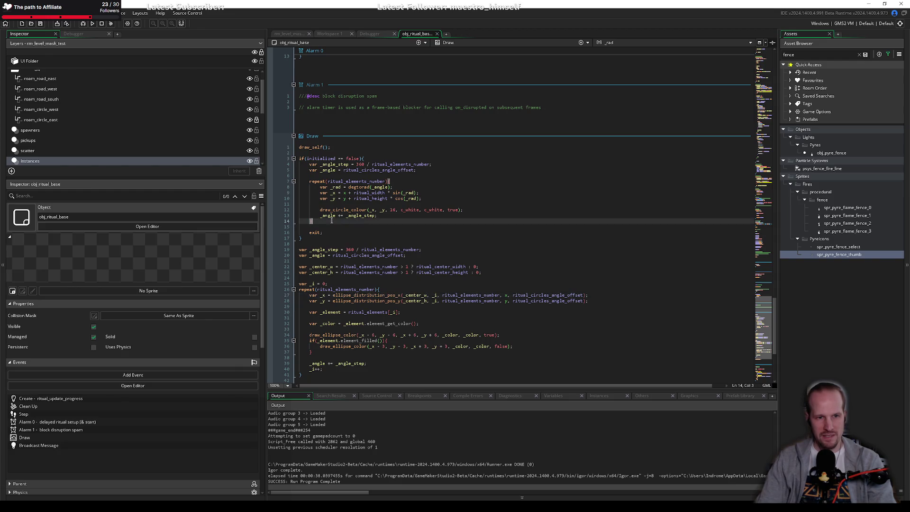
drag(317, 185, 417, 202)
click(371, 198)
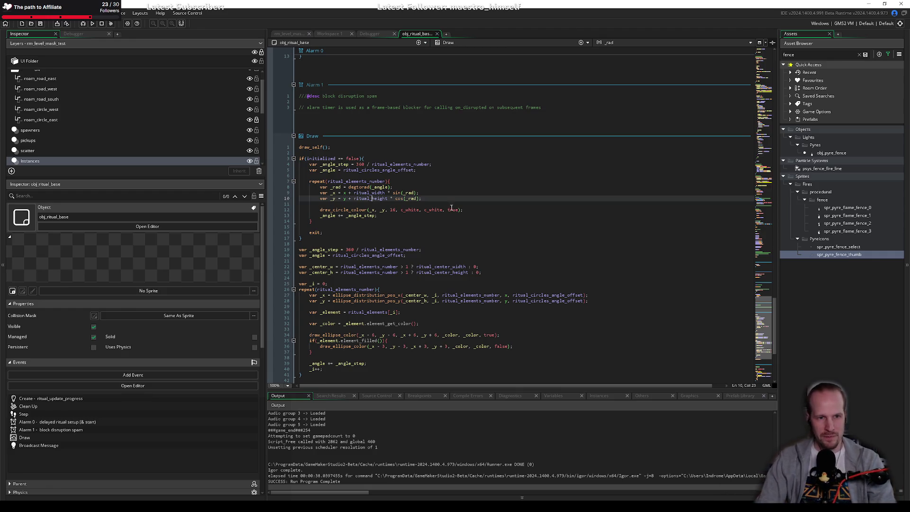
text(tru)
click(394, 187)
click(393, 176)
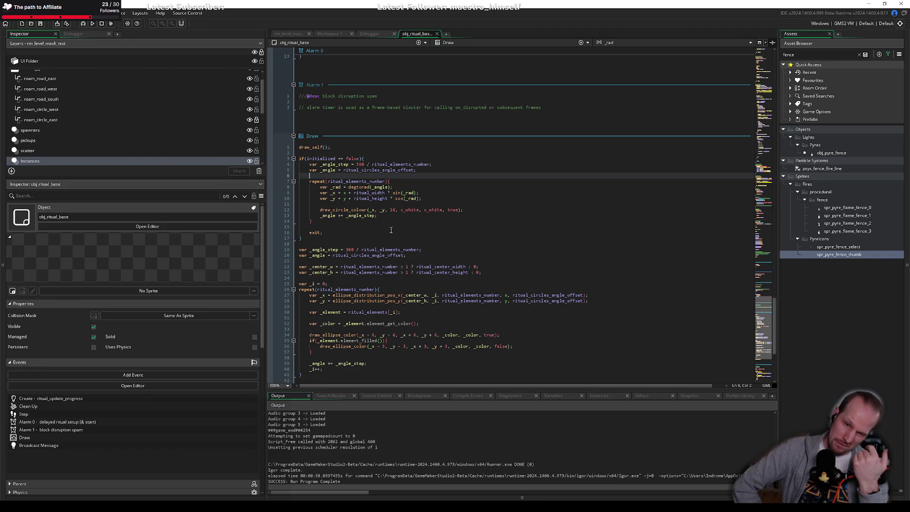
key(Down)
key(Down)
key(Down)
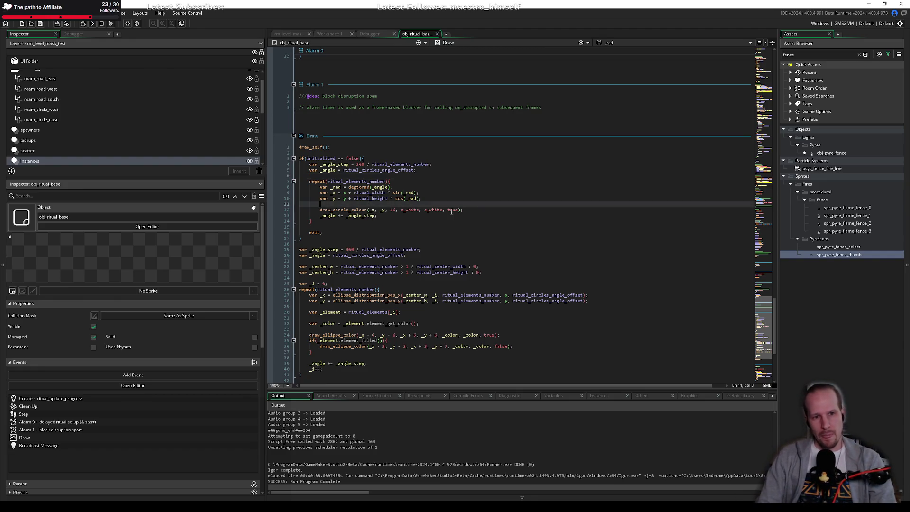
key(Down)
key(Down)
key(Down)
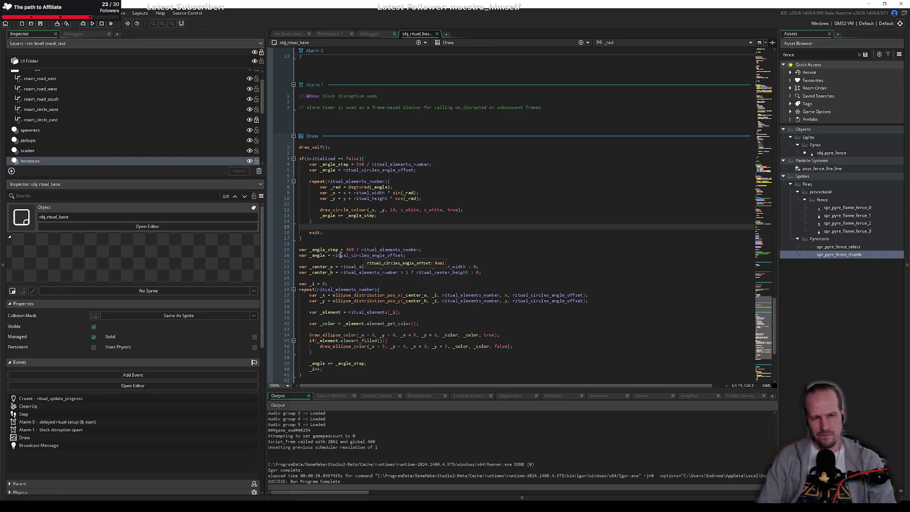
key(Down)
key(Down)
key(Down)
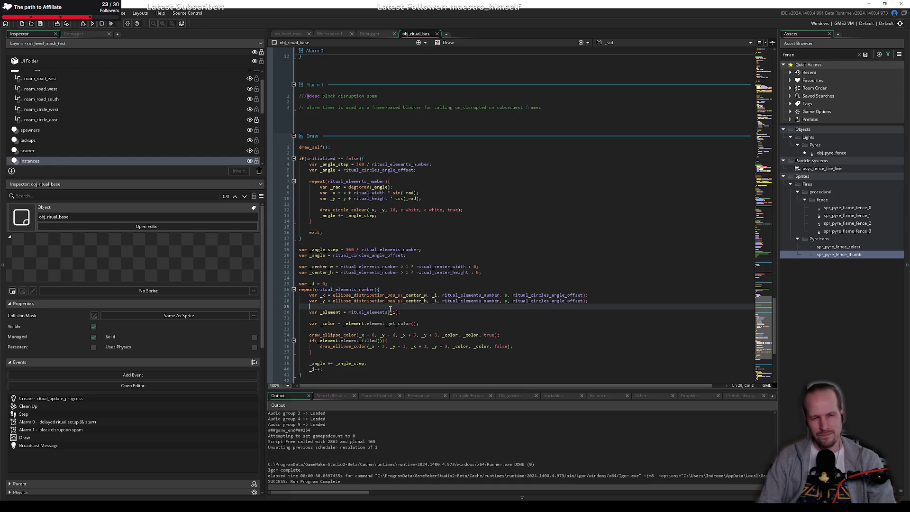
scroll(53, 449, down, 2)
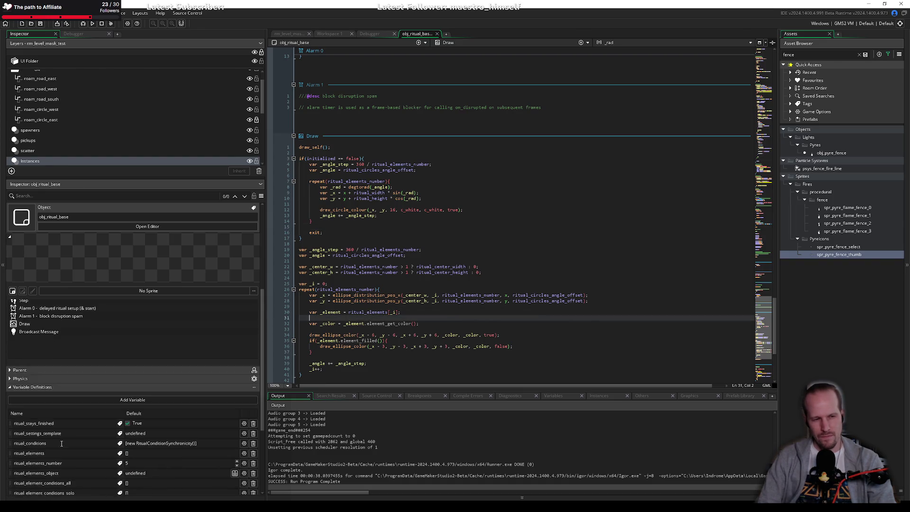
scroll(412, 284, up, 15)
click(344, 283)
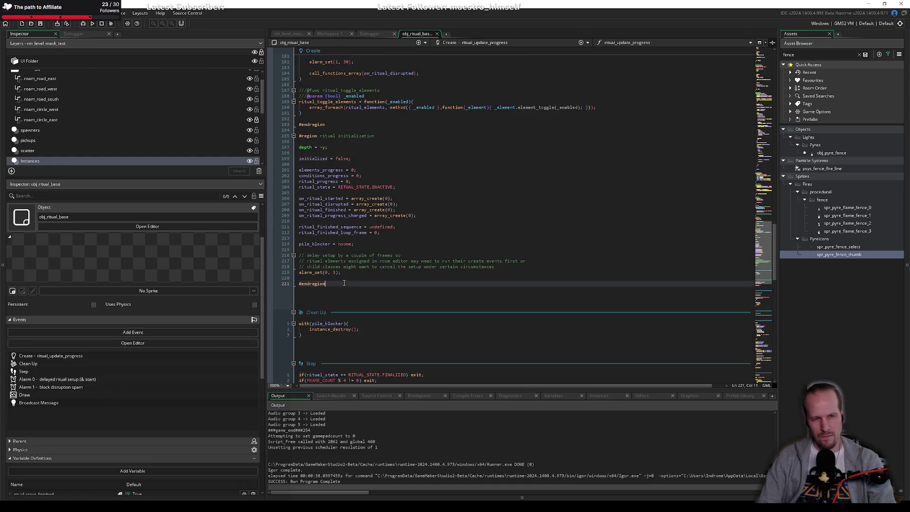
key(Up)
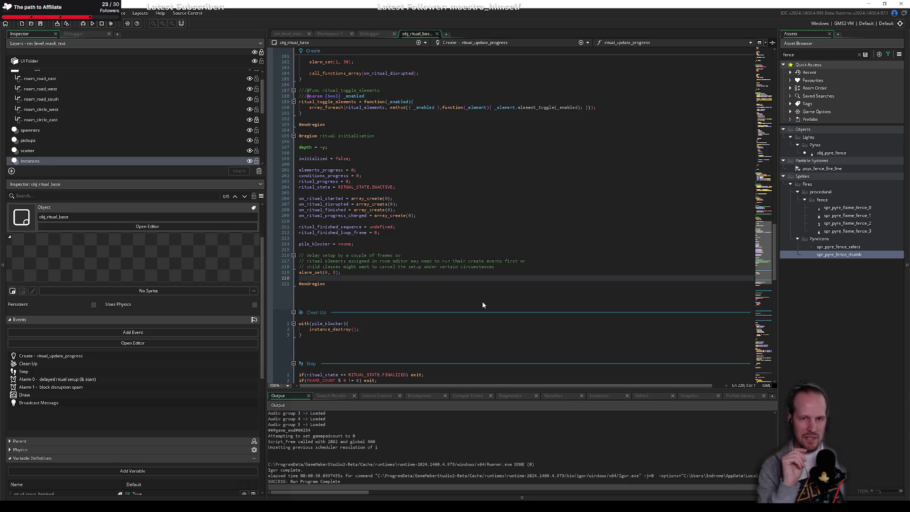
scroll(525, 268, up, 5)
scroll(525, 268, up, 12)
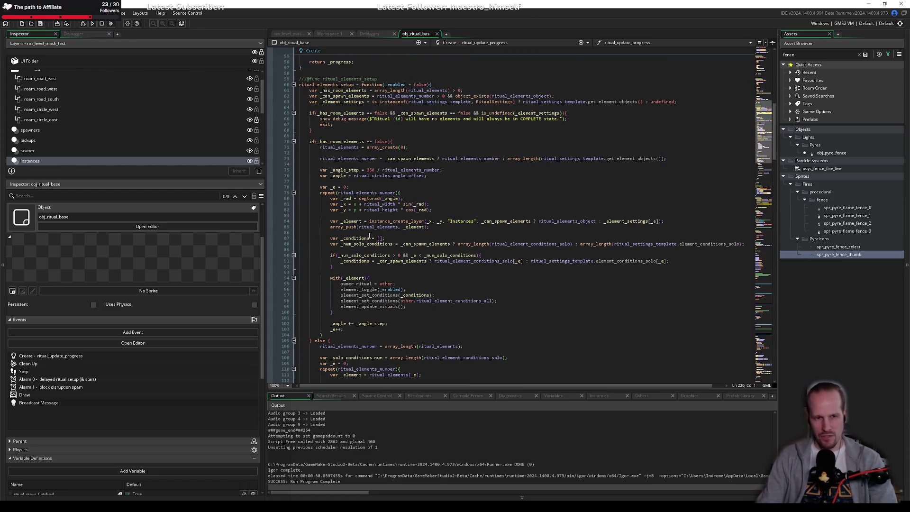
click(360, 216)
click(354, 189)
key(Up)
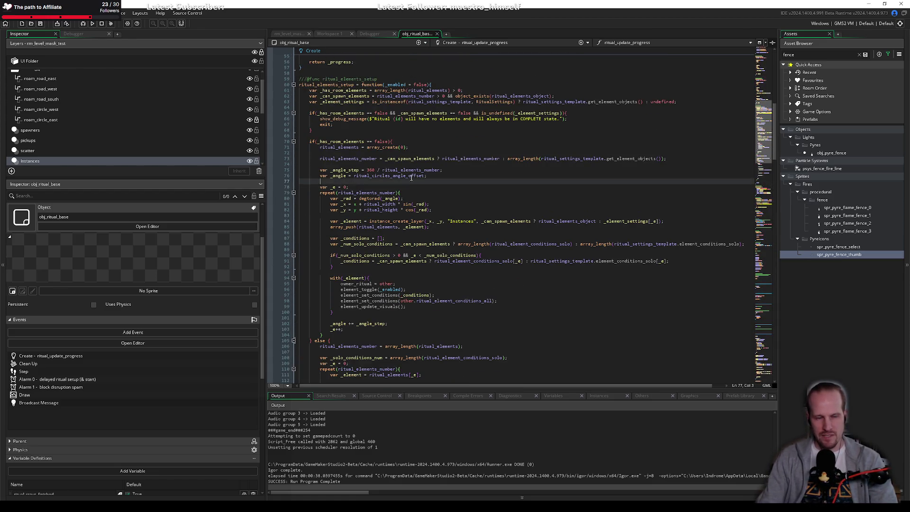
double_click(351, 193)
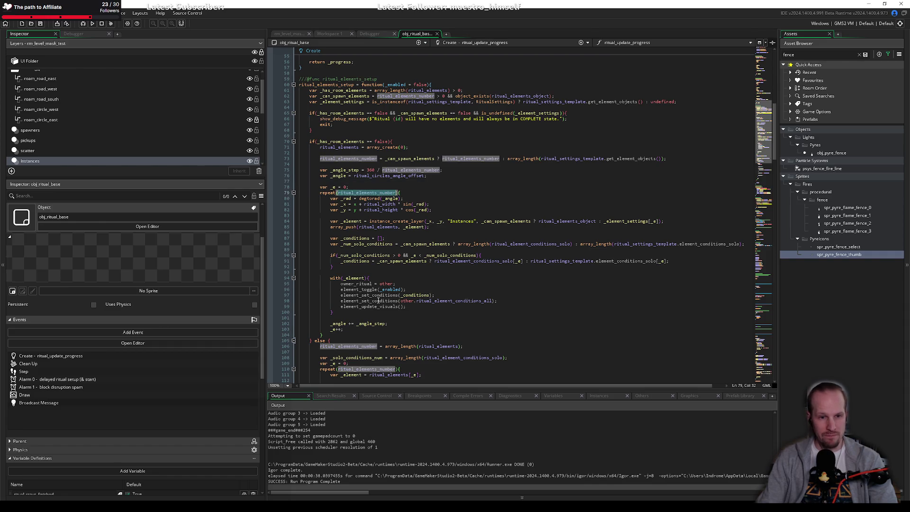
click(353, 312)
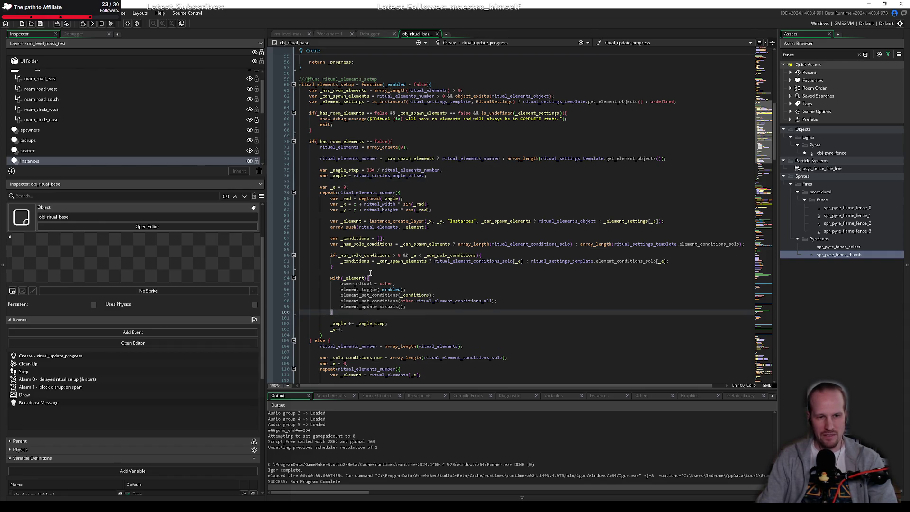
click(371, 273)
scroll(375, 266, down, 6)
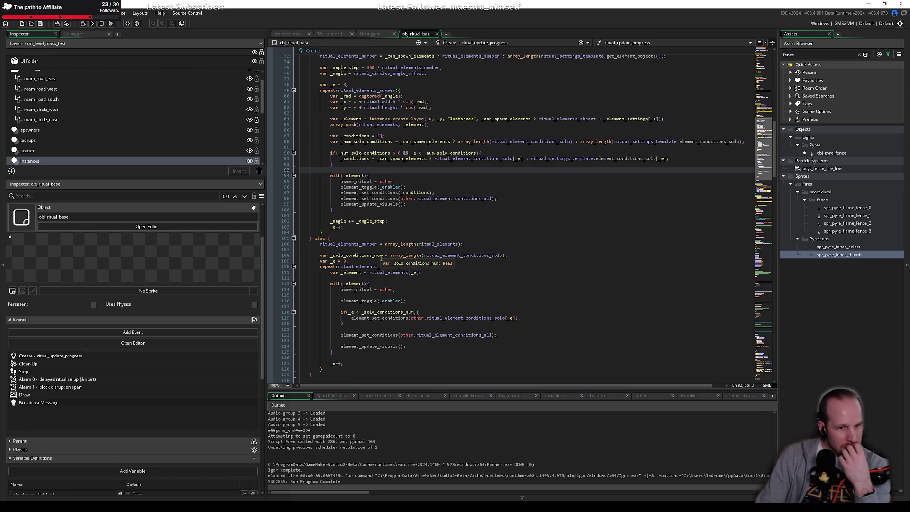
click(361, 233)
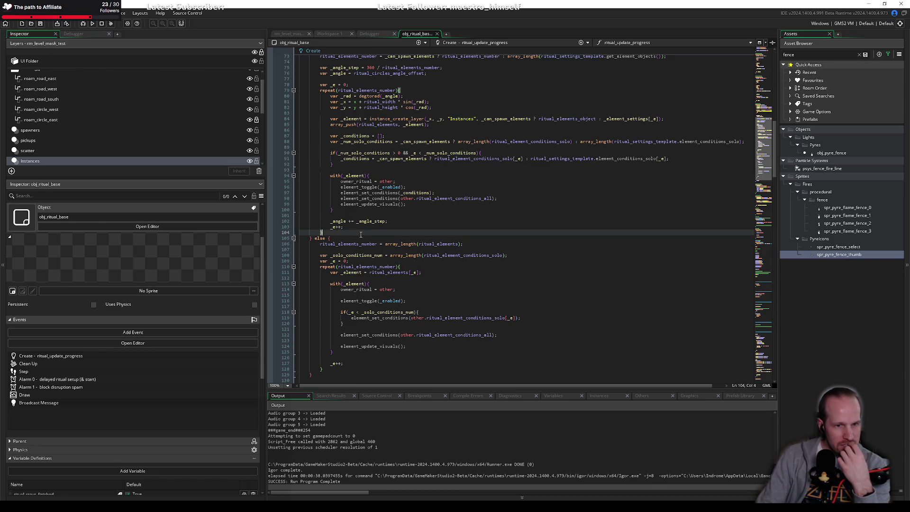
click(372, 249)
scroll(373, 250, down, 20)
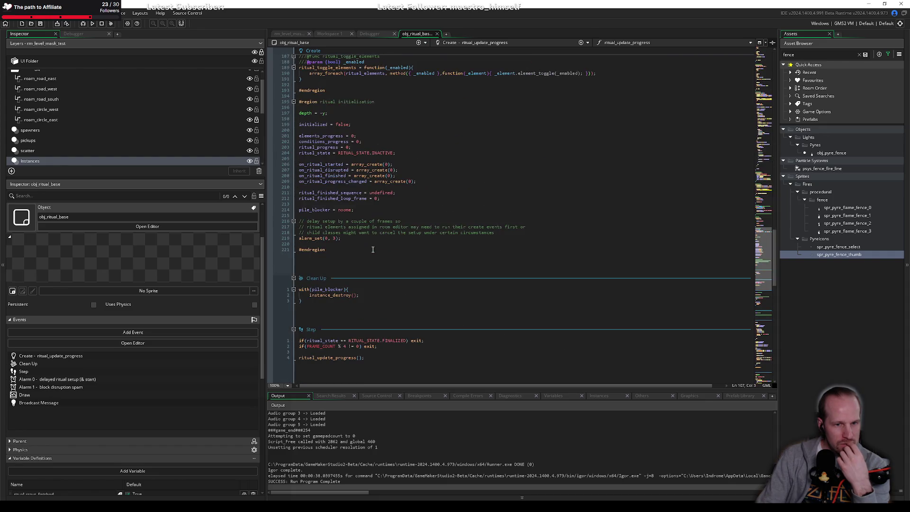
scroll(373, 249, down, 5)
scroll(379, 254, down, 6)
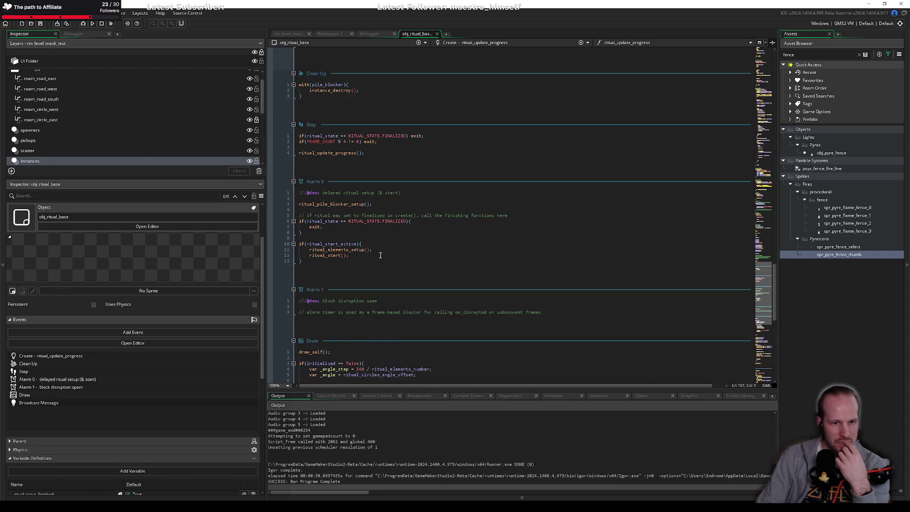
scroll(380, 255, down, 10)
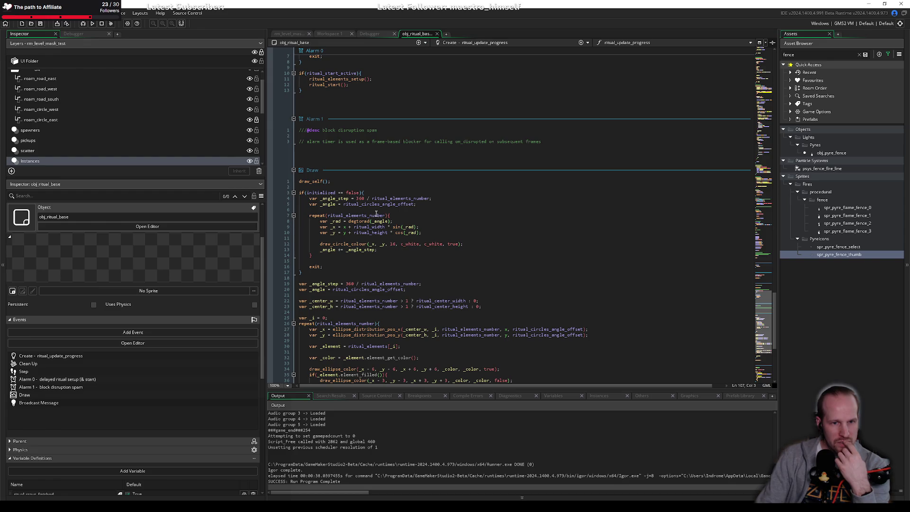
Replace both c_white colours in draw_circle_colour with c_dkgray.
double_click(404, 245)
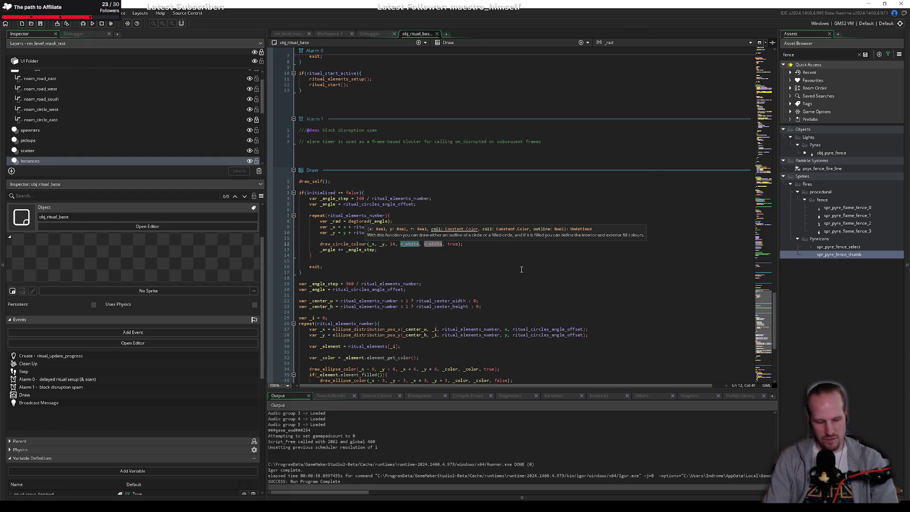
text(c_dk)
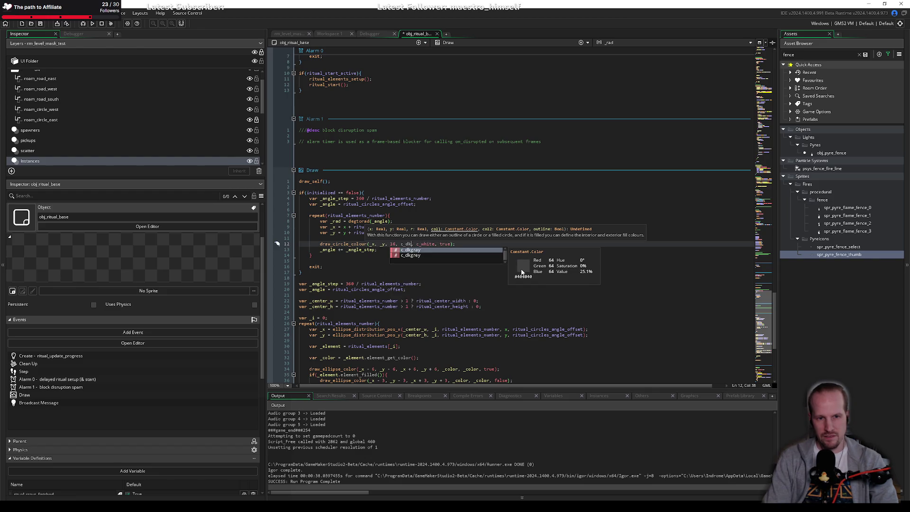
key(Return)
key(ctrl+Right)
key(ctrl+shift+Right)
text(c_)
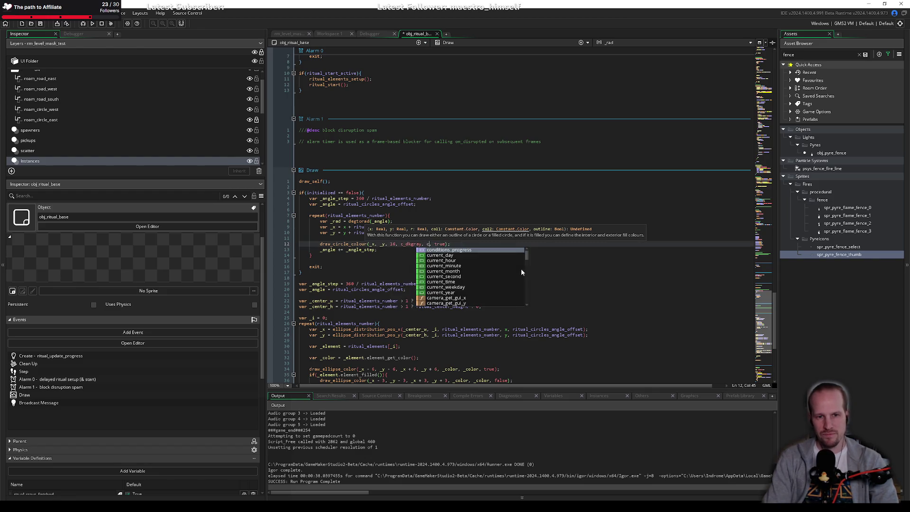
text(dk)
key(Return)
Save and run the game with F5, then widen the code editor.
key(F5)
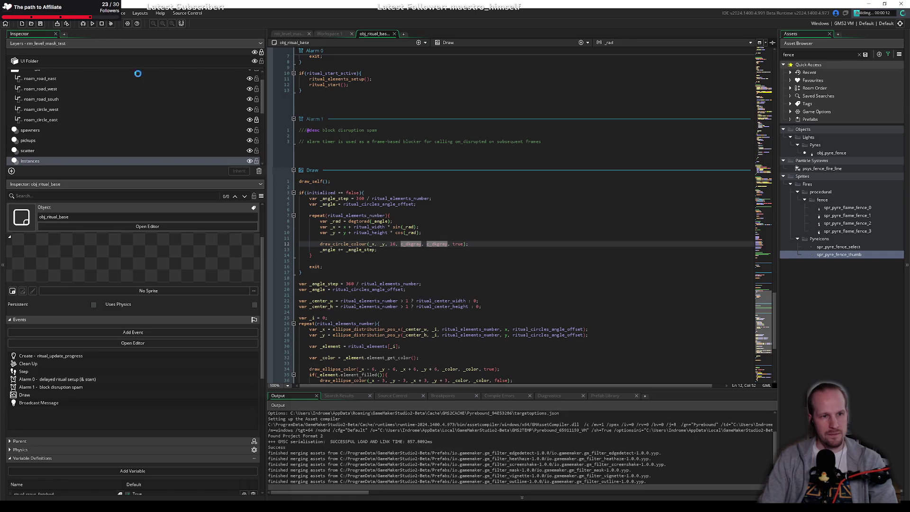
drag(267, 141, 135, 141)
key(End)
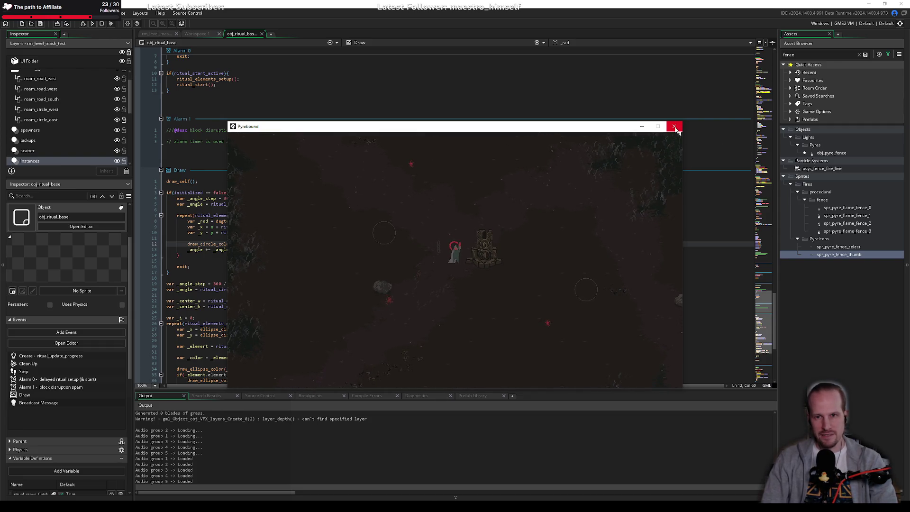
click(675, 127)
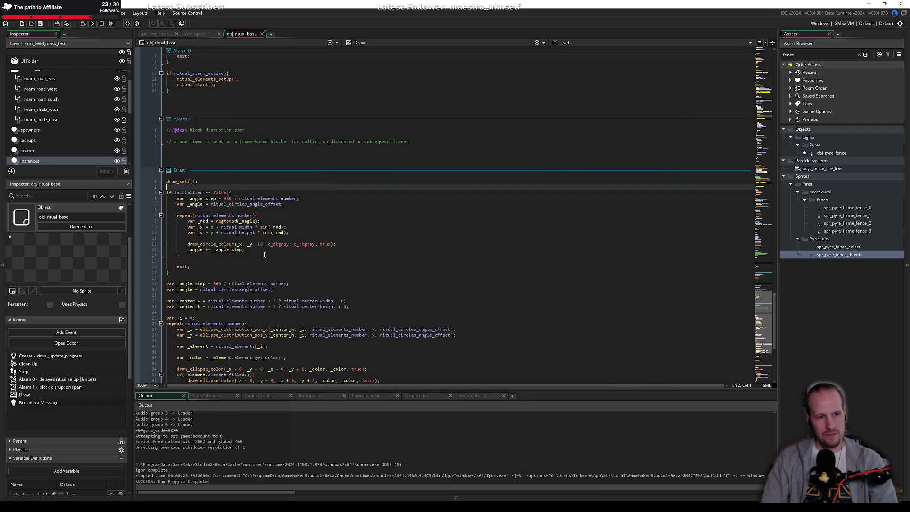
Insert draw_line_width_colour(x, y, _x, _y, 1, c_dkgray, c_dkgray); above the circle call.
scroll(264, 252, up, 10)
scroll(257, 251, down, 10)
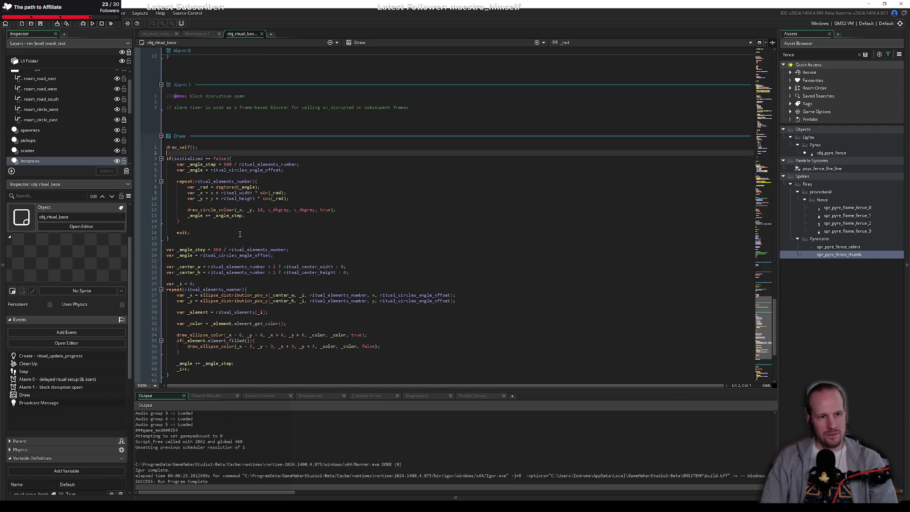
text(v)
key(BackSpace)
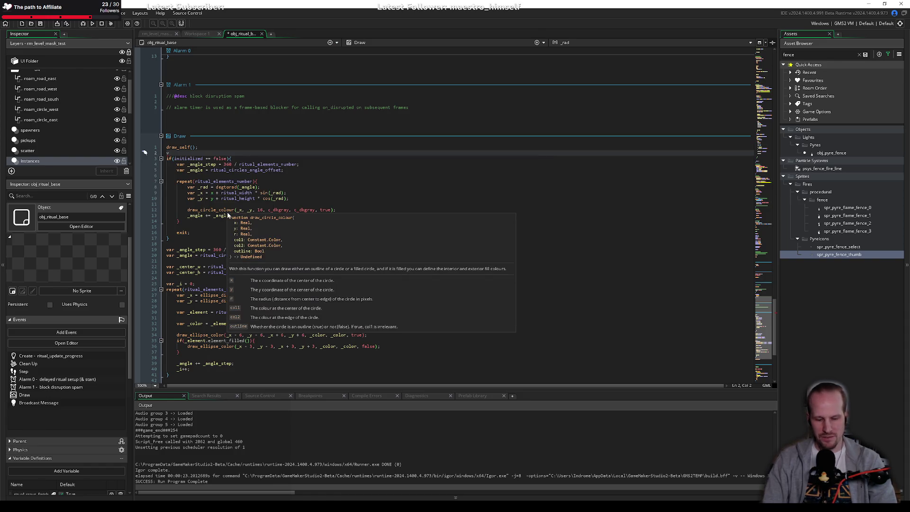
click(298, 202)
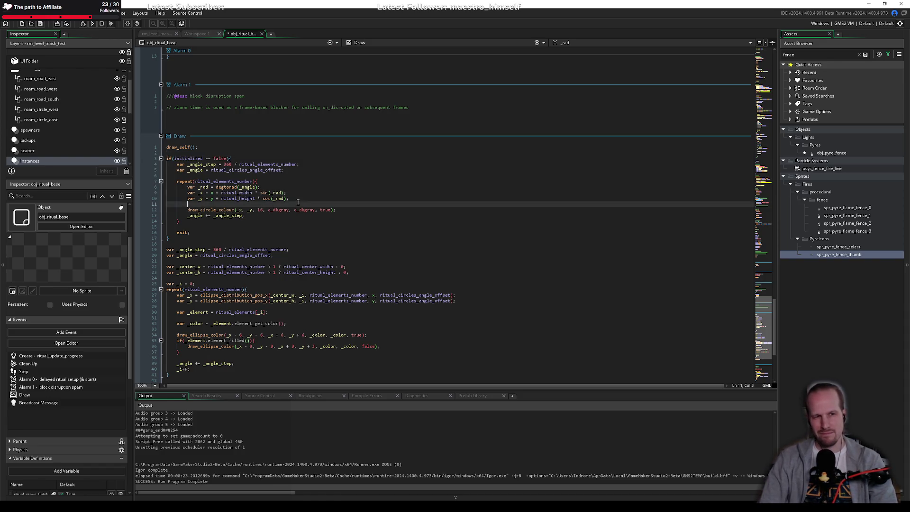
key(Return)
text(draw_line)
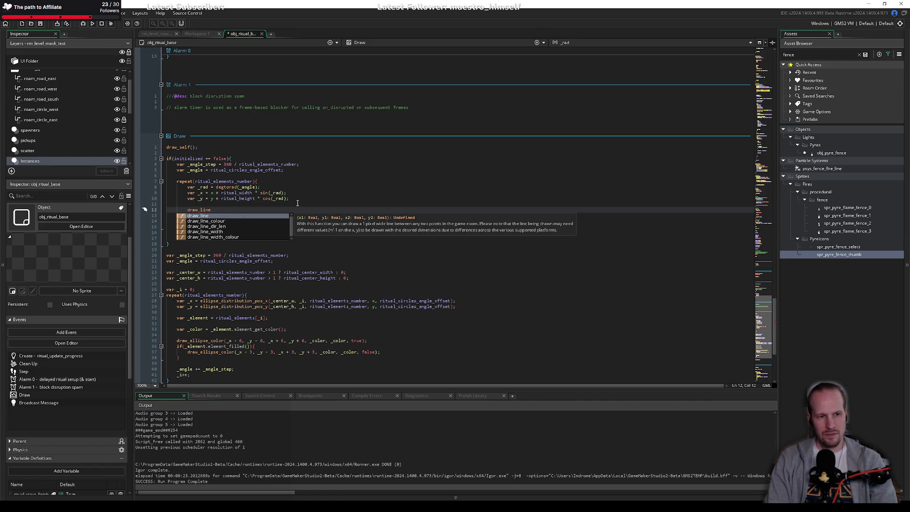
key(Down)
key(Down)
key(Down)
key(Down)
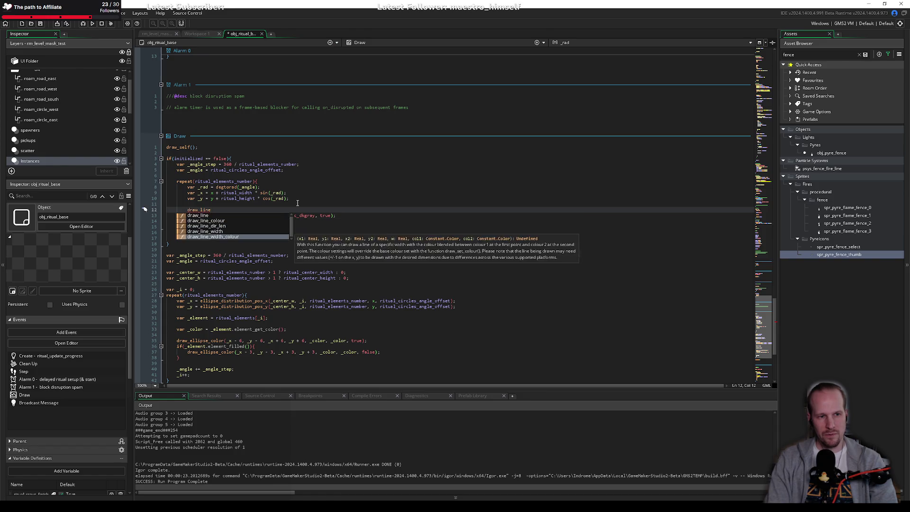
key(Return)
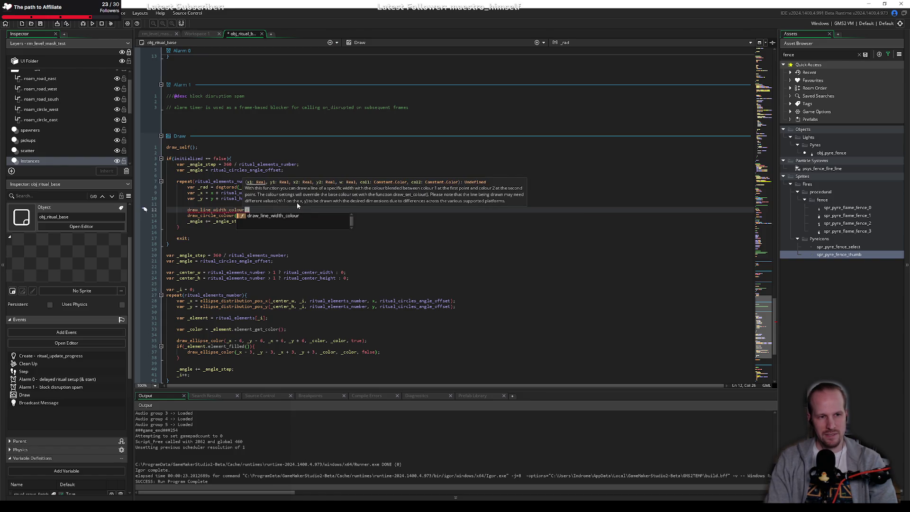
text(x, y, )
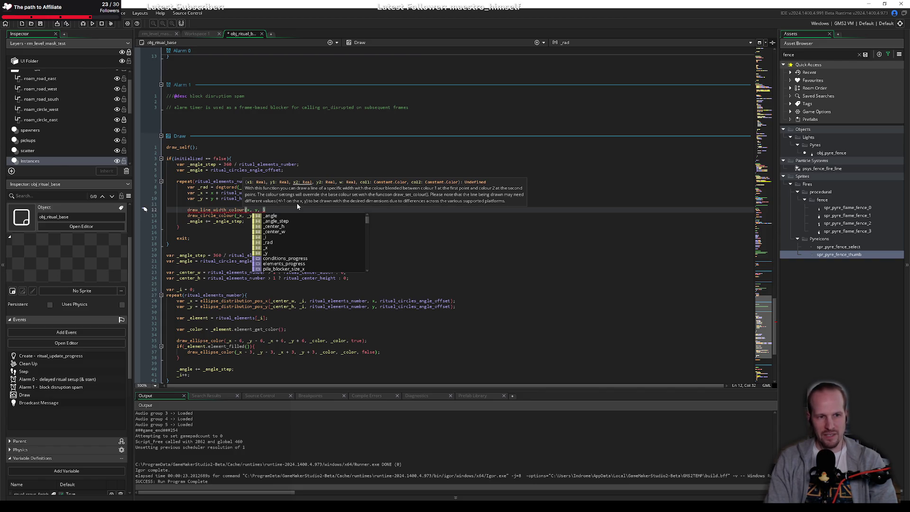
text(_x, _y, )
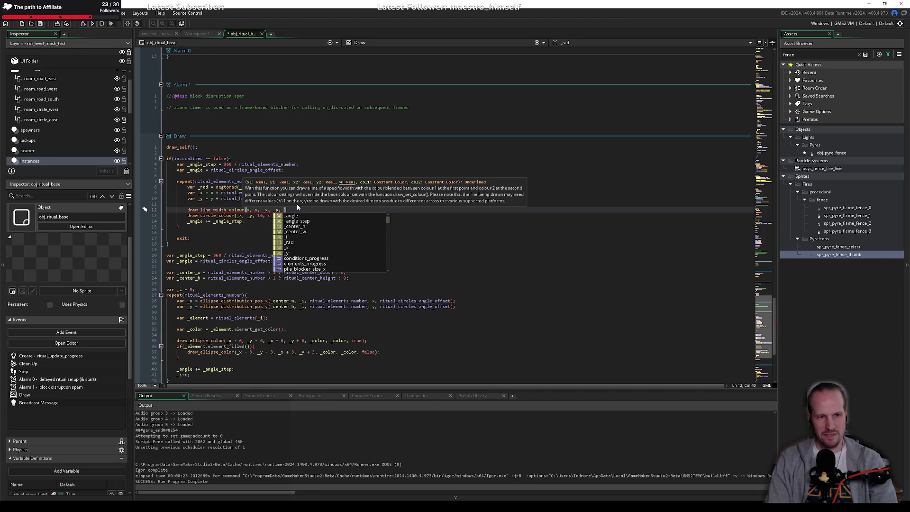
text(1, c_)
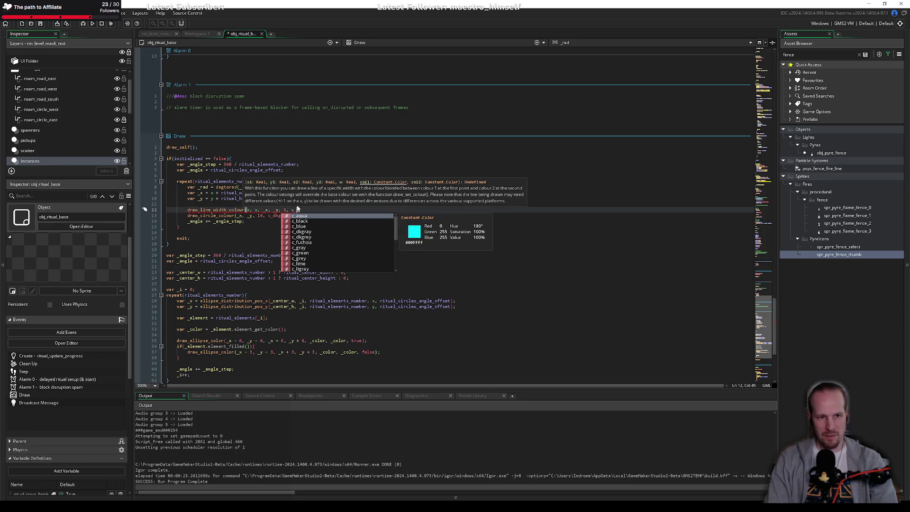
text(dkgray, c)
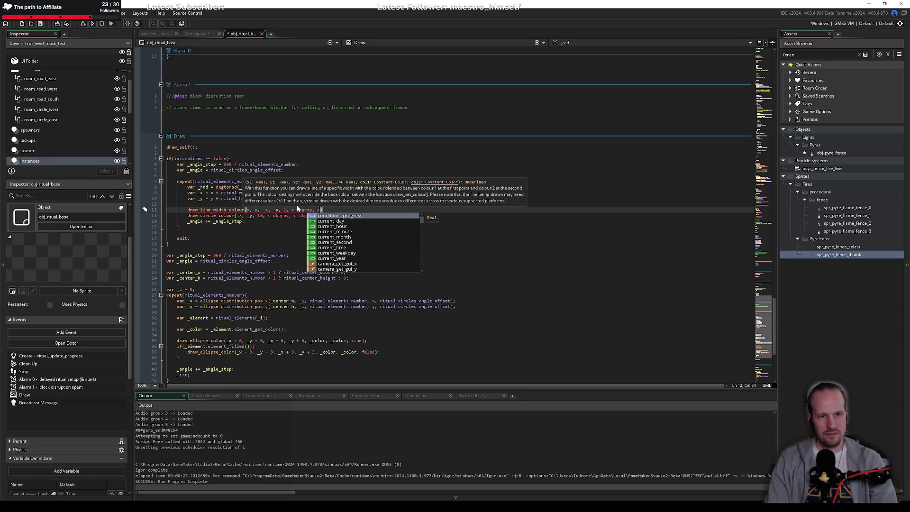
text(_dkgray,)
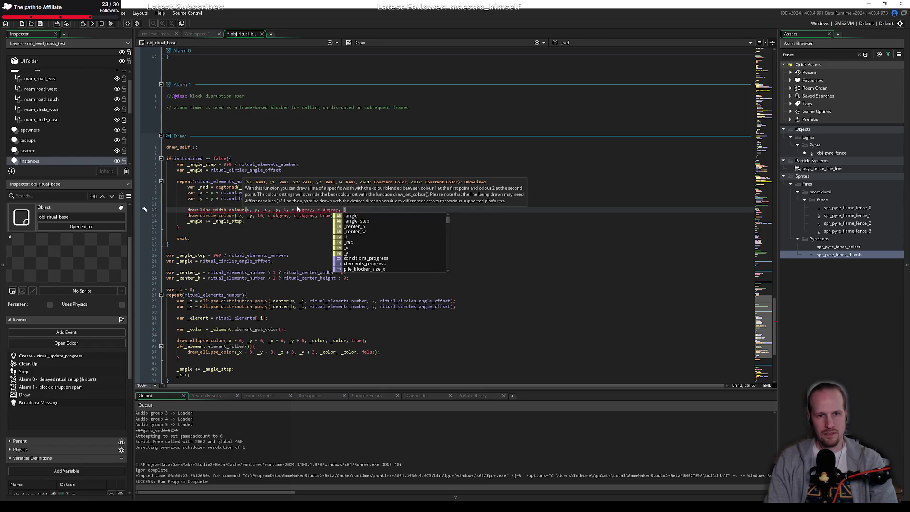
key(BackSpace)
text();)
Save the Draw event and run the game.
key(ctrl+s)
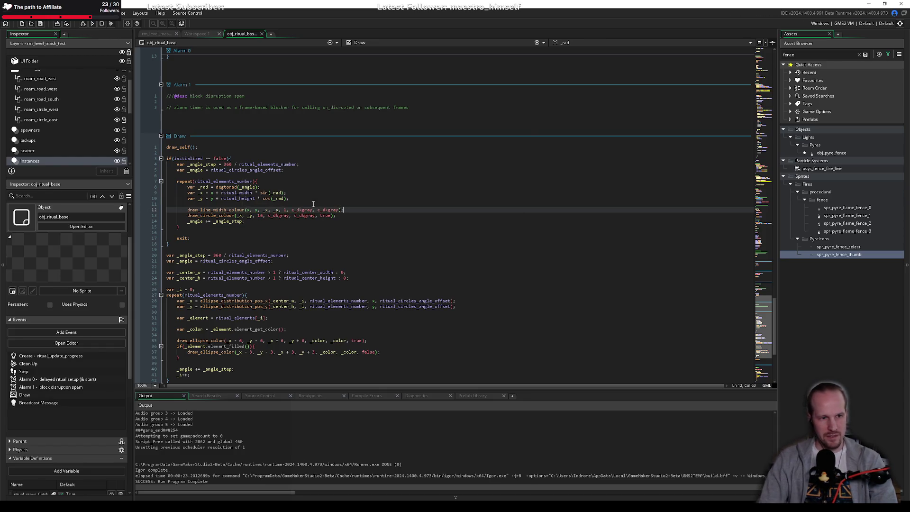
click(92, 23)
click(347, 235)
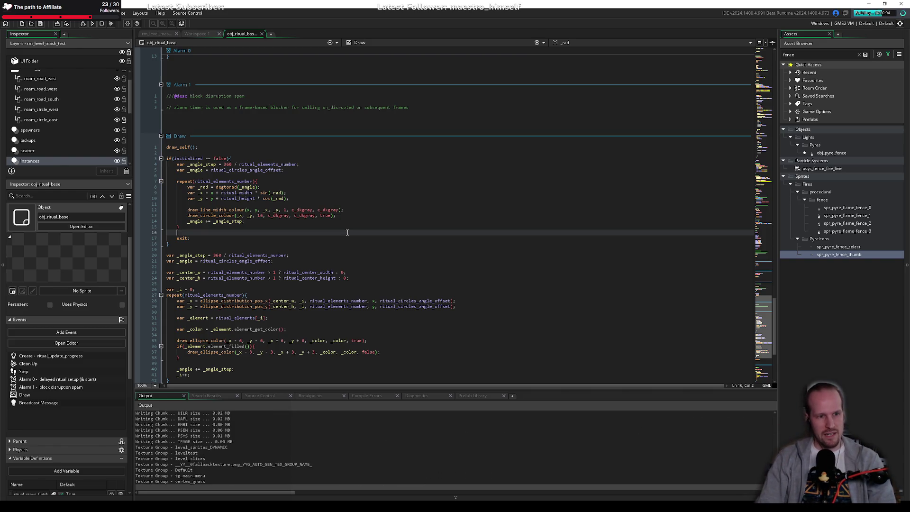
click(345, 224)
click(299, 232)
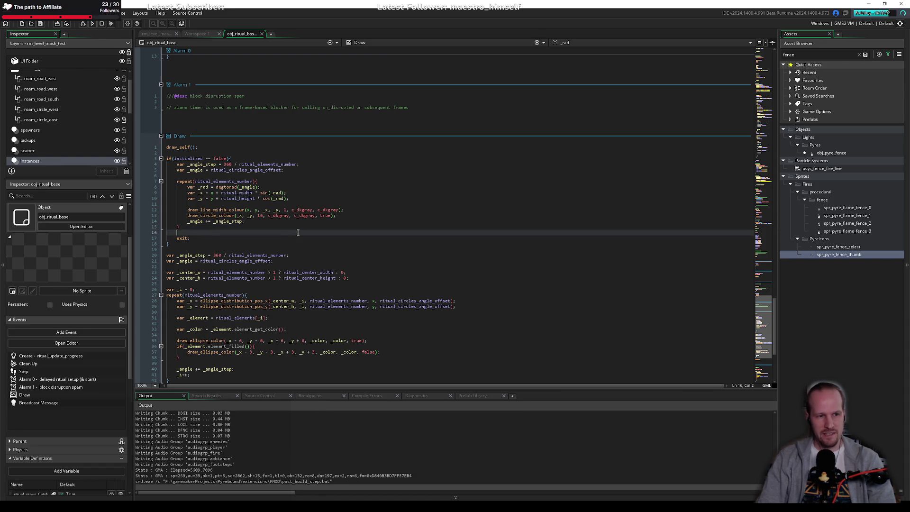
click(319, 226)
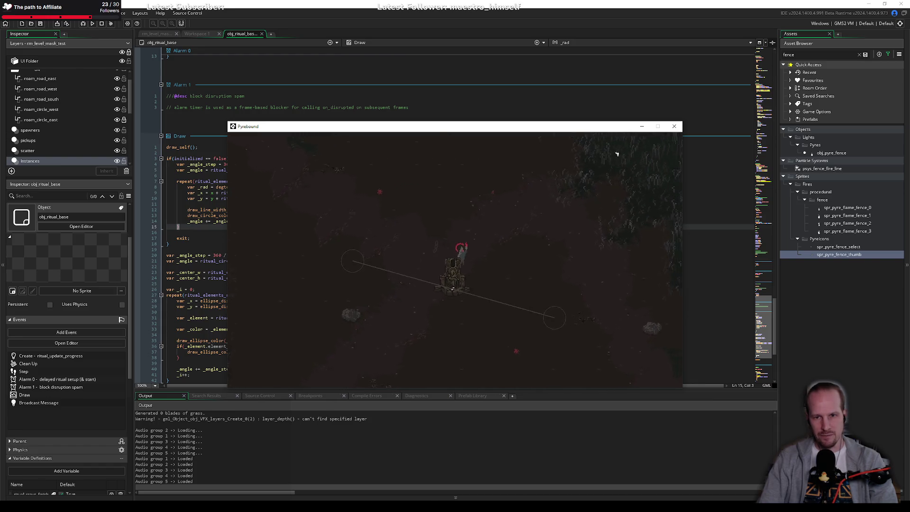
click(674, 127)
click(357, 238)
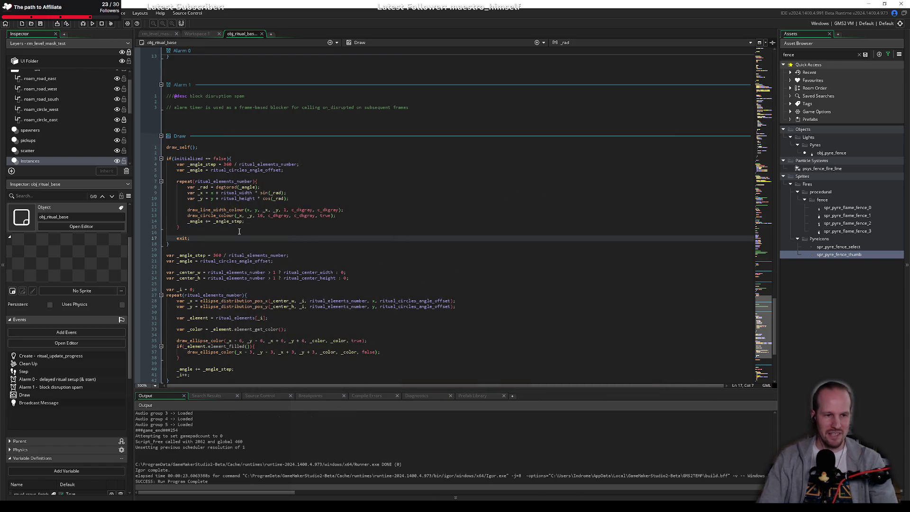
click(239, 232)
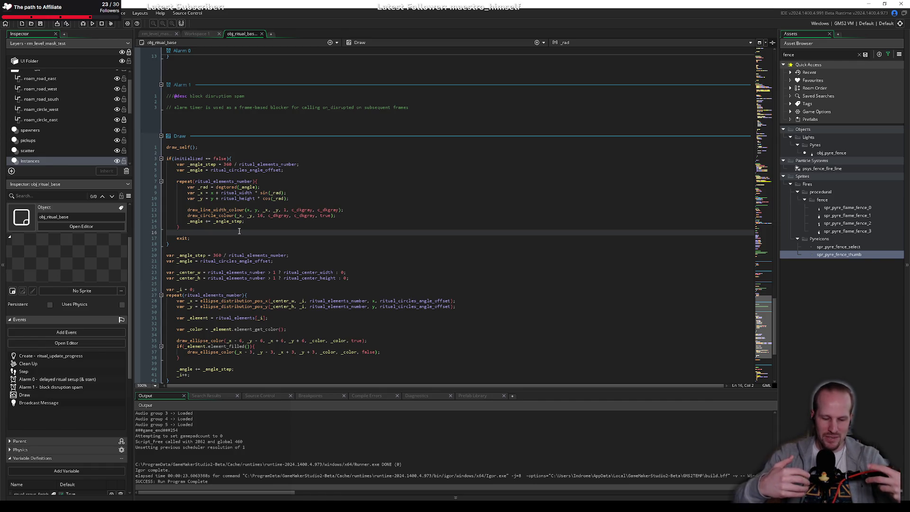
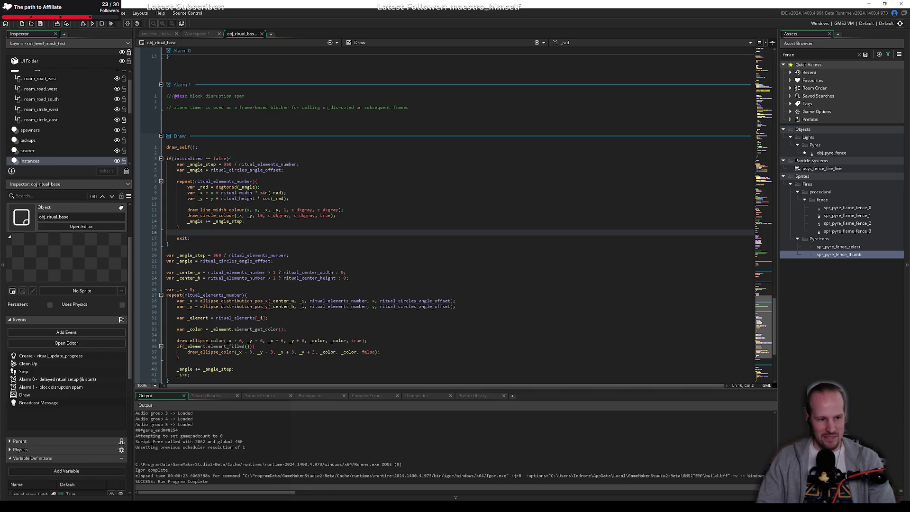
Glance at the CAGGTUS 2026 task notes, then bring the GameMaker project back to front.
key(alt+Tab)
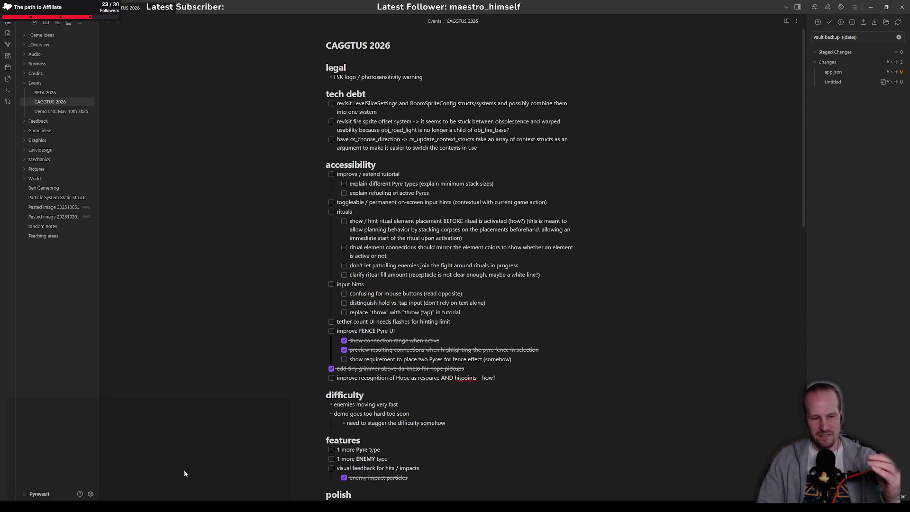
mouse_move(164, 508)
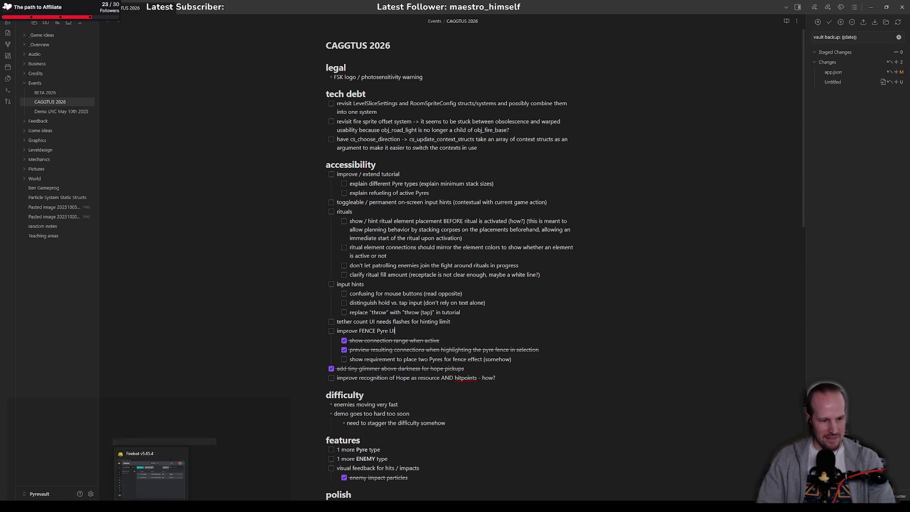
mouse_move(128, 507)
click(129, 474)
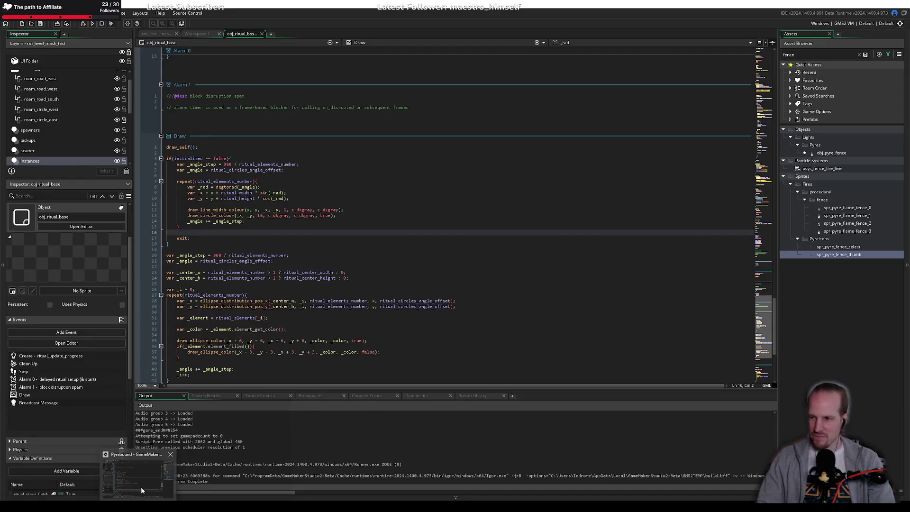
Review obj_ritual_base's Draw code around the early exit and the debug conditions drawing call.
click(328, 268)
click(212, 238)
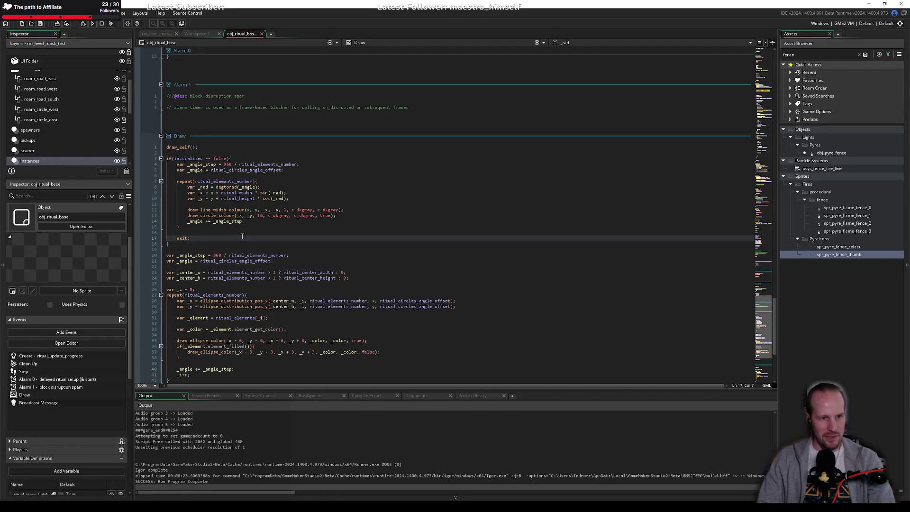
key(BackSpace)
key(BackSpace)
key(BackSpace)
scroll(249, 257, up, 15)
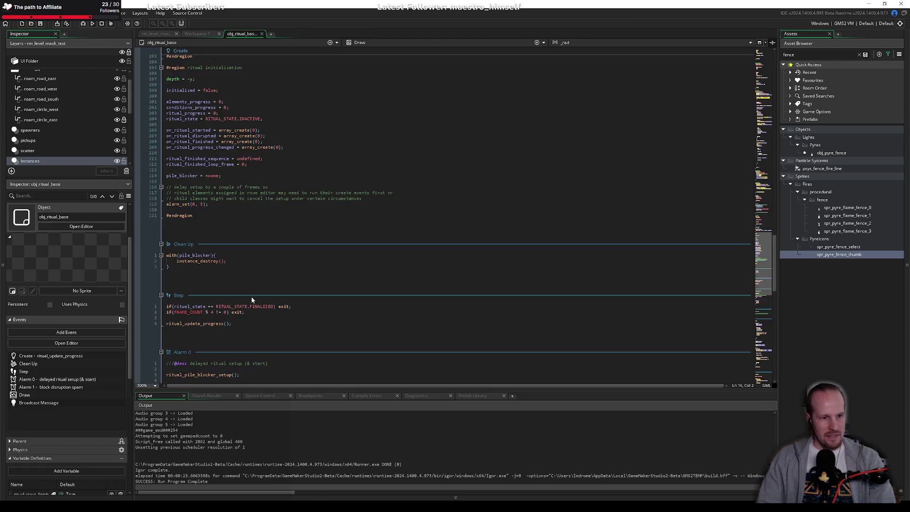
scroll(252, 299, down, 15)
click(221, 244)
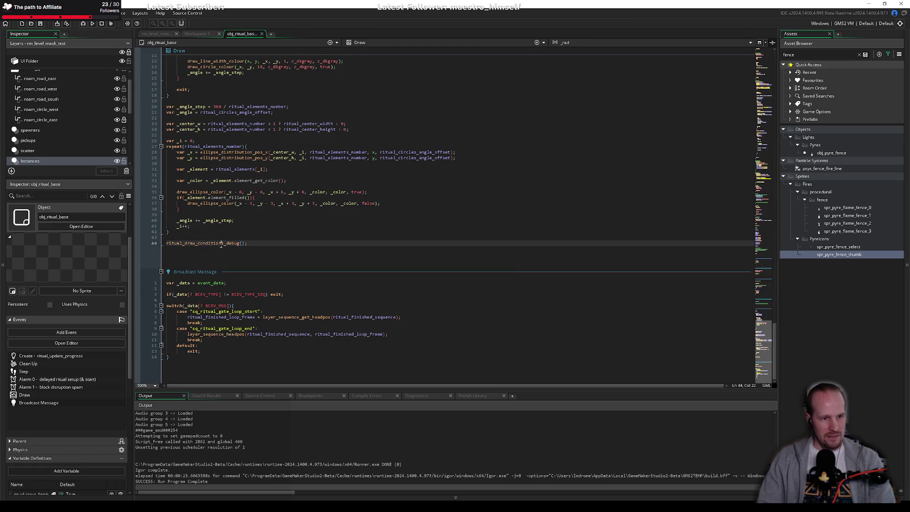
scroll(199, 210, up, 2)
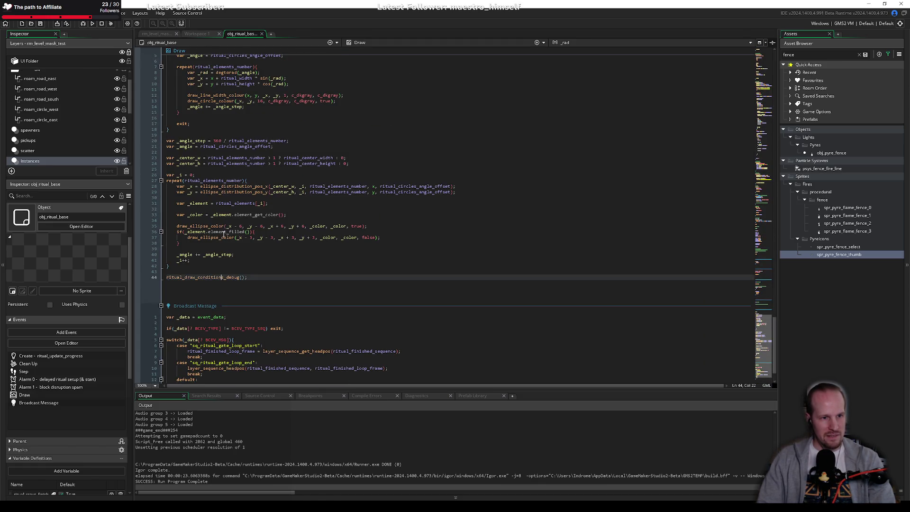
scroll(192, 237, up, 4)
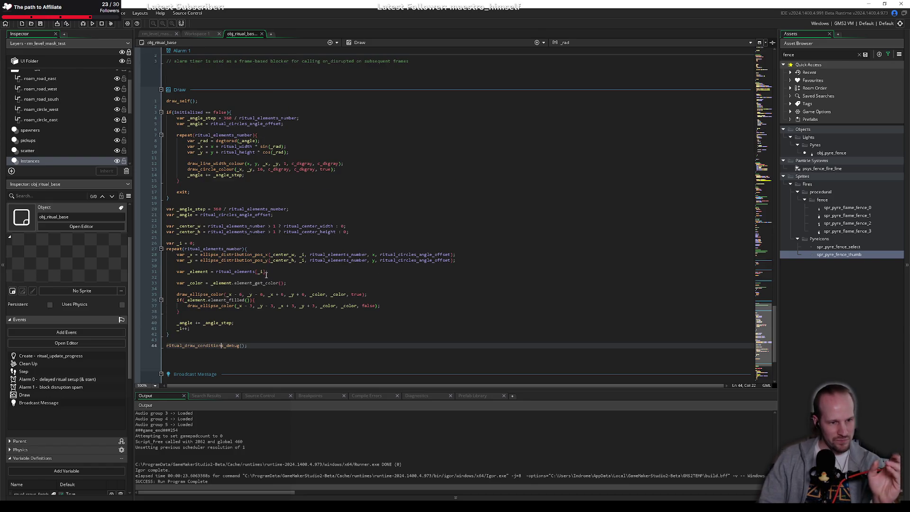
Inspect the element drawing loop, then run an asset search for 'connection'.
click(260, 277)
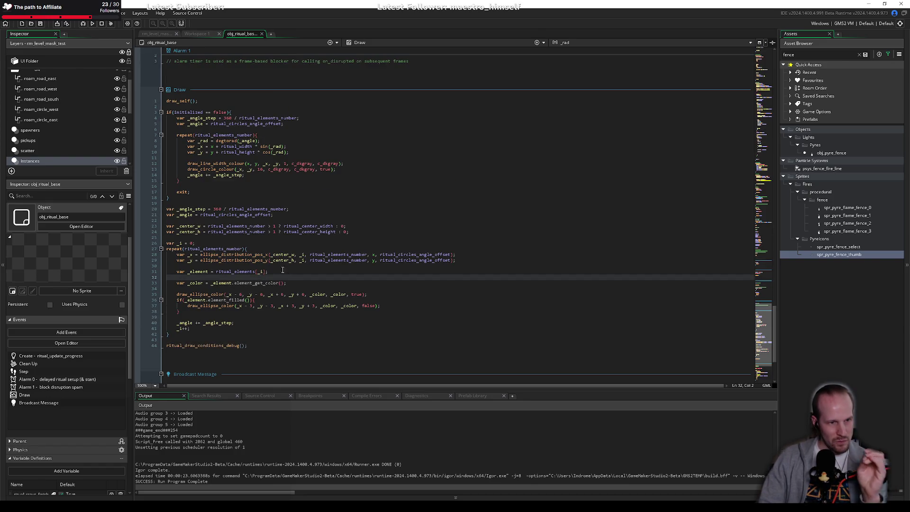
scroll(259, 265, down, 6)
scroll(257, 262, up, 4)
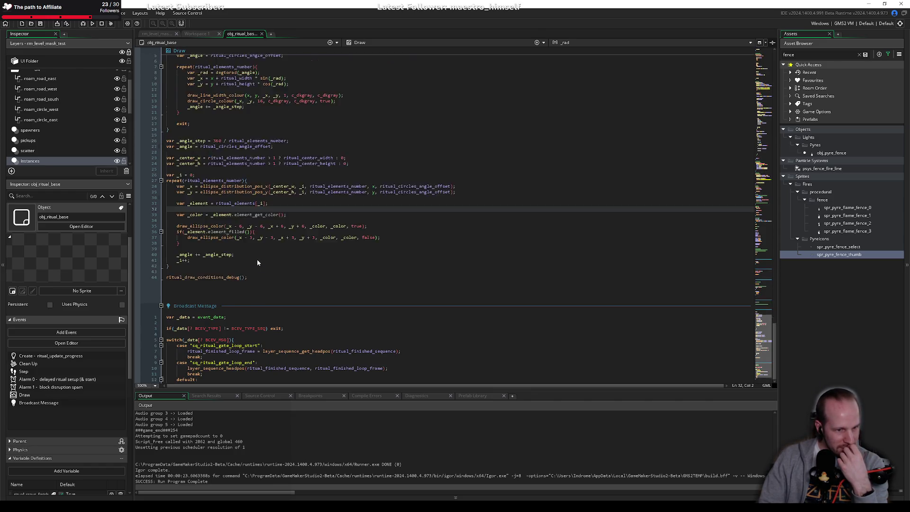
click(258, 239)
key(ctrl+t)
text(connection)
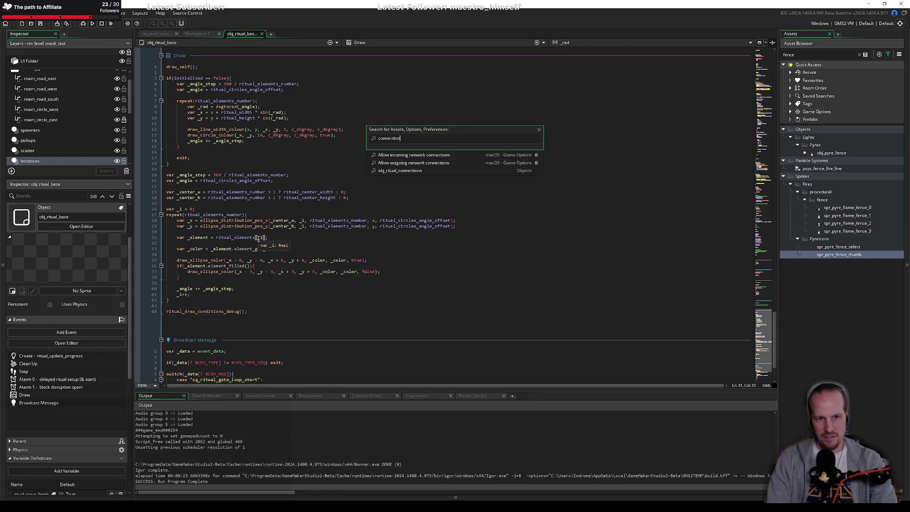
Open obj_ritual_connections from the results and search the whole project for obj_ritual_connections.
key(Down)
key(Down)
key(Down)
key(Return)
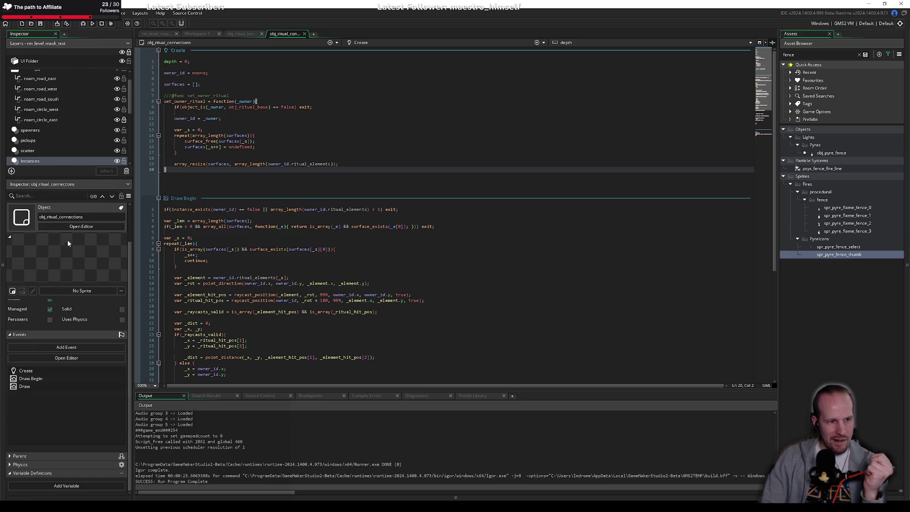
click(91, 218)
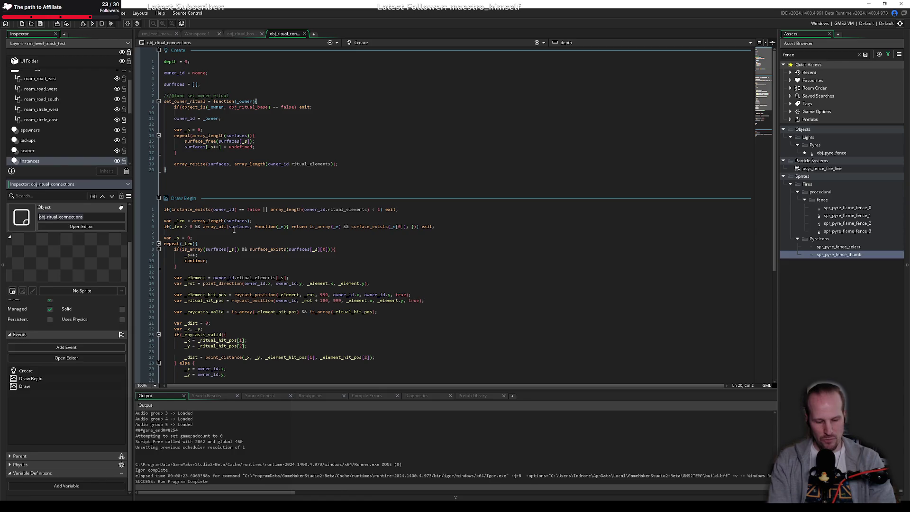
key(ctrl+shift+f)
key(Return)
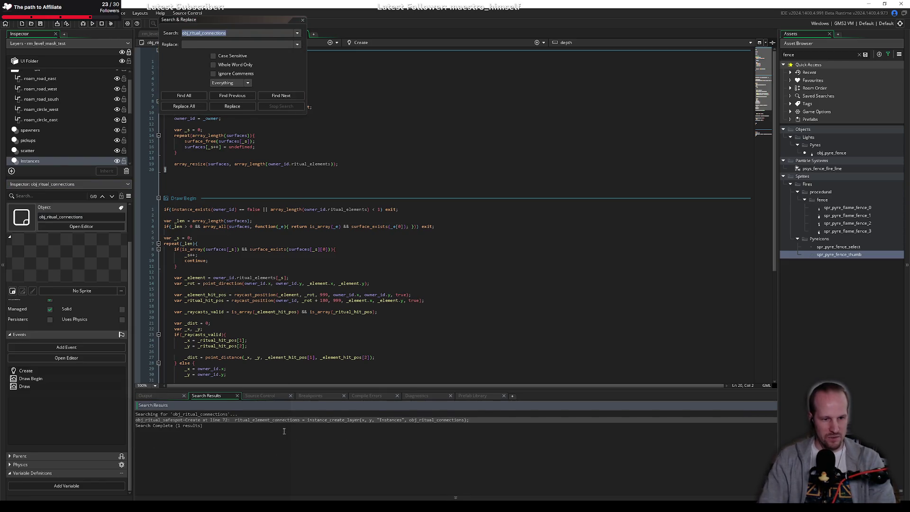
Open the search match in obj_ritual_safespot's Create code and close Search & Replace.
double_click(286, 420)
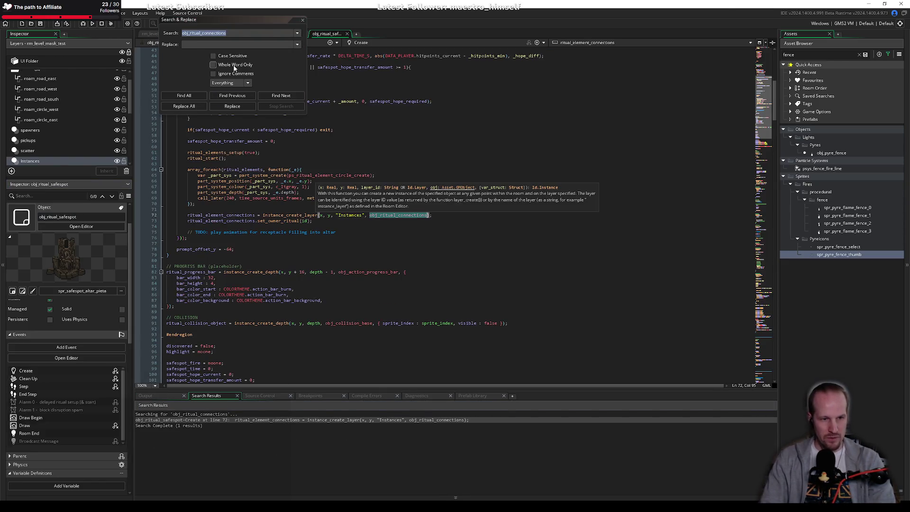
click(302, 19)
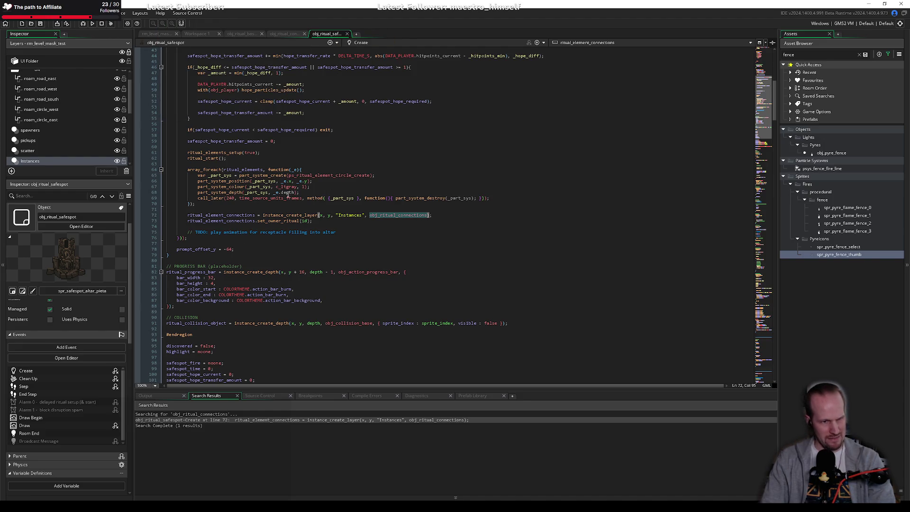
click(265, 209)
scroll(264, 215, up, 5)
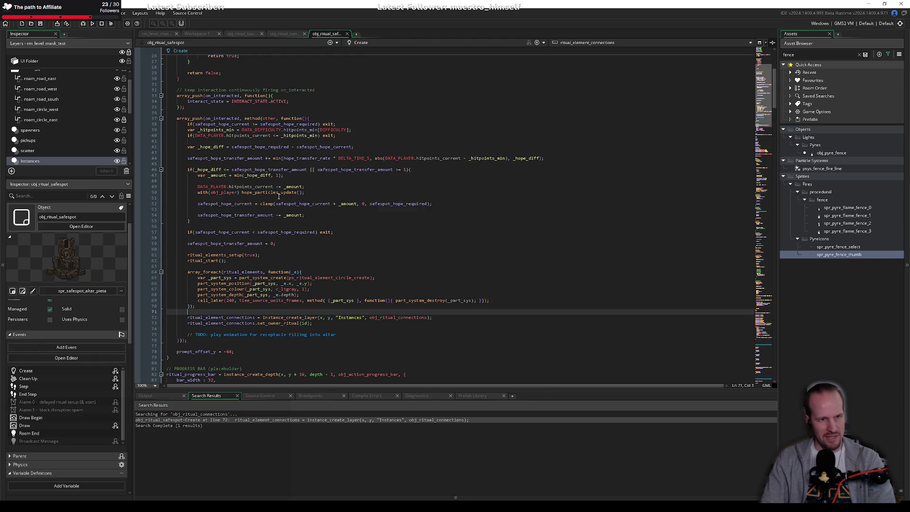
scroll(264, 215, up, 8)
scroll(229, 224, down, 10)
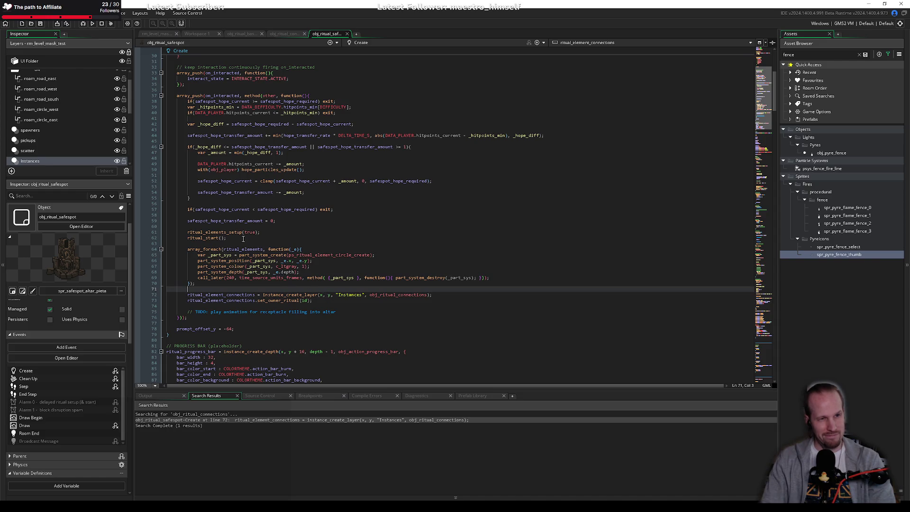
scroll(347, 181, up, 2)
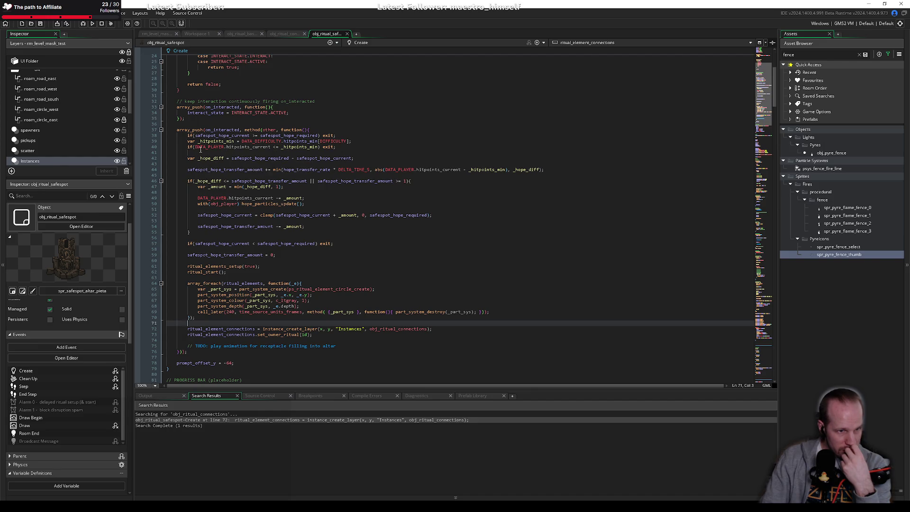
Examine the hope transfer, the ritual start call and the two lines creating the connections instance.
mouse_move(187, 158)
mouse_down()
mouse_move(199, 166)
mouse_move(228, 274)
mouse_move(306, 336)
mouse_move(325, 335)
mouse_up()
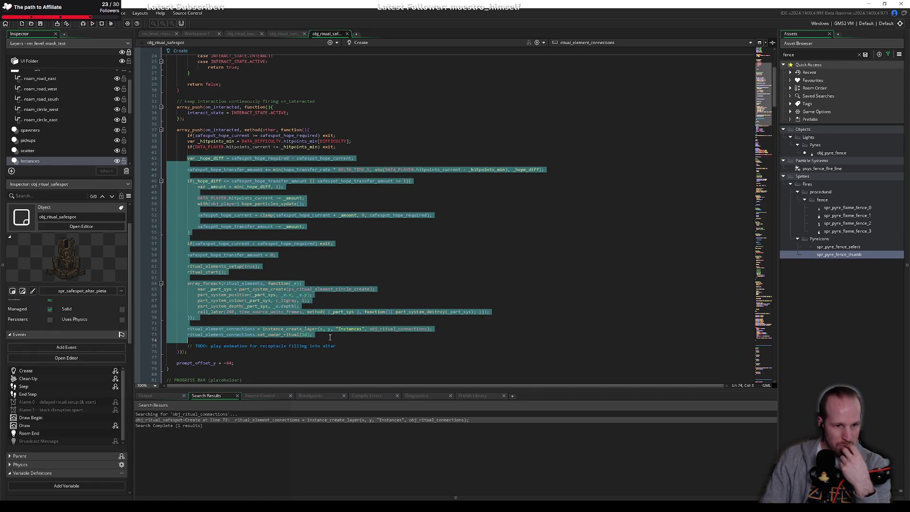
click(266, 261)
click(219, 271)
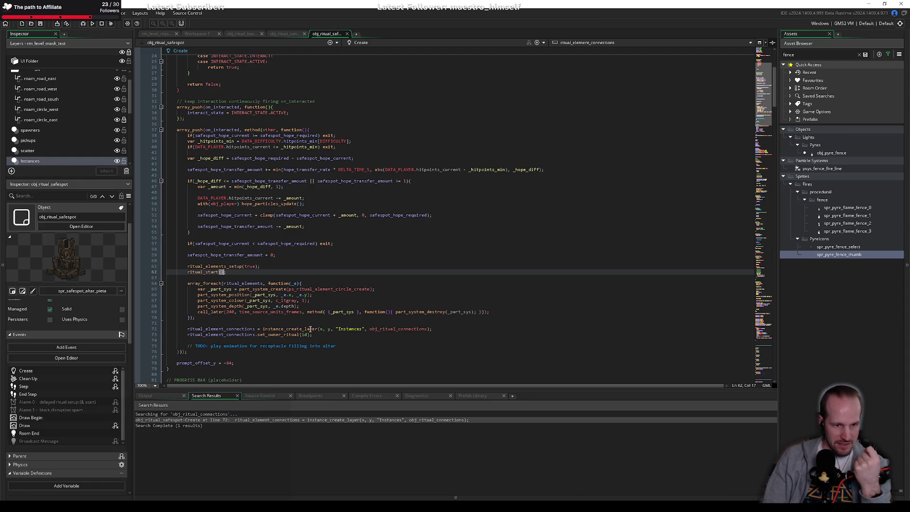
drag(322, 336, 220, 325)
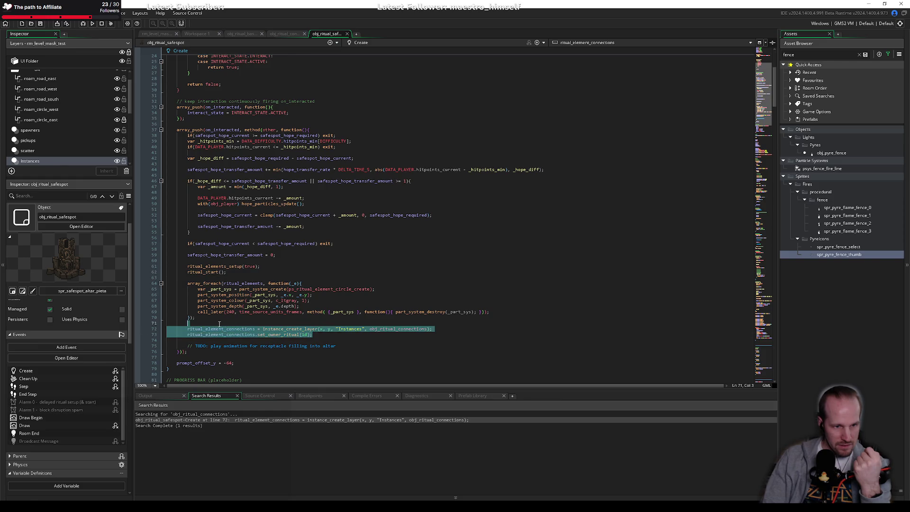
key(Escape)
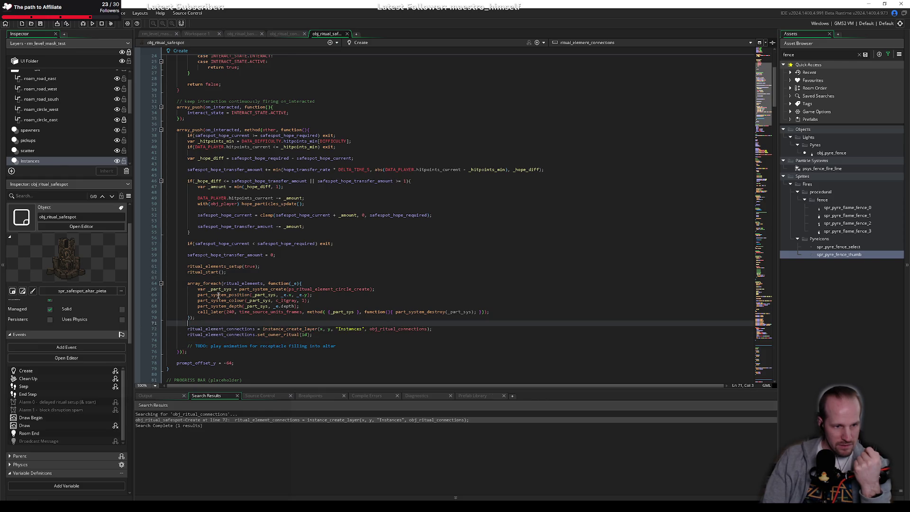
Trace the particle system variable and its destroy call, then open ps_ritual_element_circle_create.
click(260, 295)
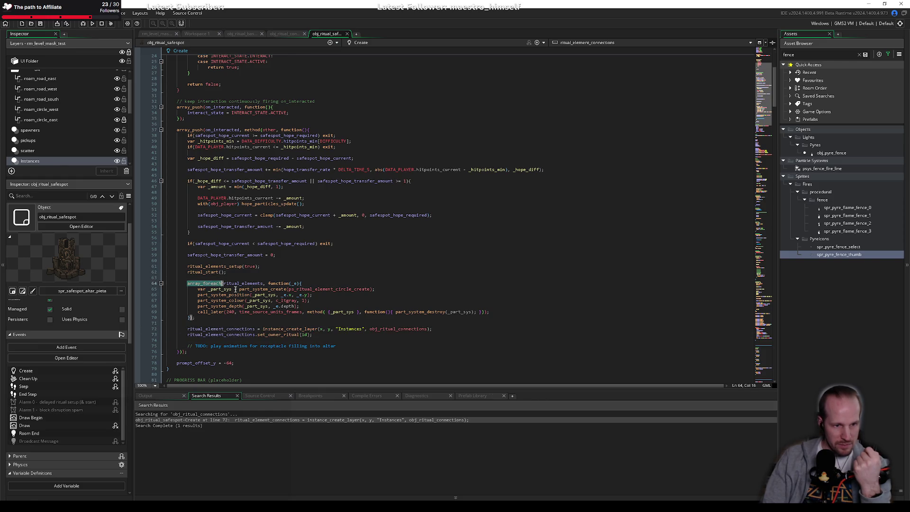
click(410, 313)
click(296, 277)
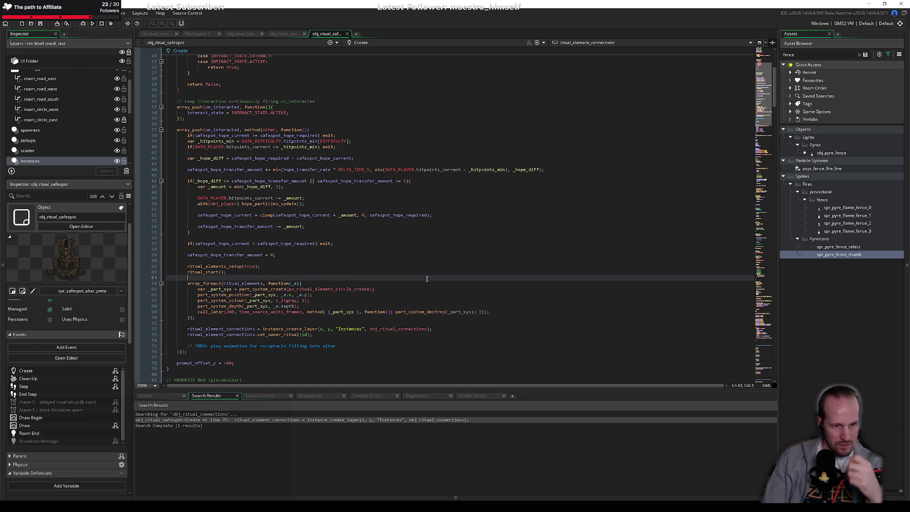
middle_click(337, 289)
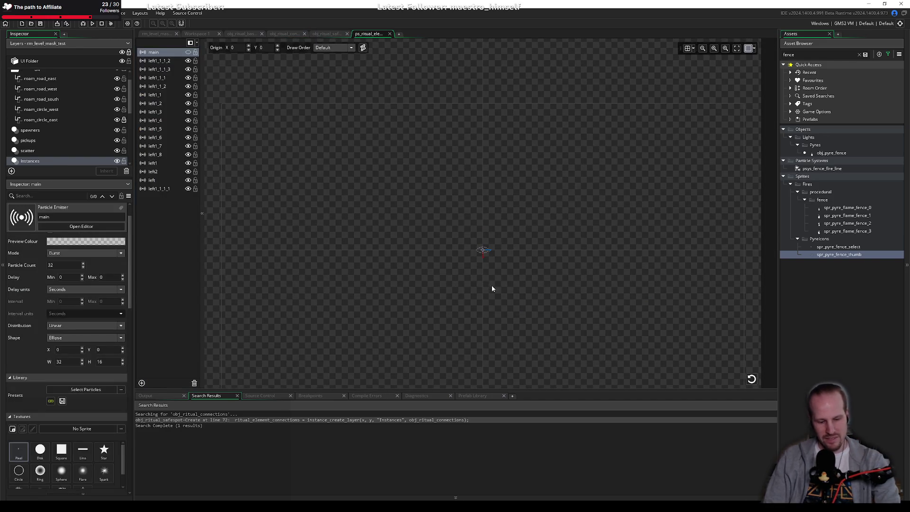
Replay the ps_ritual_element_circle_create burst preview and return to obj_ritual_safespot's code.
scroll(495, 290, up, 5)
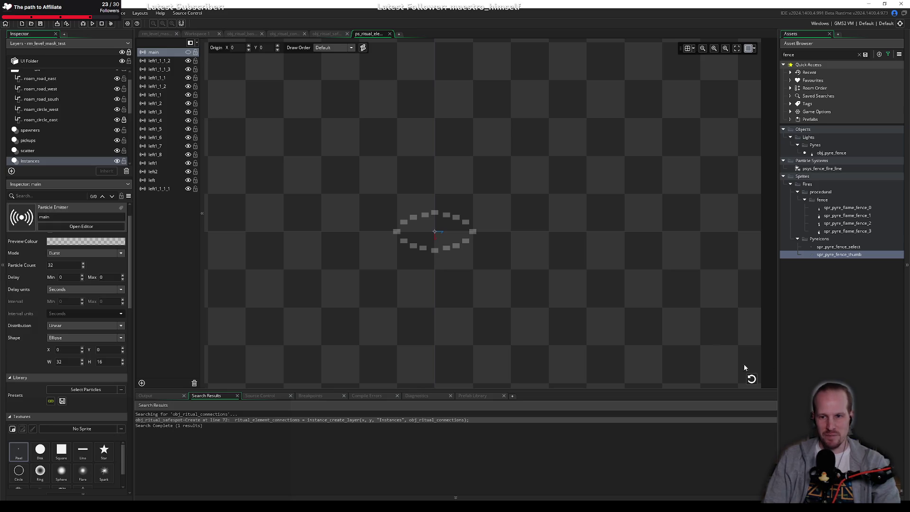
click(751, 379)
key(ctrl+Tab)
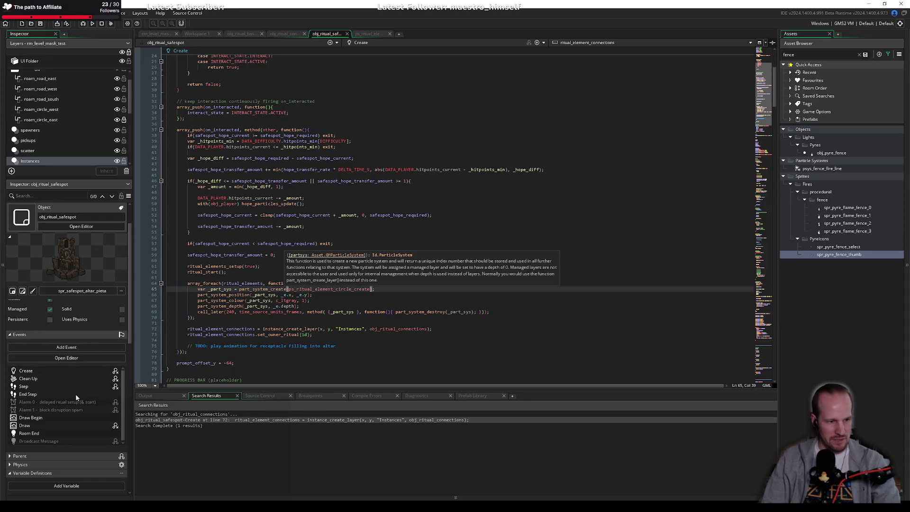
Re-read the connections creation lines and the ritual_element_connections declaration, then view obj_ritual_connections' code.
drag(323, 336, 145, 328)
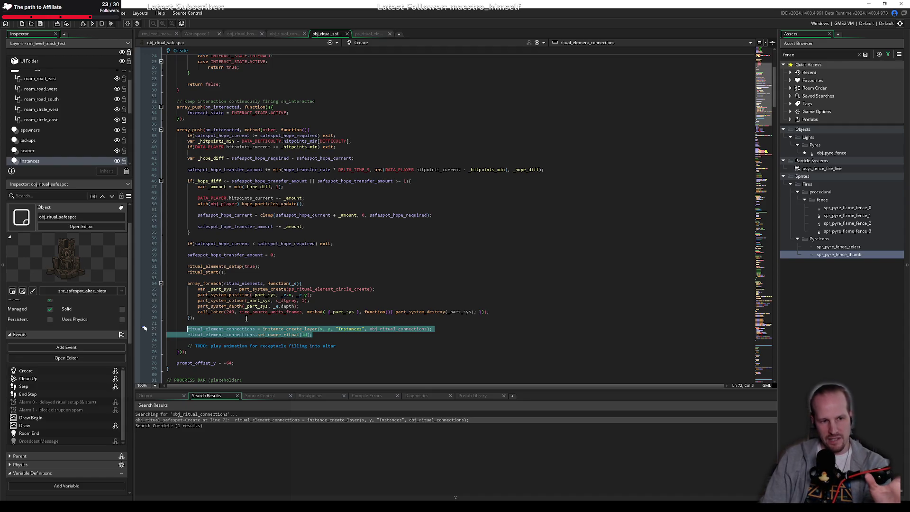
scroll(187, 96, up, 8)
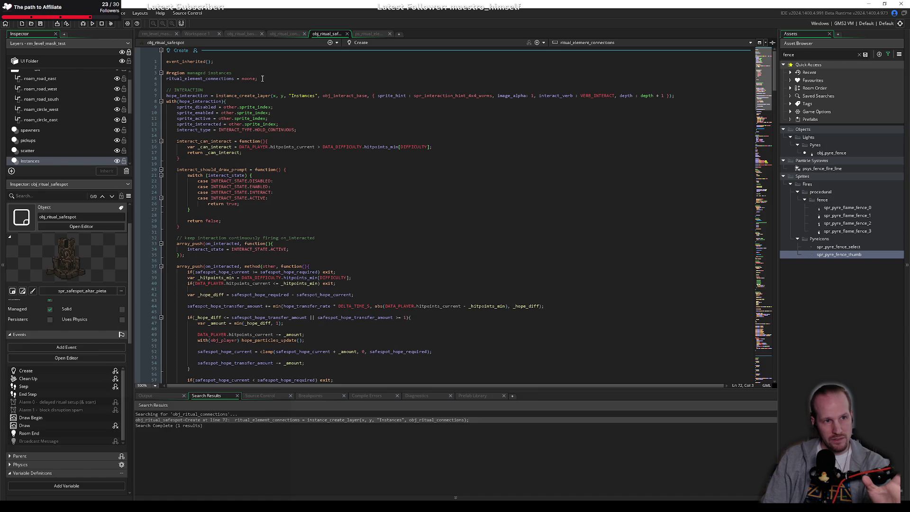
drag(257, 79, 164, 79)
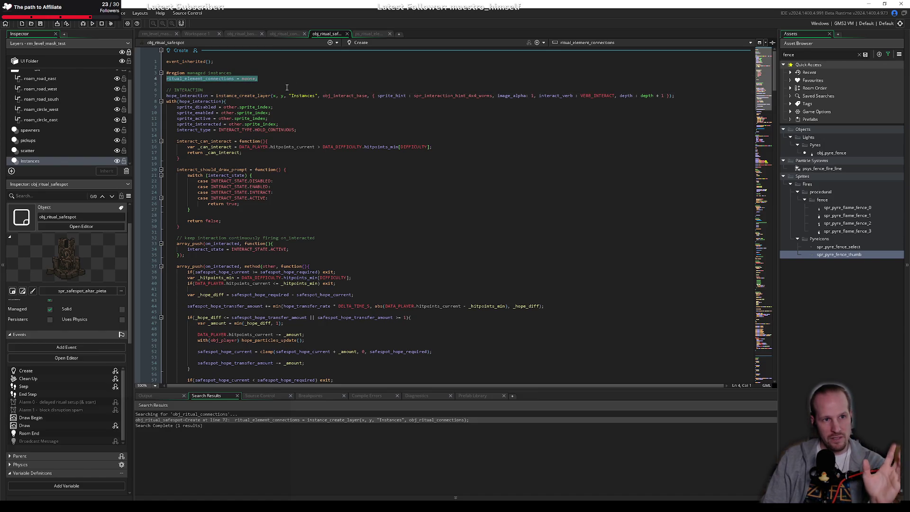
click(285, 34)
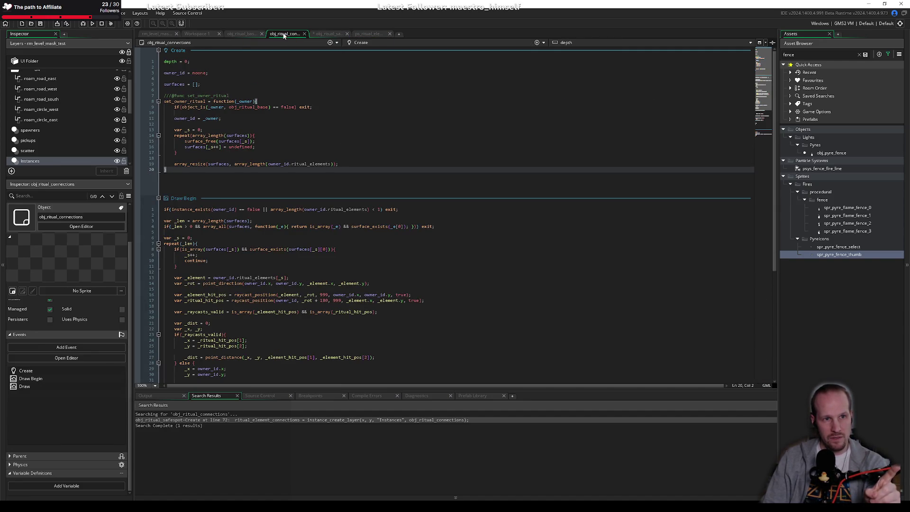
Add 'ritual_element_connections = noone;' after ritual_state in obj_ritual_base's Create event.
click(243, 33)
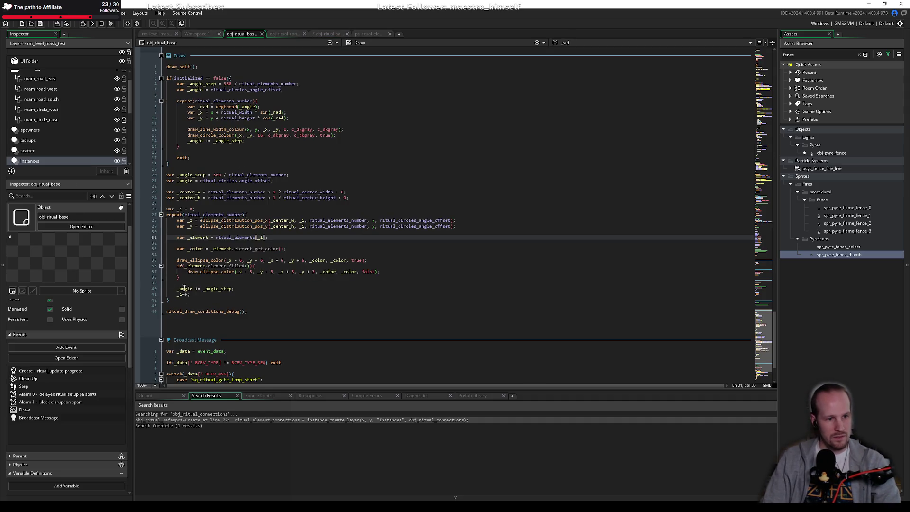
scroll(184, 289, up, 20)
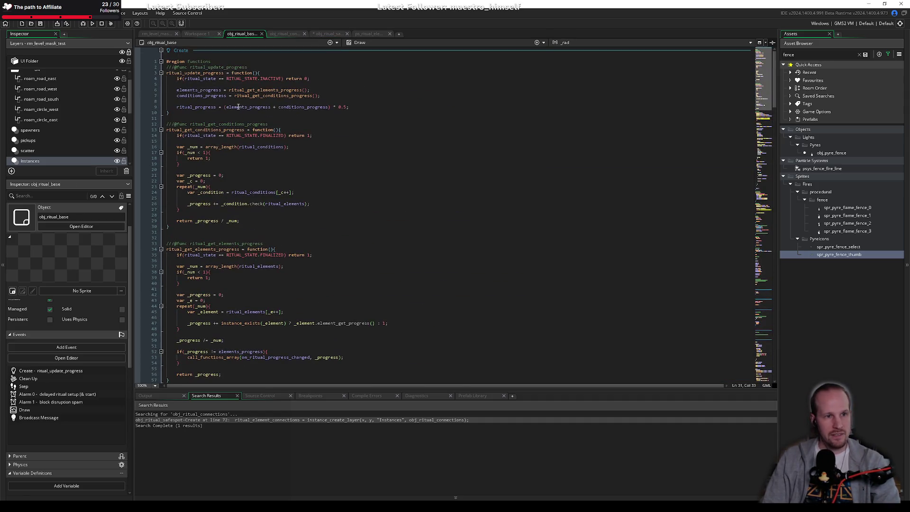
scroll(195, 170, down, 20)
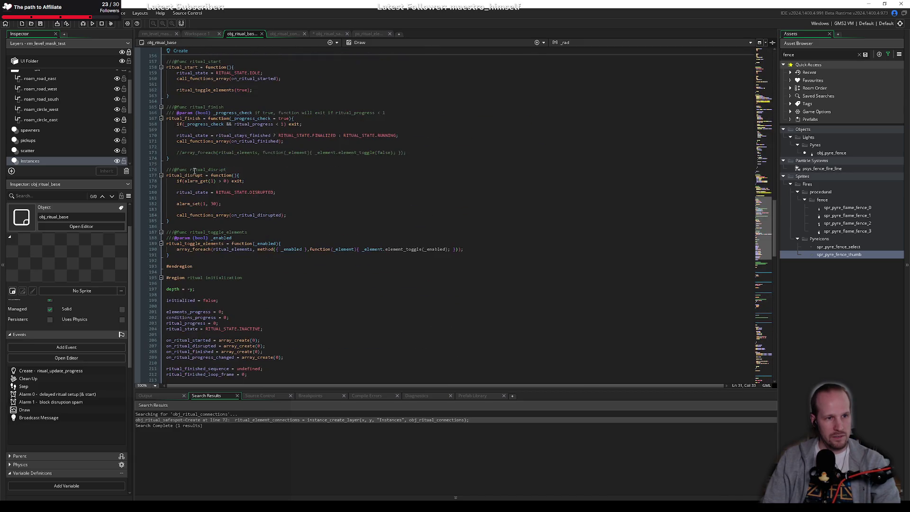
scroll(196, 221, down, 8)
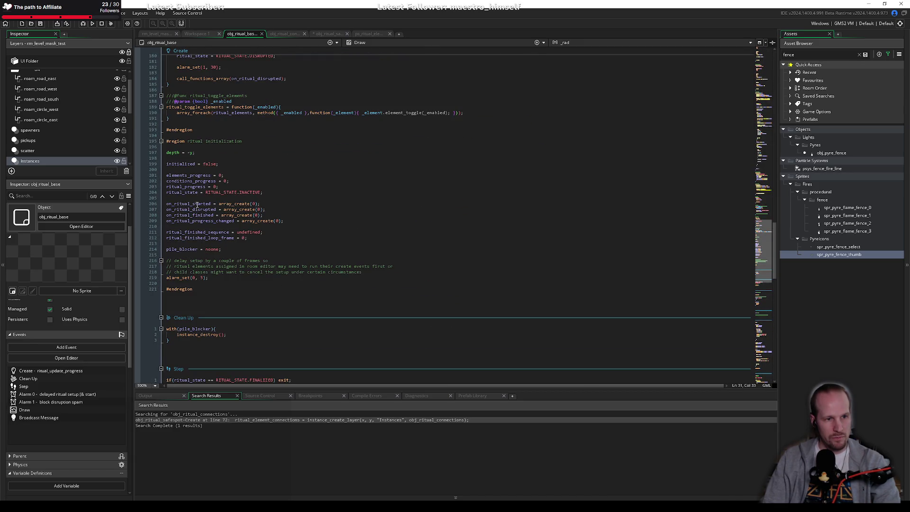
click(261, 192)
key(Return)
key(Return)
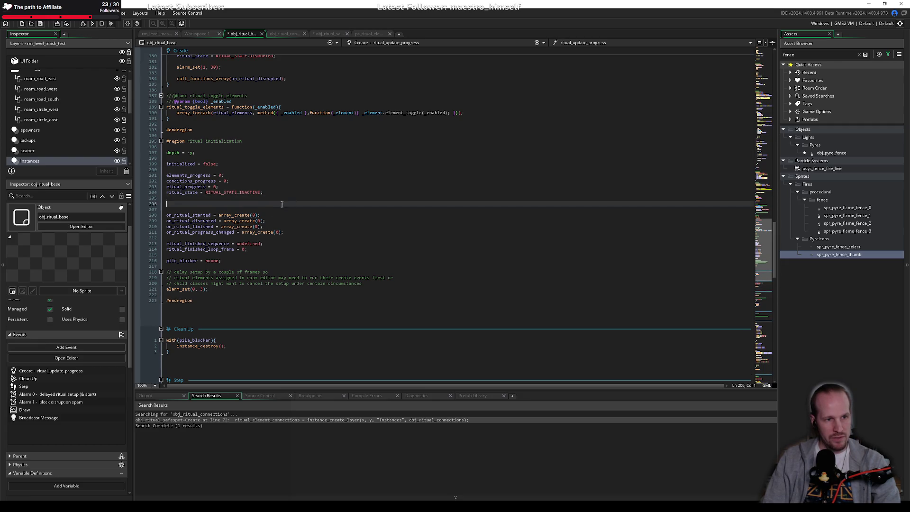
text(ritual_element_connections = noone;)
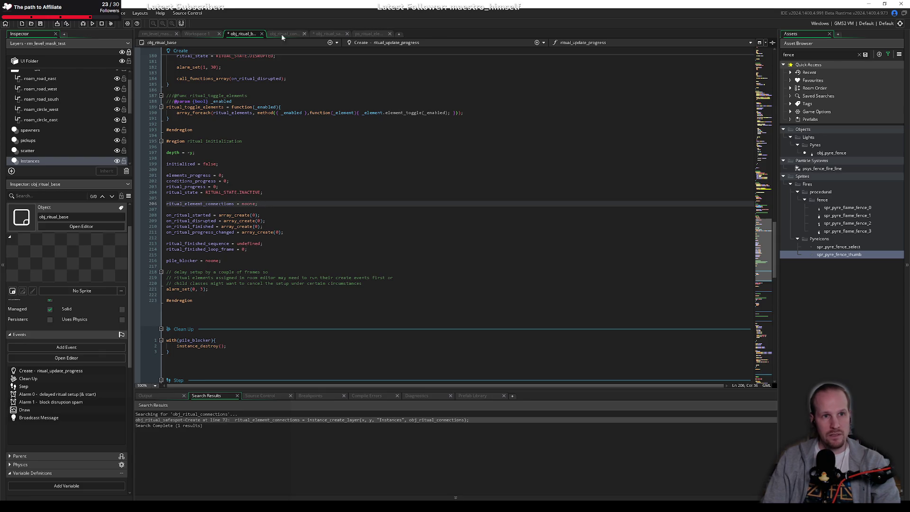
Reorder the editor tabs and review obj_ritual_safespot's interact_state assignment and method call signature.
drag(284, 33, 323, 38)
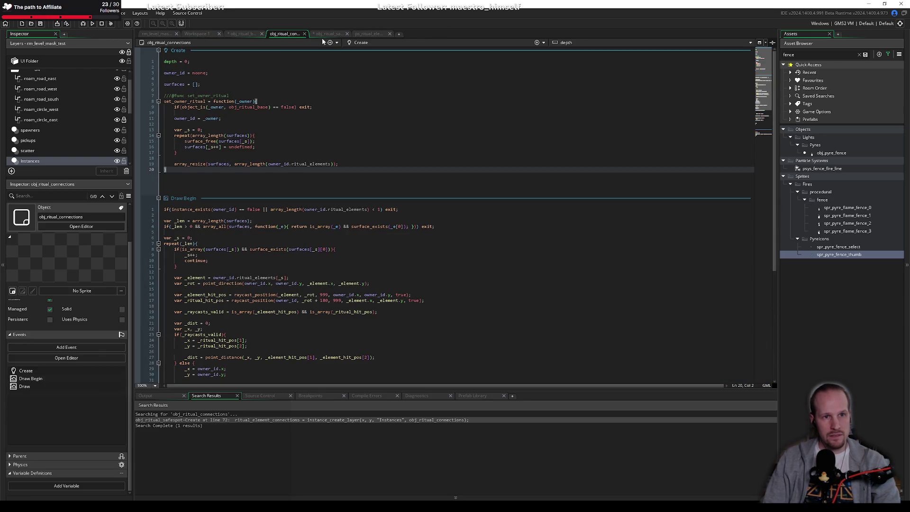
click(290, 34)
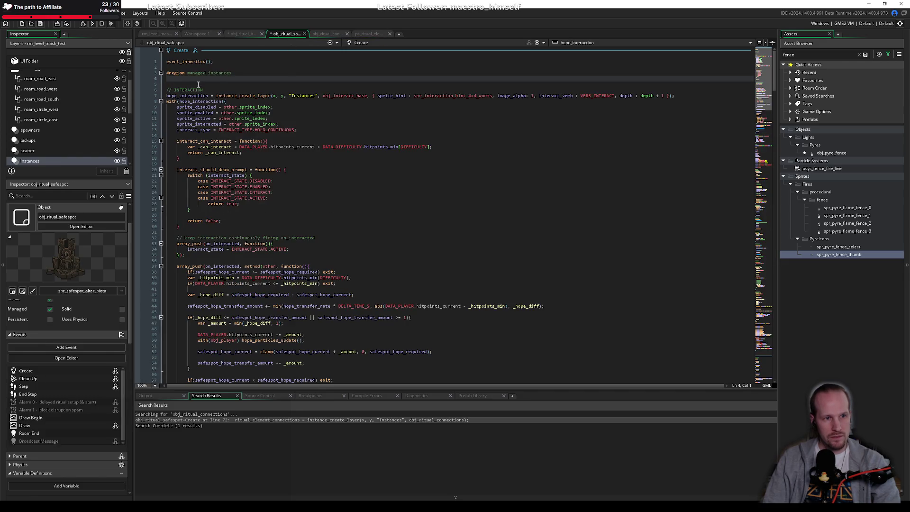
click(229, 170)
scroll(256, 249, down, 10)
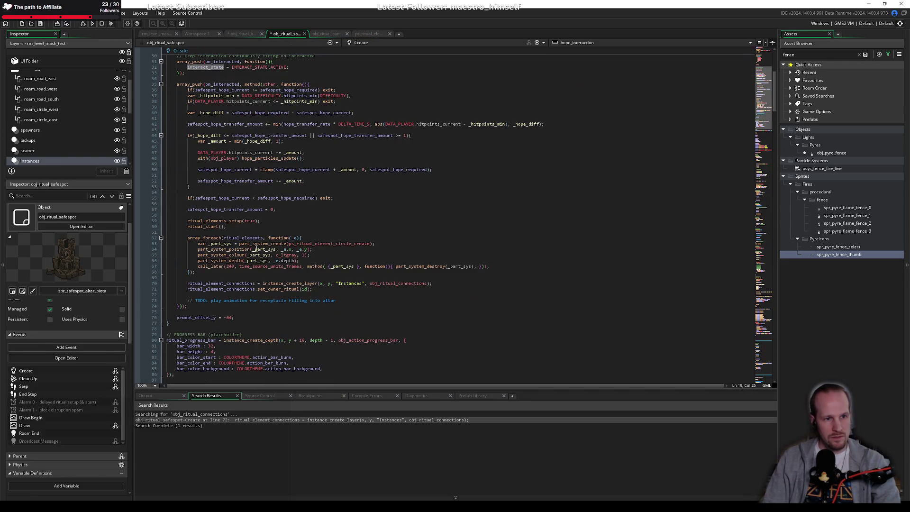
scroll(215, 89, up, 2)
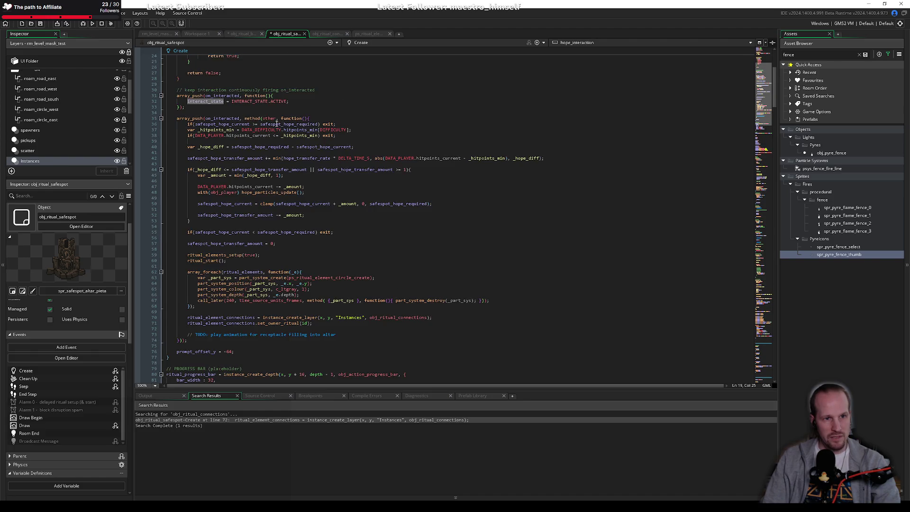
click(268, 118)
Inspect lines 70–71 that create the connections instance and call set_owner_ritual(id) on it.
click(228, 248)
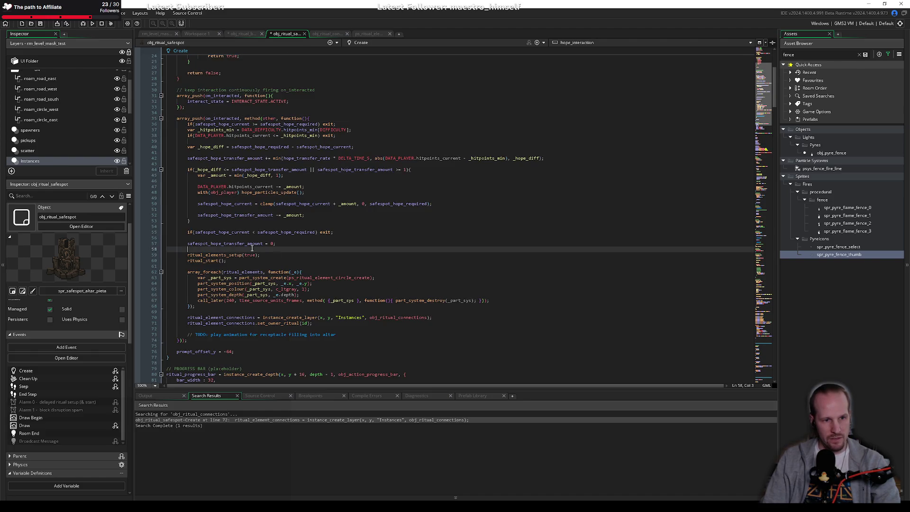
click(315, 323)
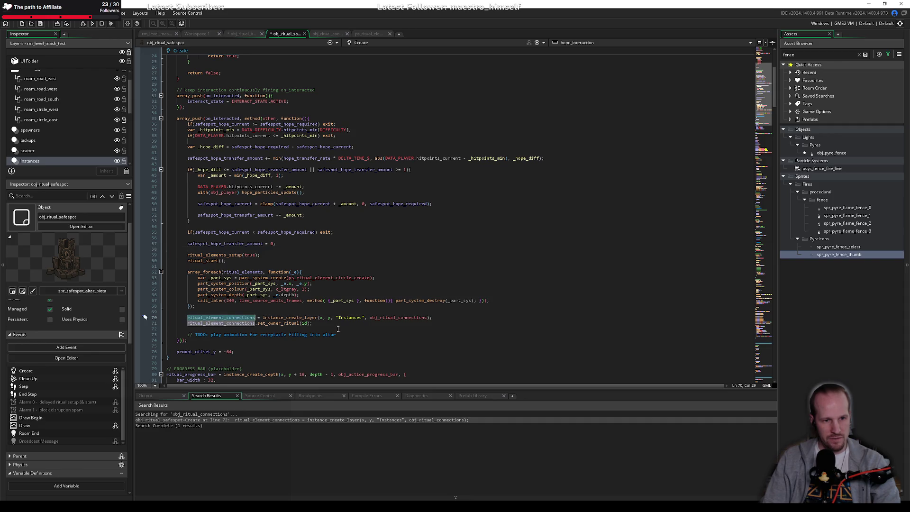
key(Down)
mouse_move(315, 323)
mouse_down()
mouse_move(180, 324)
mouse_move(188, 317)
mouse_up()
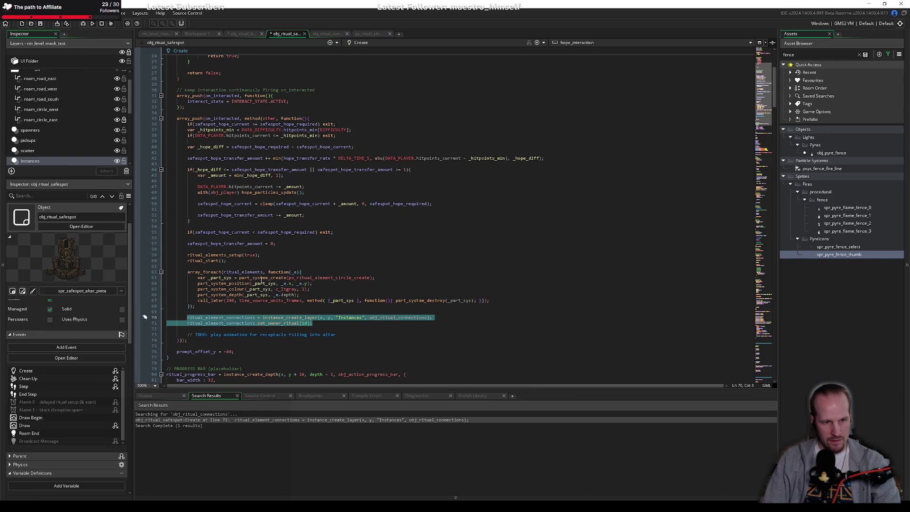
click(286, 323)
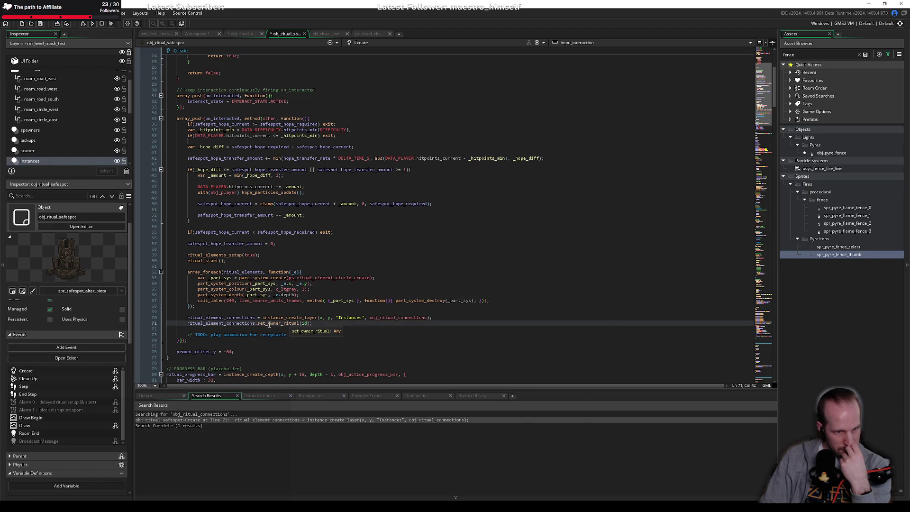
click(227, 324)
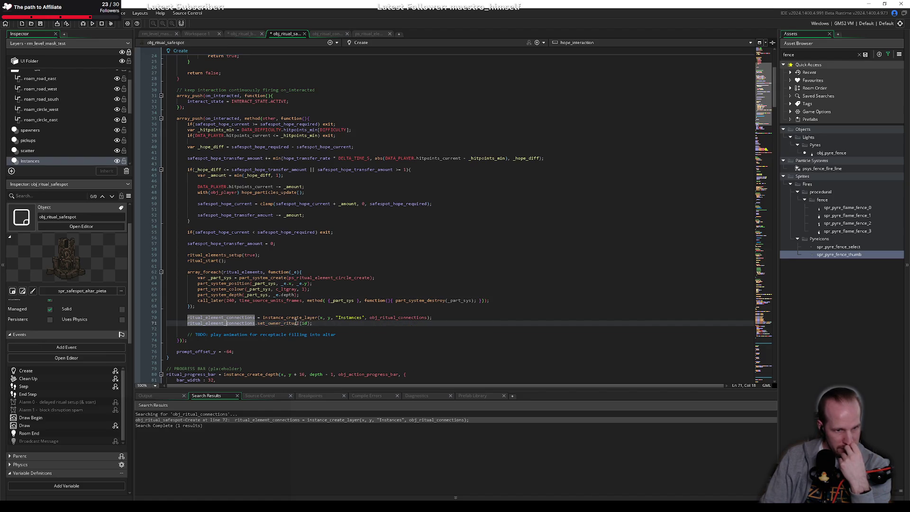
middle_click(285, 323)
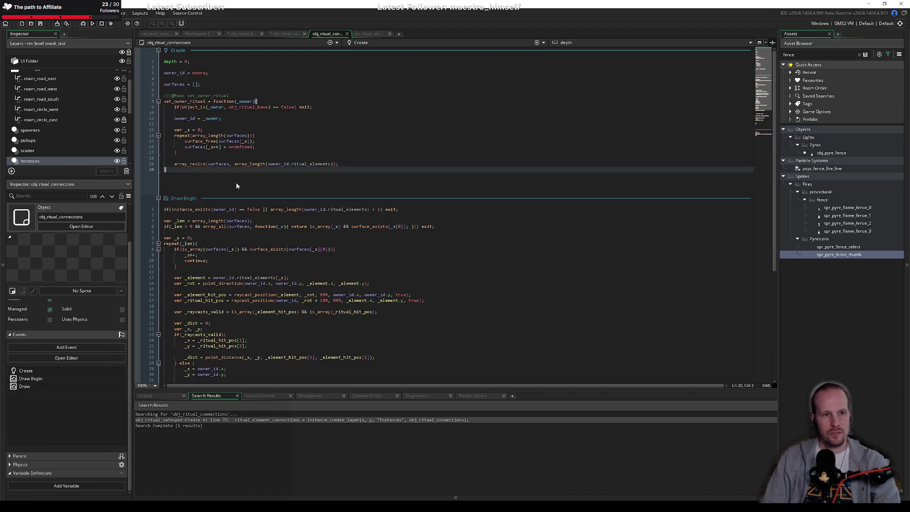
click(207, 112)
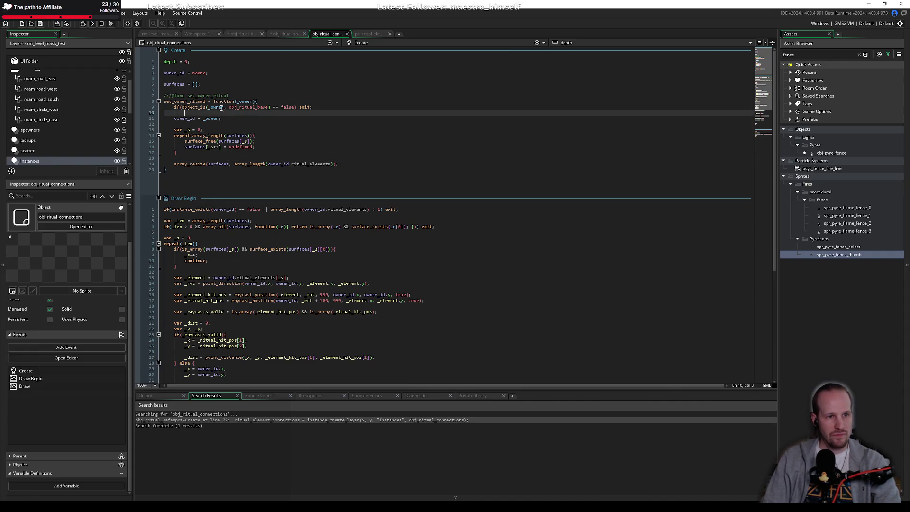
click(209, 158)
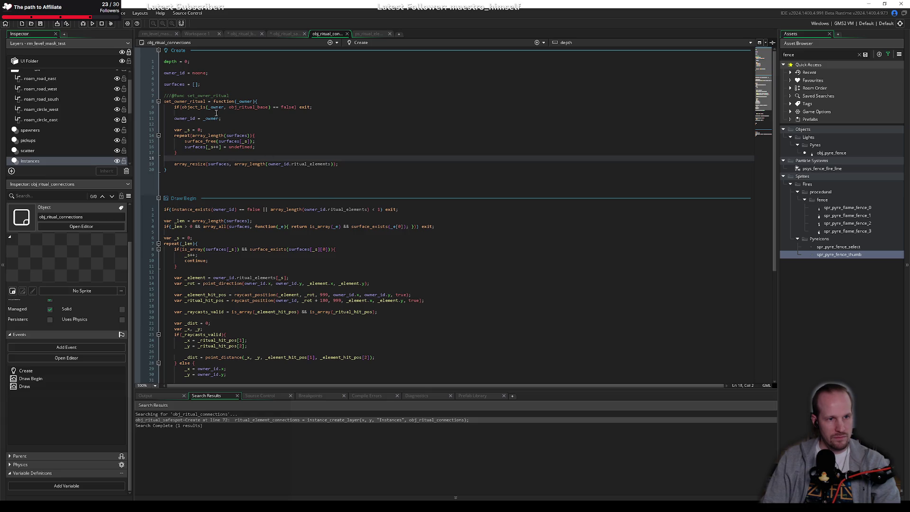
scroll(221, 224, down, 6)
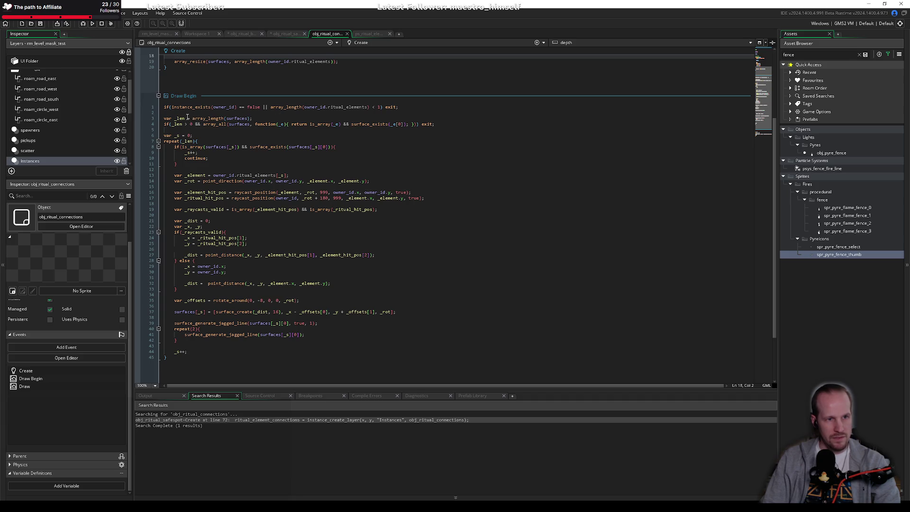
click(260, 118)
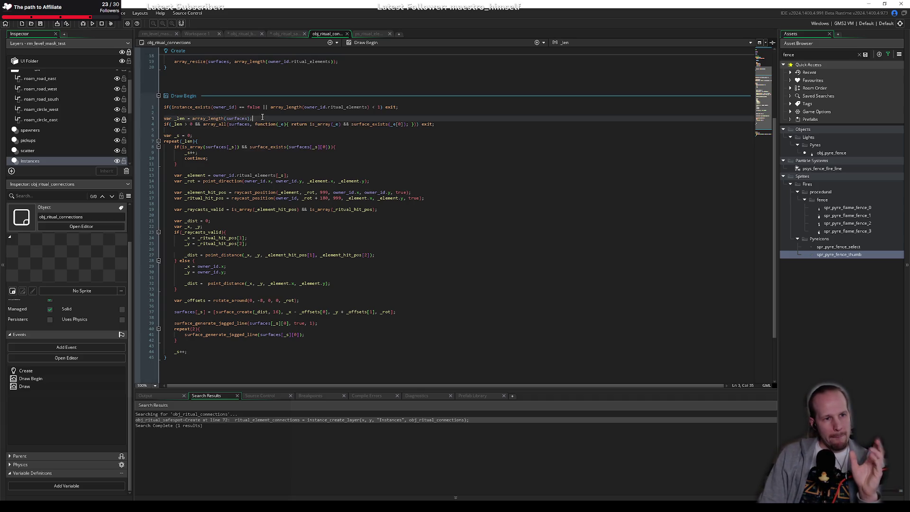
click(251, 141)
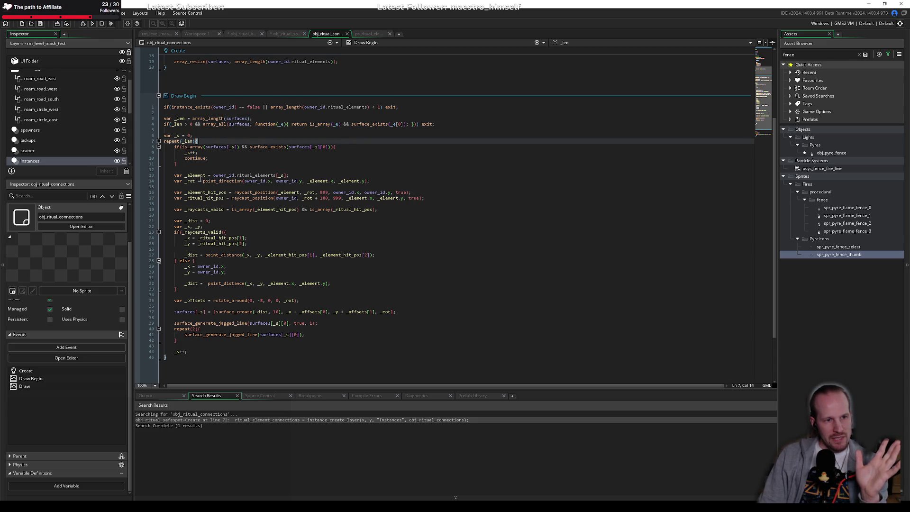
click(253, 244)
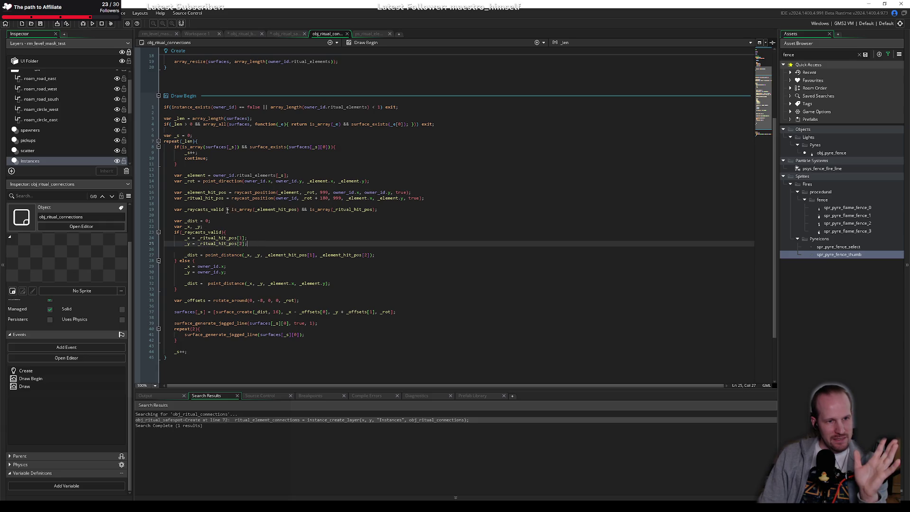
click(255, 193)
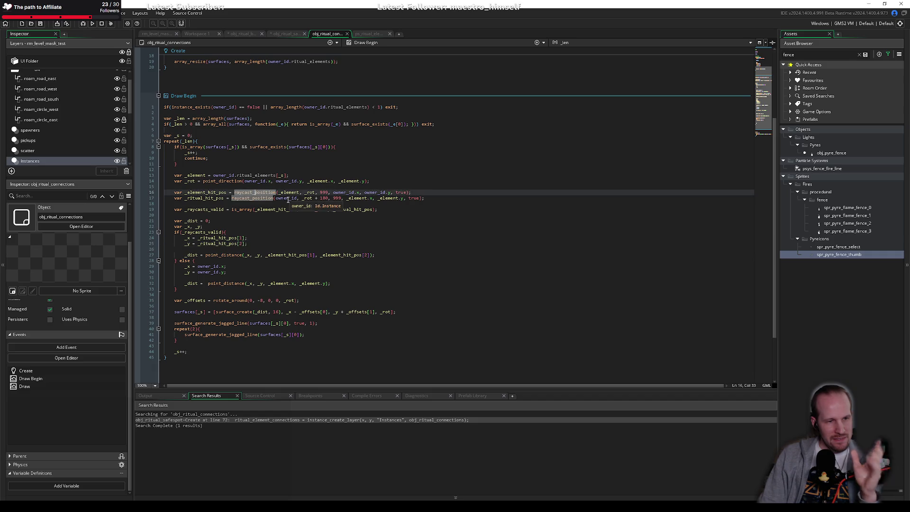
click(230, 164)
click(216, 171)
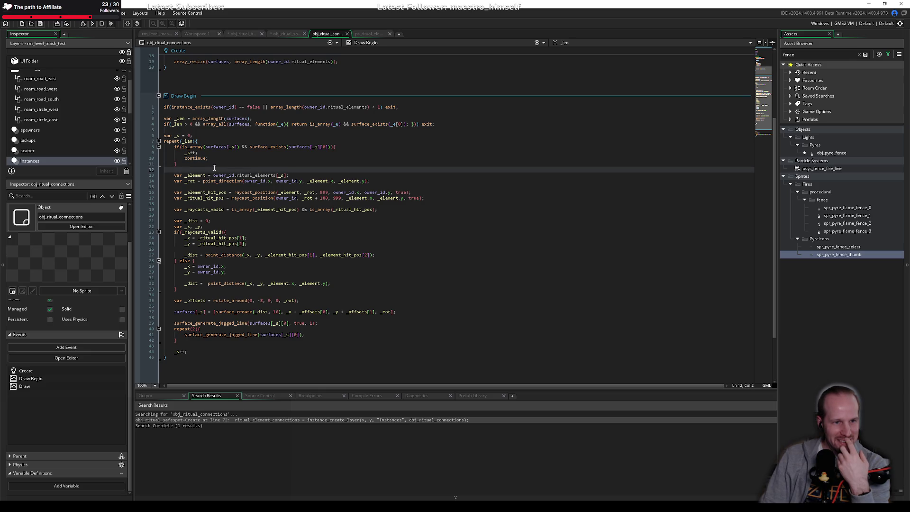
click(249, 192)
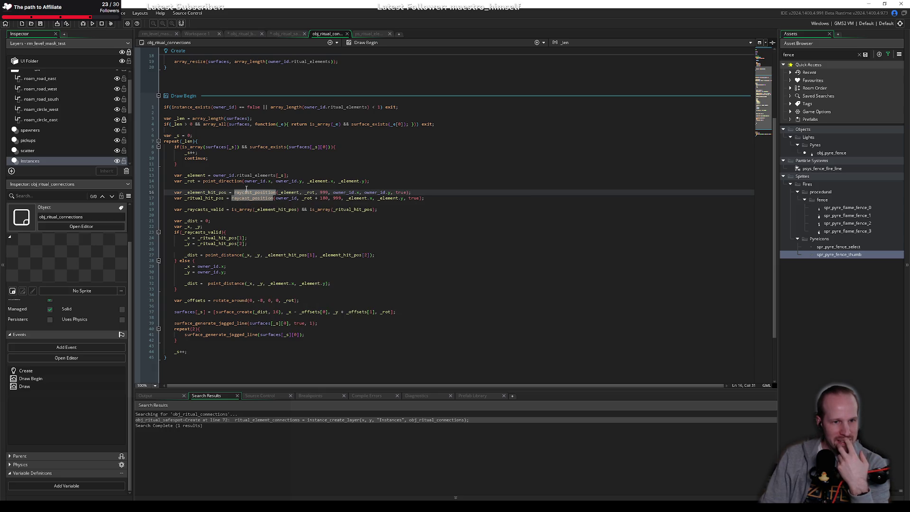
click(252, 192)
click(245, 198)
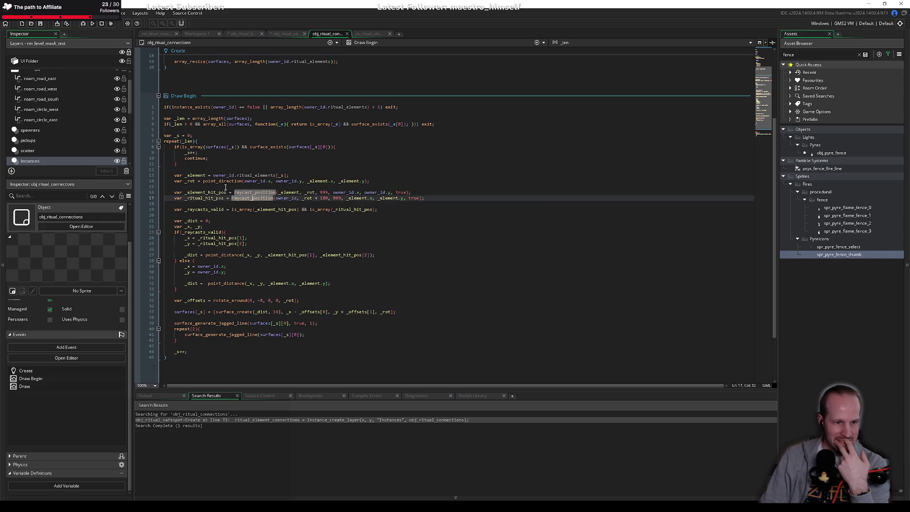
mouse_move(273, 193)
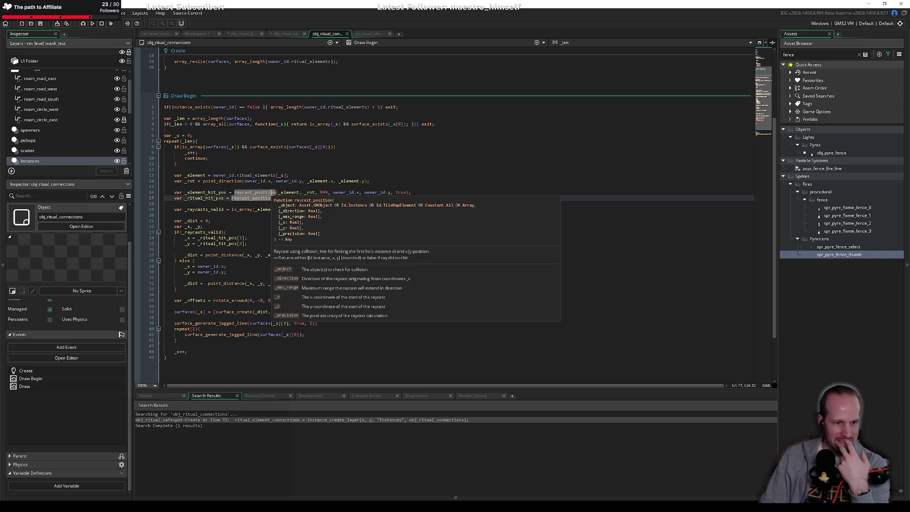
click(239, 323)
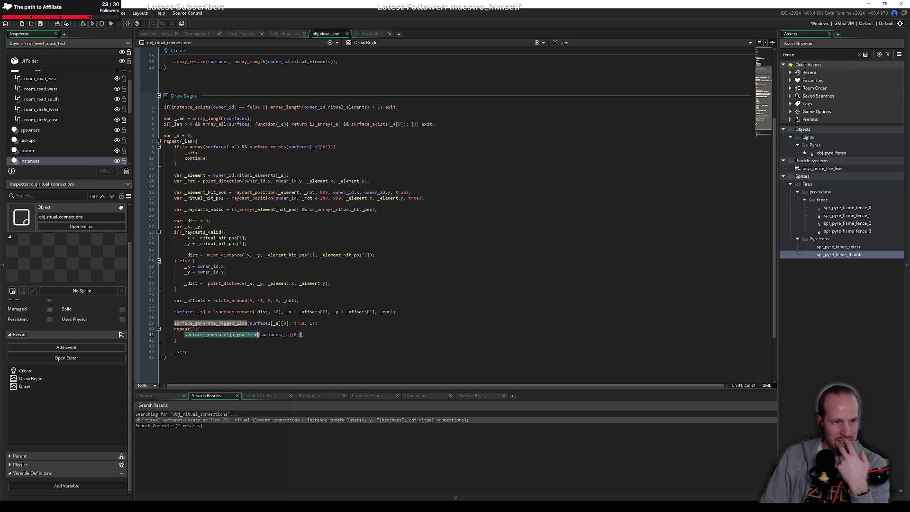
click(282, 128)
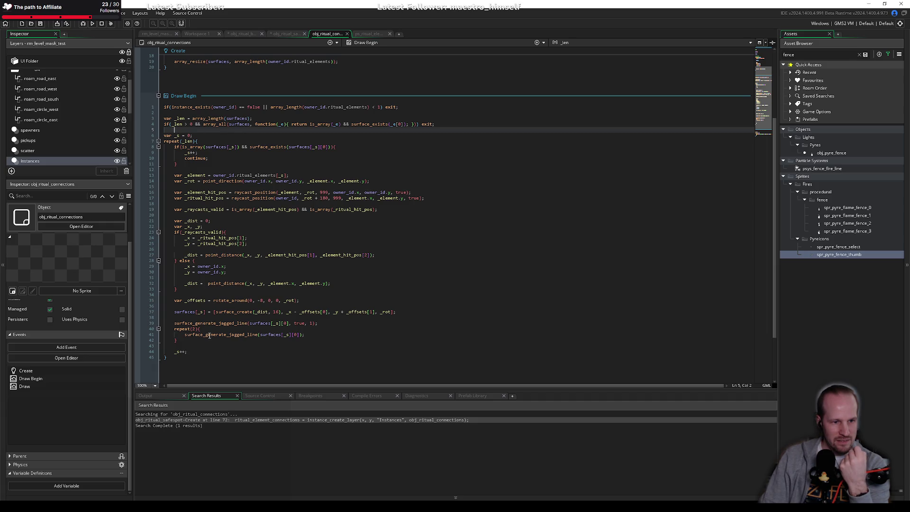
click(196, 315)
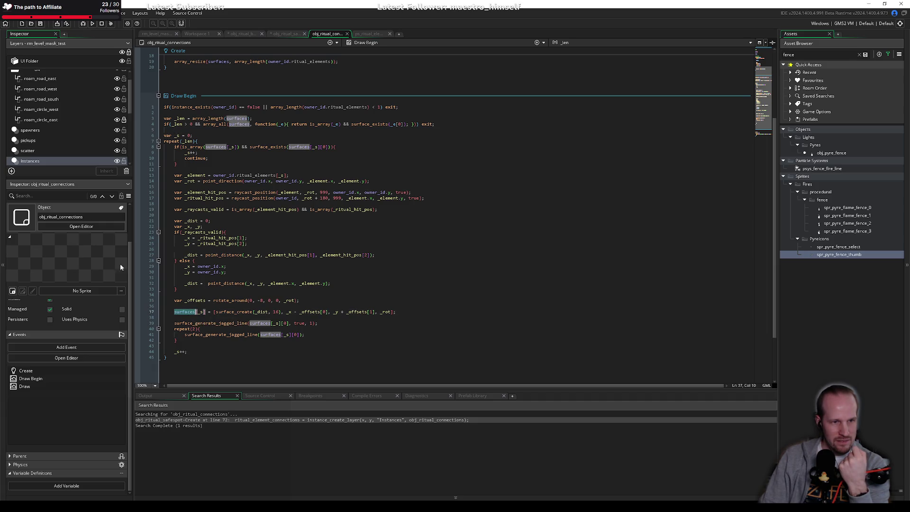
double_click(244, 311)
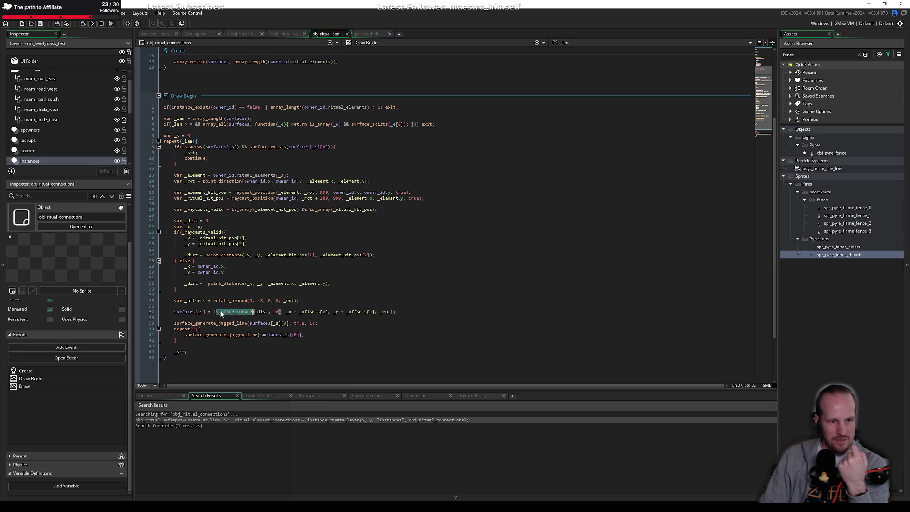
click(192, 315)
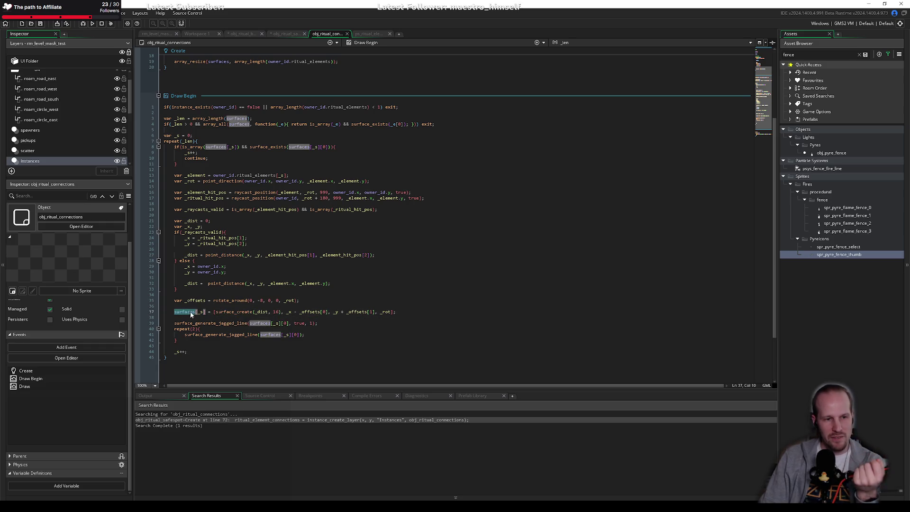
double_click(235, 311)
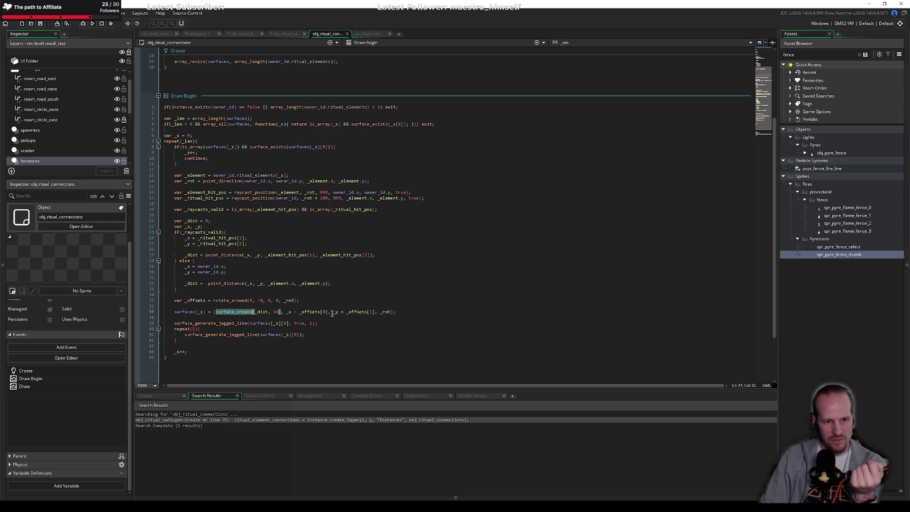
drag(331, 312, 373, 313)
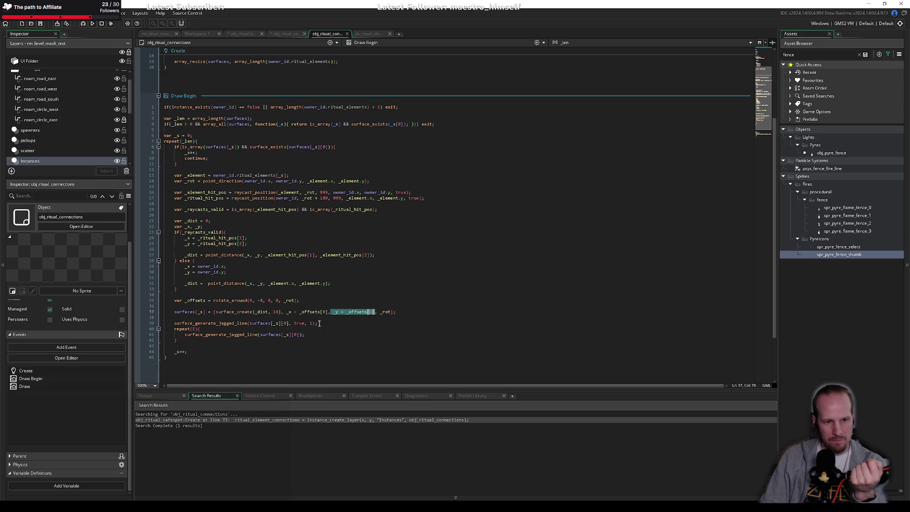
drag(287, 312, 325, 312)
click(357, 318)
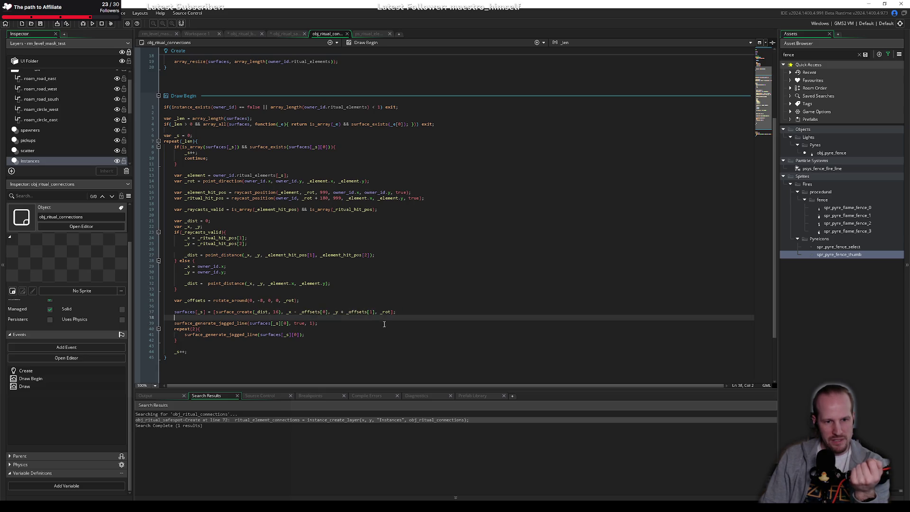
double_click(382, 312)
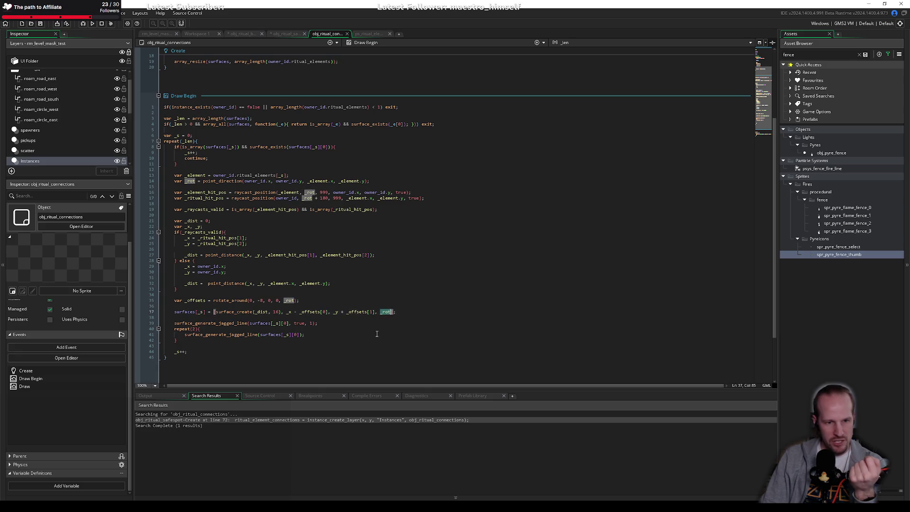
key(Down)
key(Down)
key(Down)
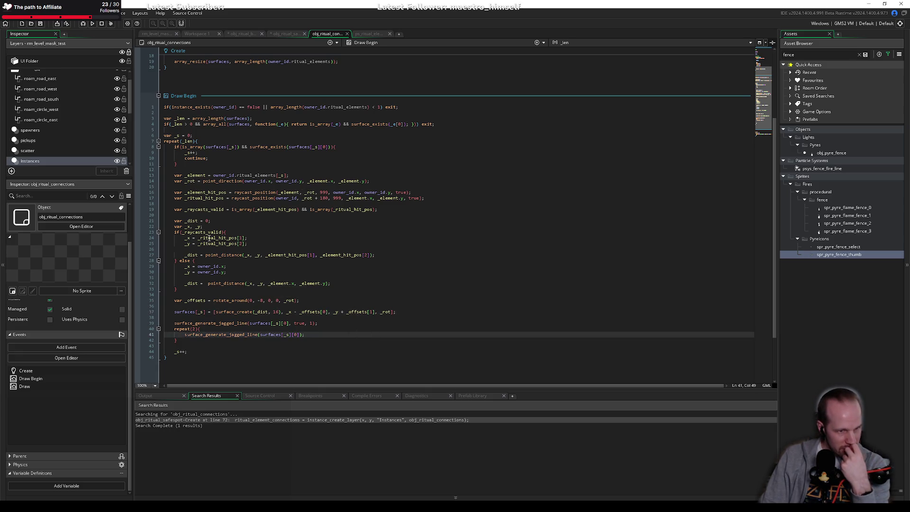
mouse_move(175, 129)
mouse_down()
mouse_move(247, 317)
mouse_move(242, 358)
mouse_move(180, 138)
mouse_up()
click(248, 317)
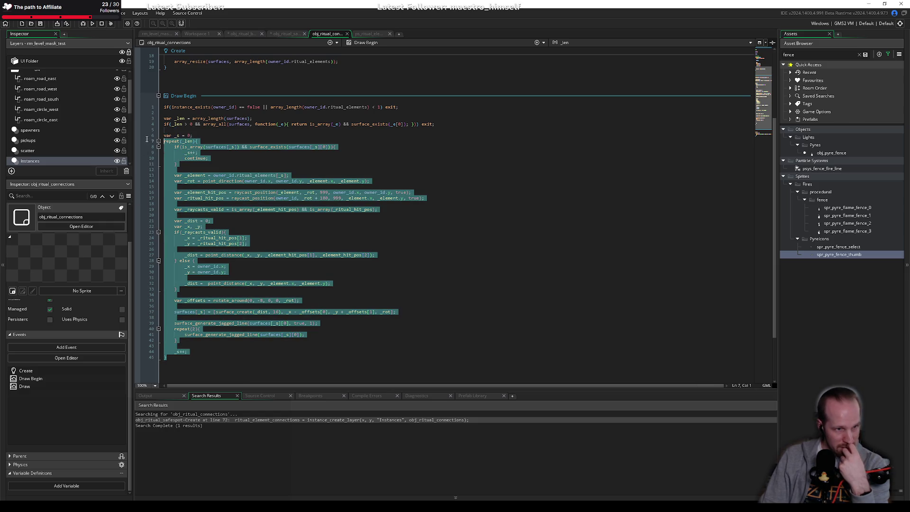
Cut the surface-building loop, lines 6–45, out of Draw Begin.
click(263, 149)
scroll(200, 170, up, 4)
mouse_move(165, 204)
mouse_down()
mouse_move(190, 219)
mouse_move(213, 297)
mouse_up()
key(ctrl+c)
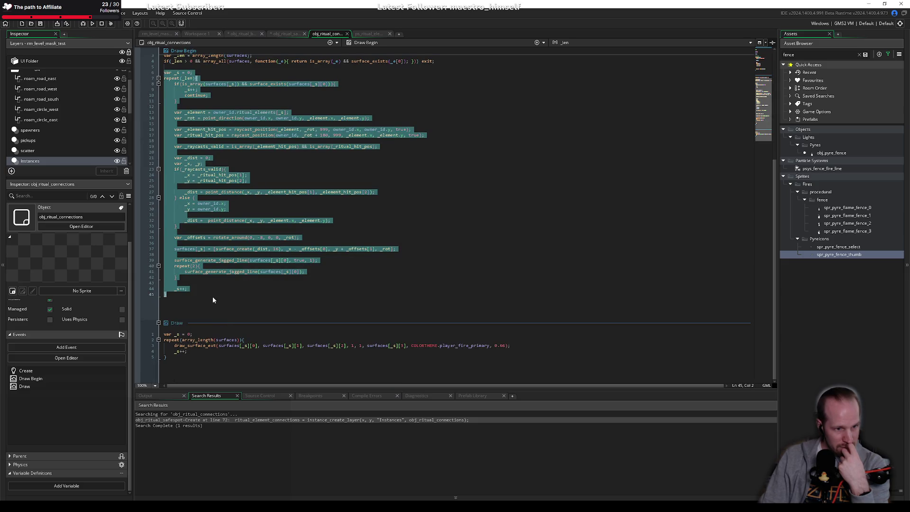
key(Delete)
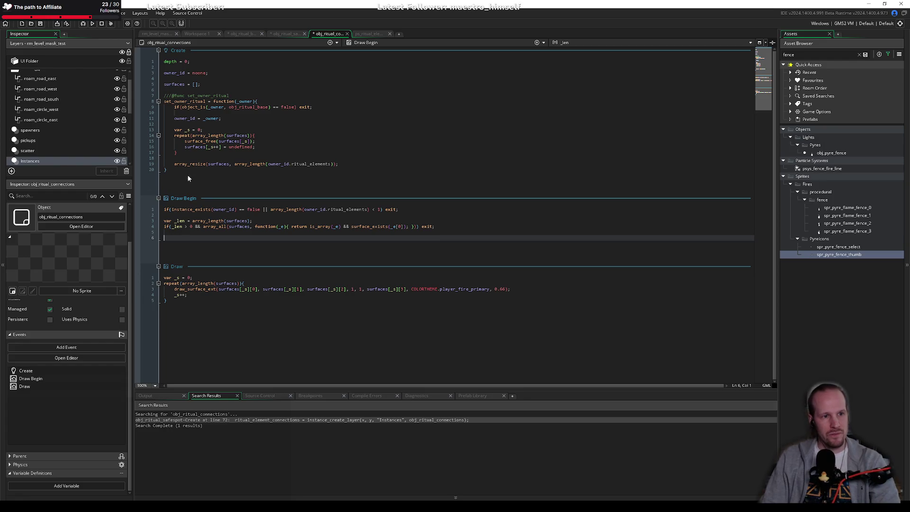
Define generate_jagged_line_surfaces = function(){ in Create, paste the loop inside and indent it.
click(188, 176)
key(Return)
key(Return)
text(ge)
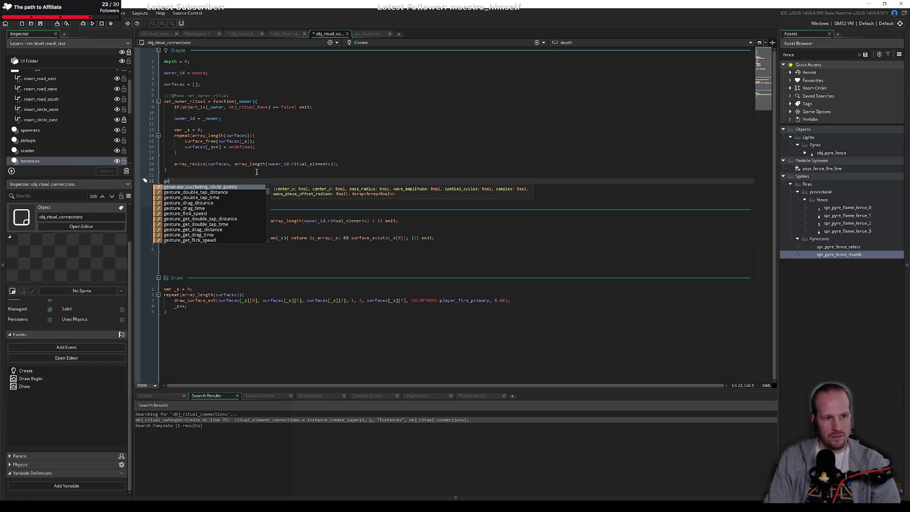
text(nerate_)
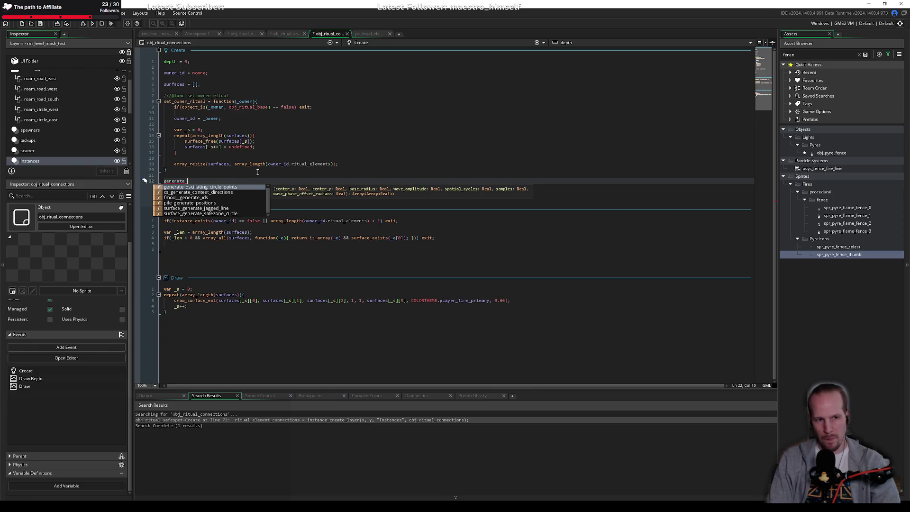
text(jagged_l)
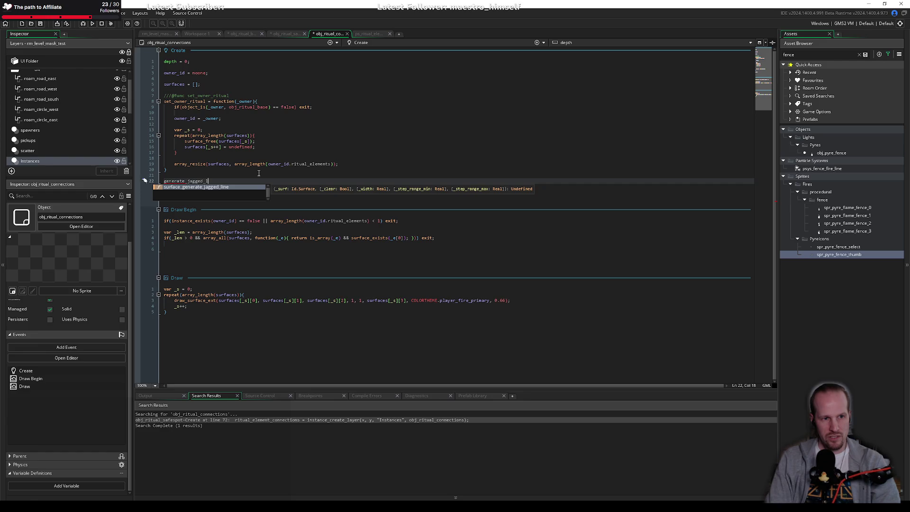
text(ine_surfaces )
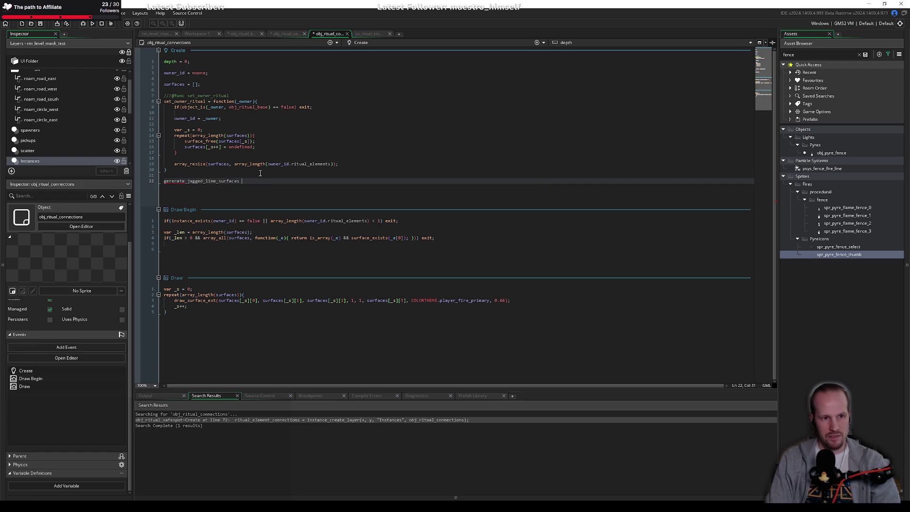
text(= f)
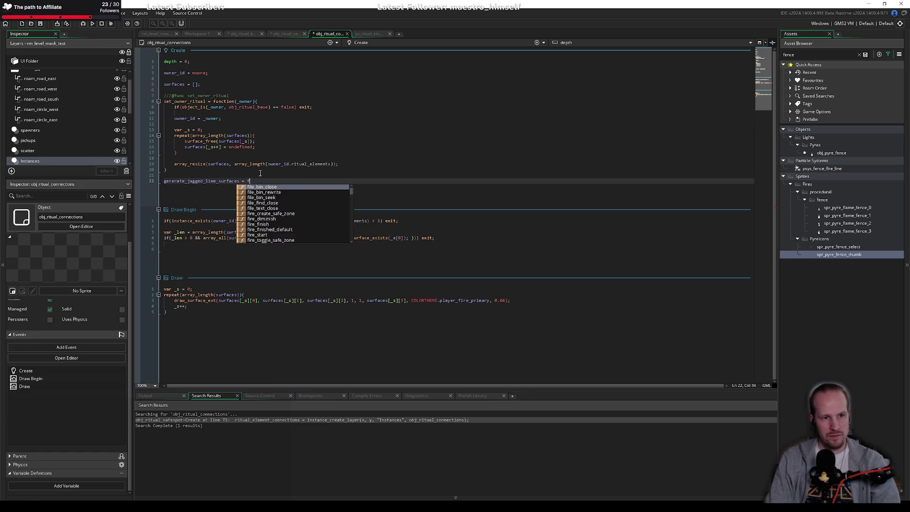
text(unction(){)
key(Return)
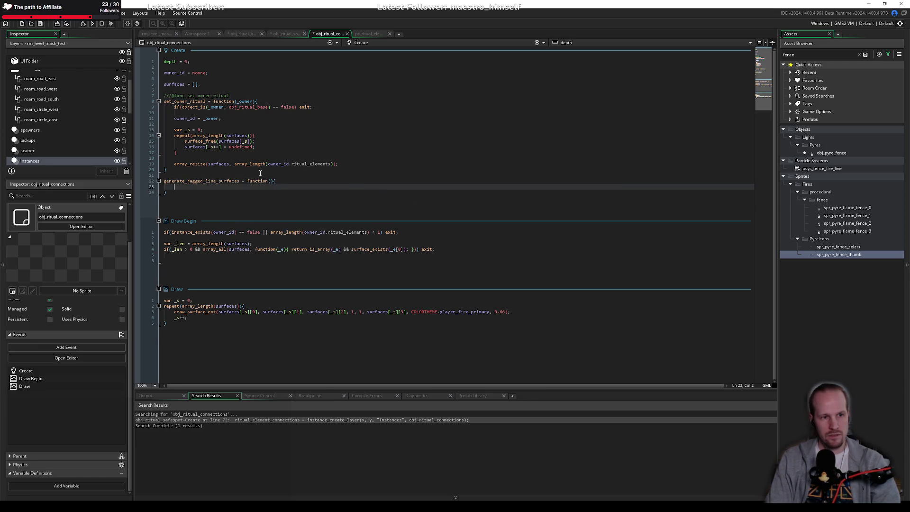
key(ctrl+v)
shift+click(179, 196)
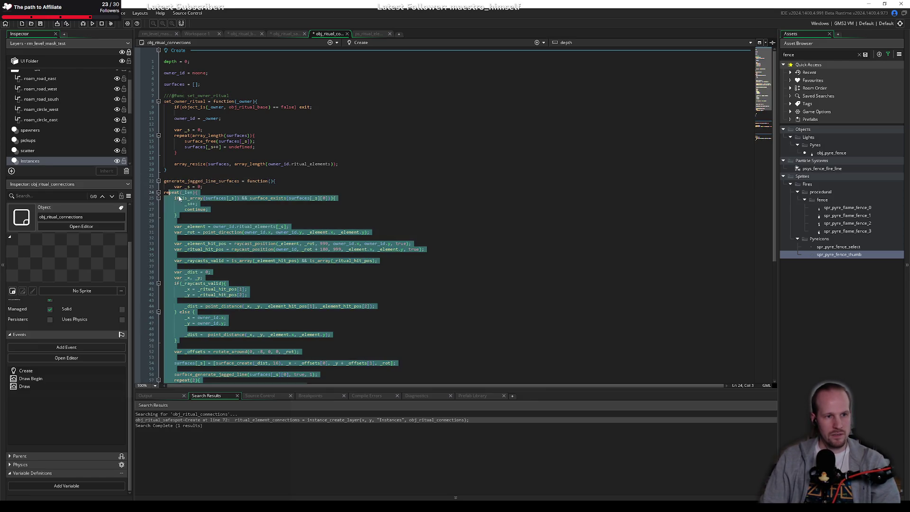
key(Tab)
scroll(232, 212, down, 5)
click(233, 215)
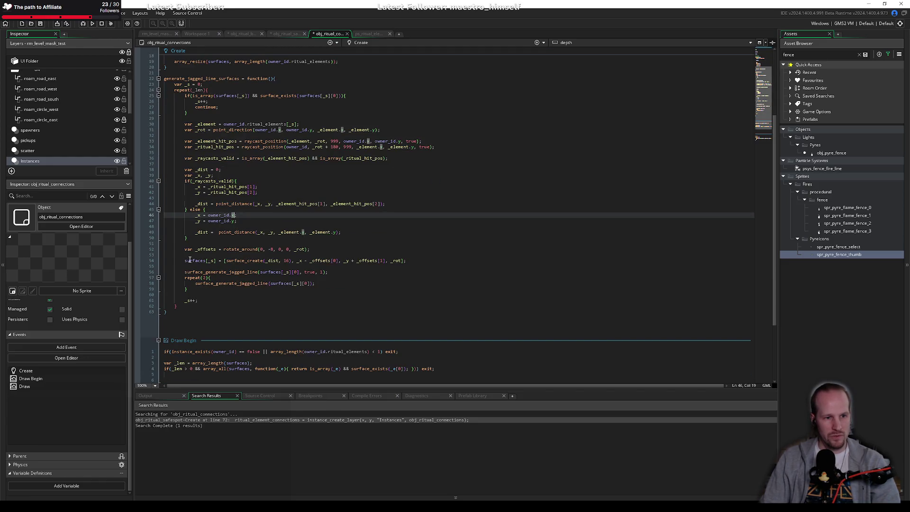
Select the var _len definition line in Draw Begin to reuse in the new function.
click(200, 89)
scroll(191, 300, down, 4)
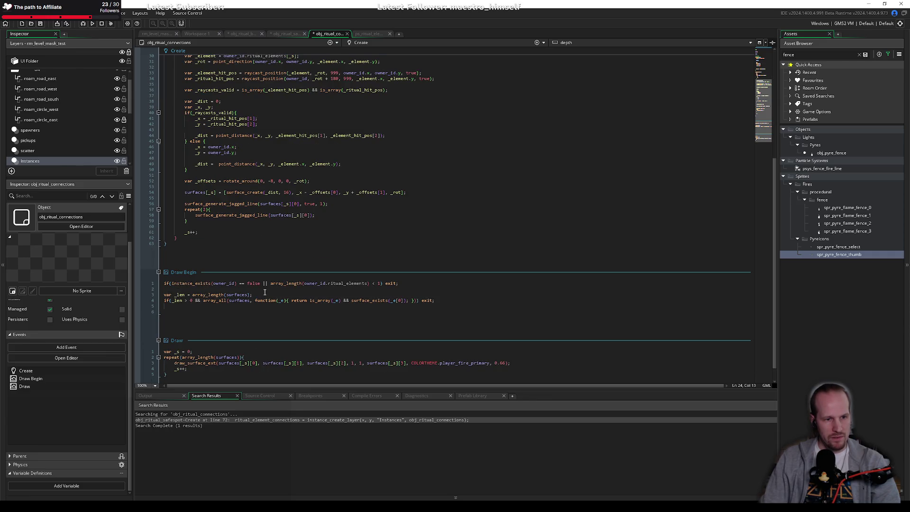
scroll(195, 269, up, 4)
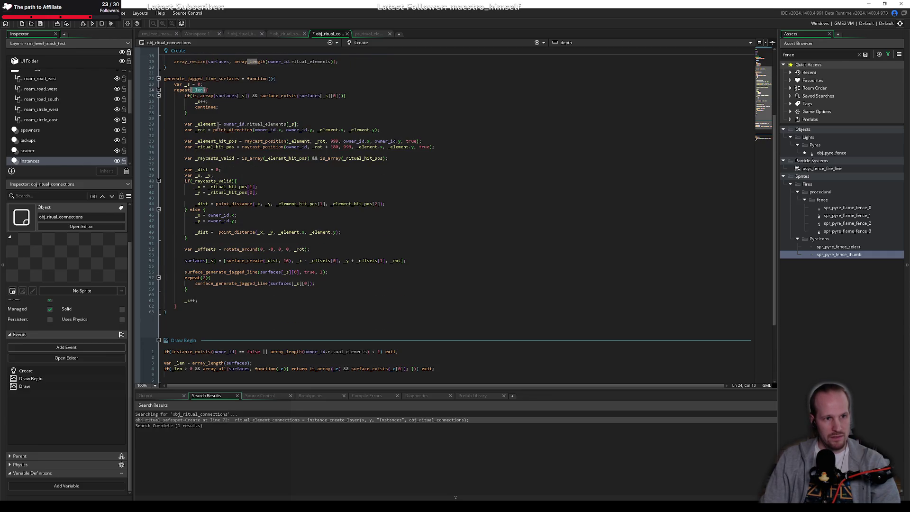
scroll(212, 237, down, 4)
click(246, 295)
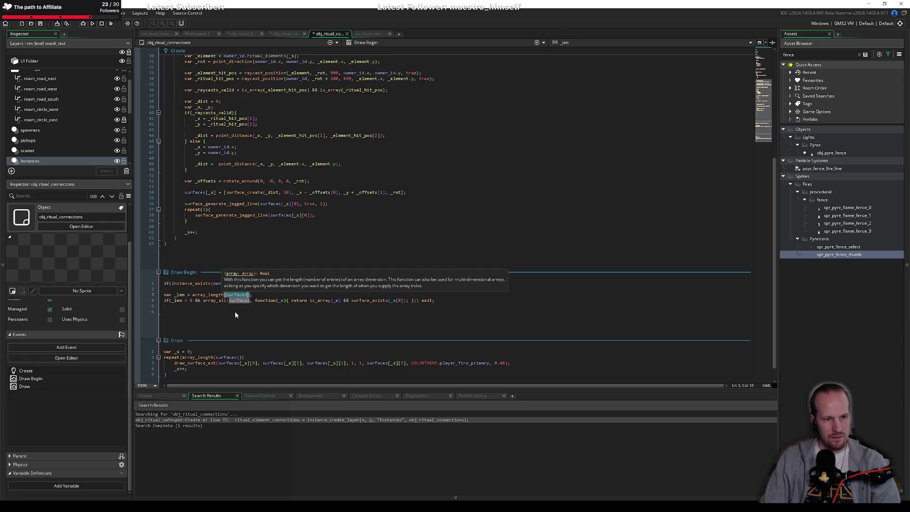
click(180, 295)
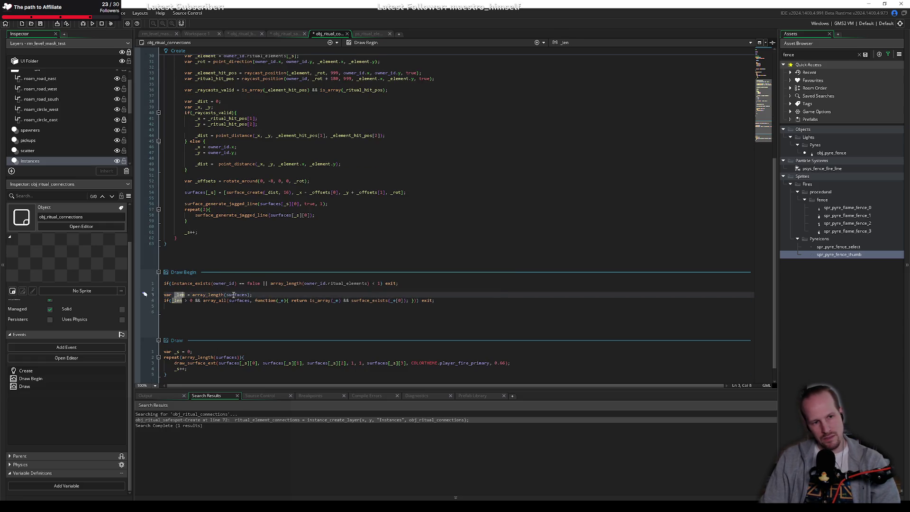
drag(254, 295, 155, 292)
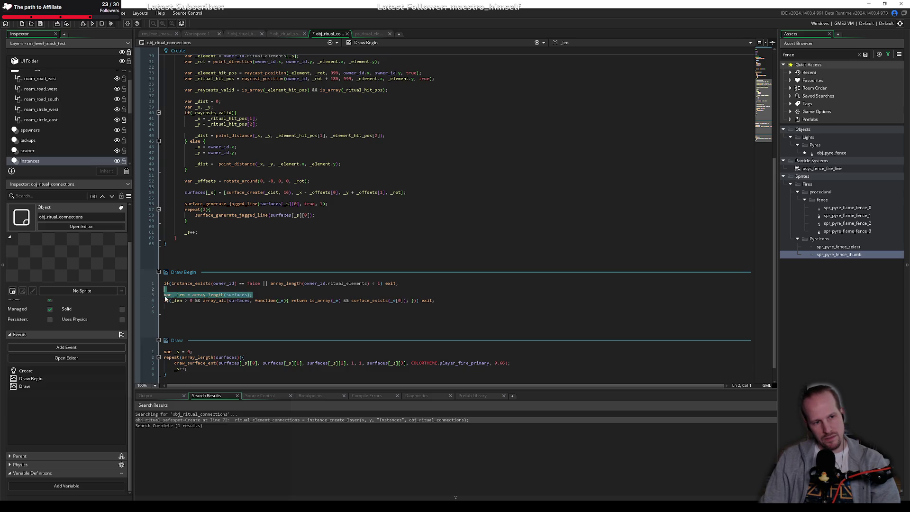
click(165, 296)
shift+click(261, 294)
scroll(208, 228, up, 6)
click(276, 113)
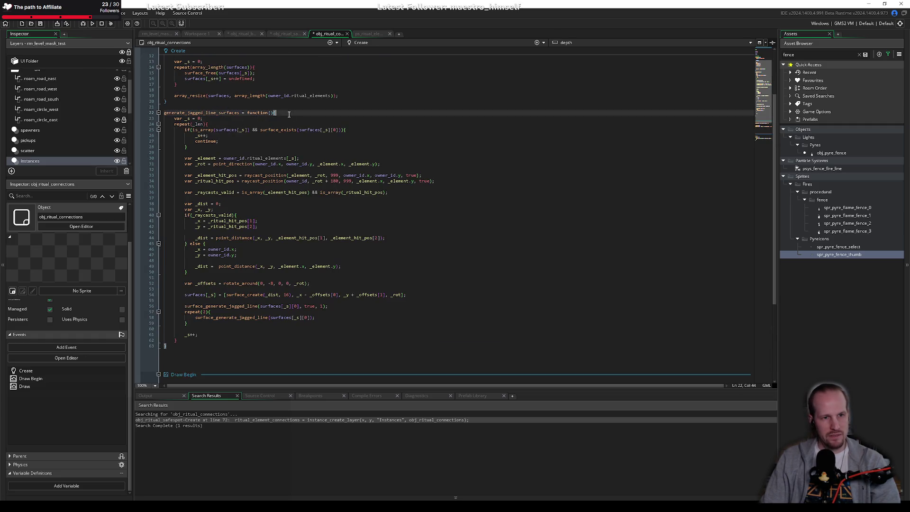
Paste the var _len definition as the new function's first line.
key(Return)
text(var _len = array_length(surfaces);)
key(Return)
Call generate_jagged_line_surfaces(); on the empty Draw Begin line 6.
scroll(199, 298, down, 6)
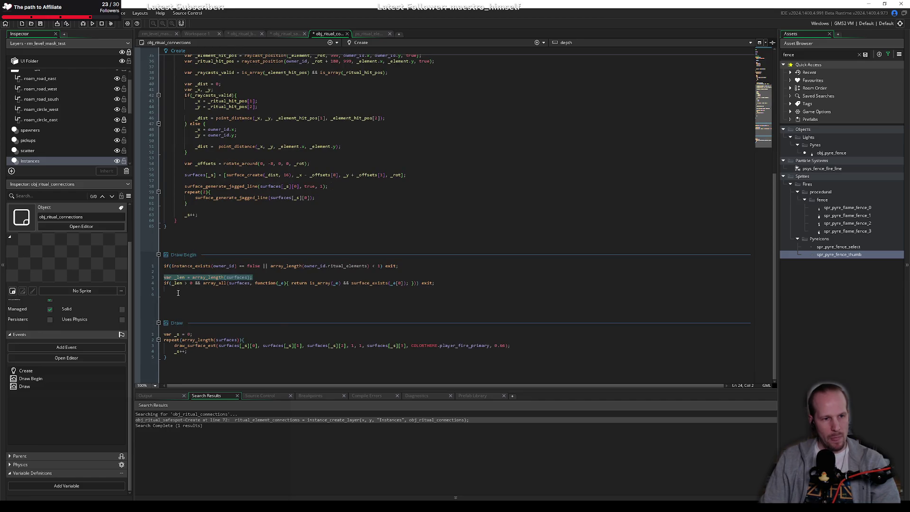
click(280, 321)
text(gene)
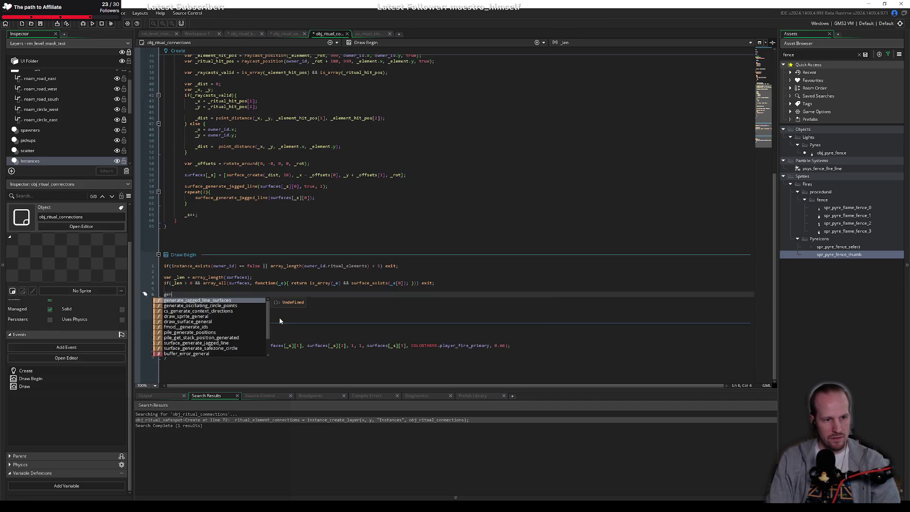
key(Return)
text();)
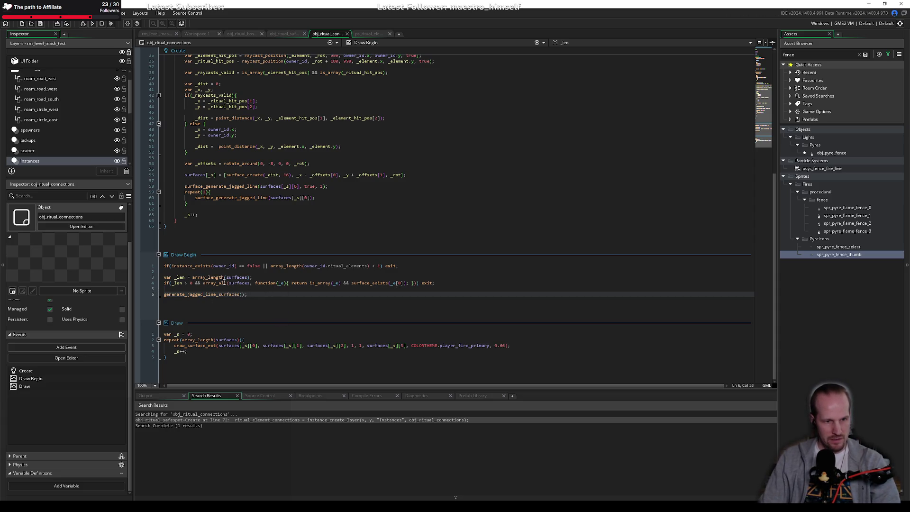
Review array_length uses, the Draw loop length and the raycast_position call in Create.
scroll(225, 283, up, 3)
scroll(194, 322, down, 3)
click(205, 278)
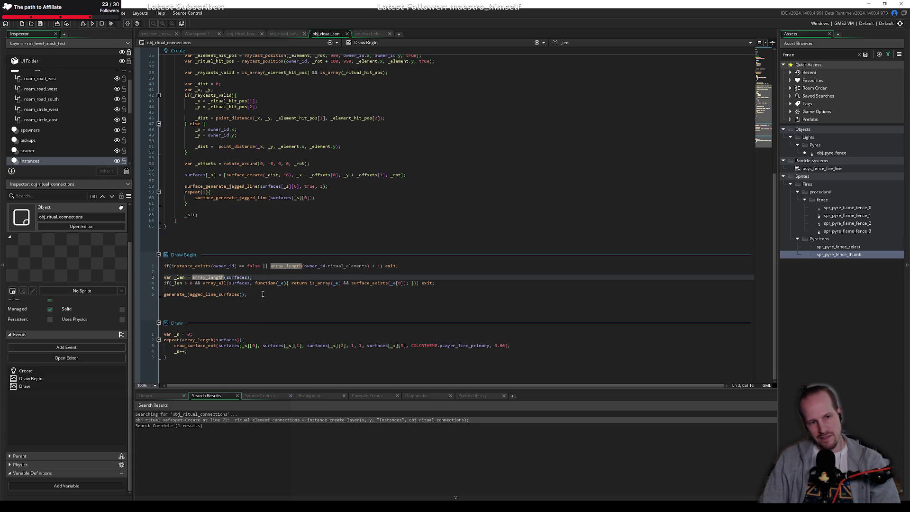
click(195, 340)
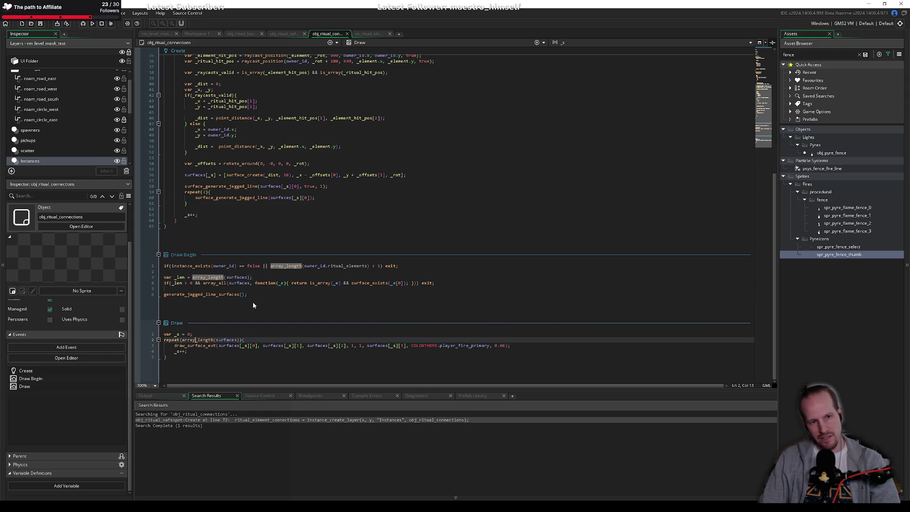
scroll(227, 181, up, 8)
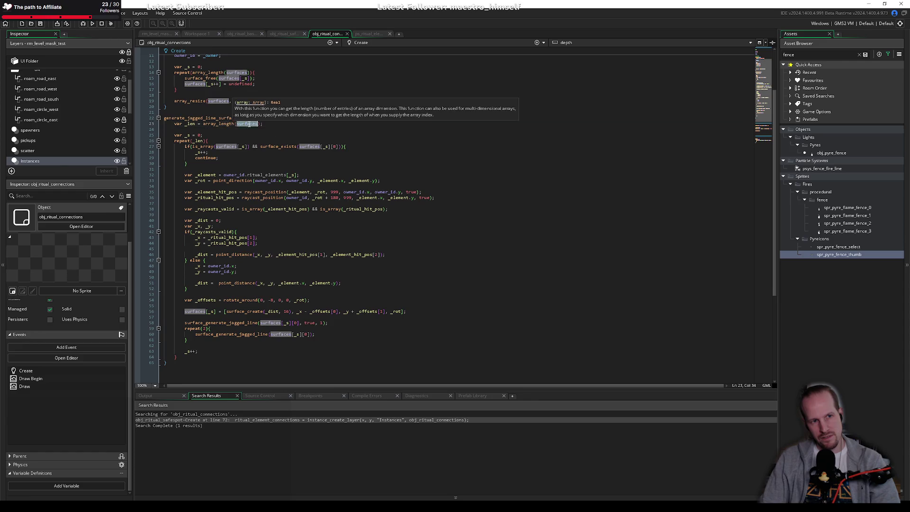
click(243, 197)
scroll(199, 351, down, 8)
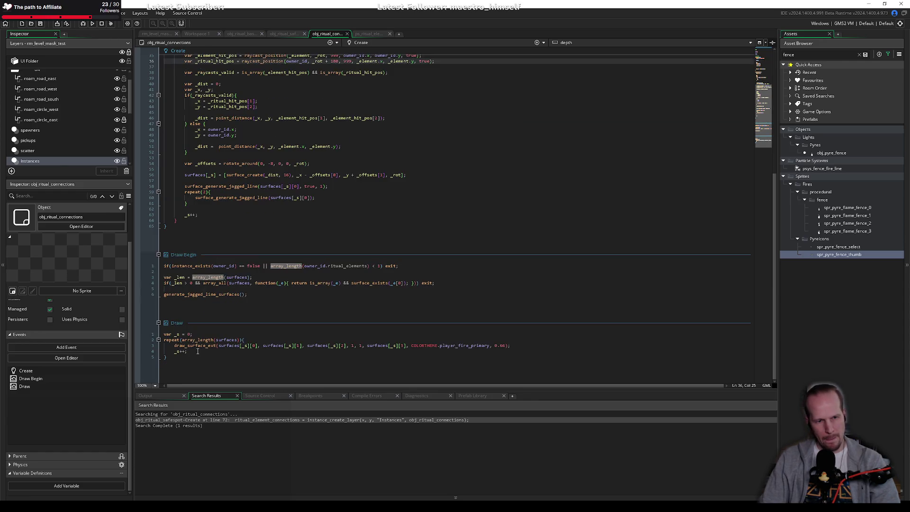
Insert two blank lines above var _s = 0 at the top of the Draw event.
click(192, 335)
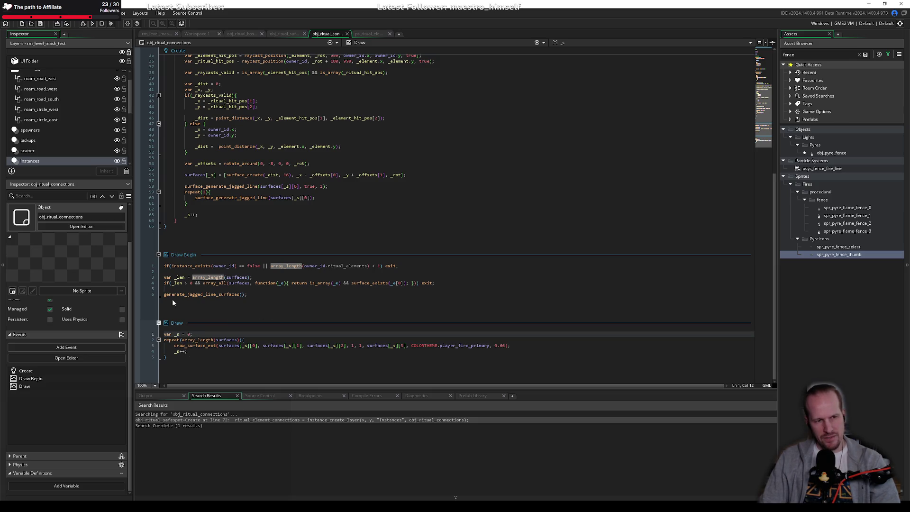
mouse_move(196, 292)
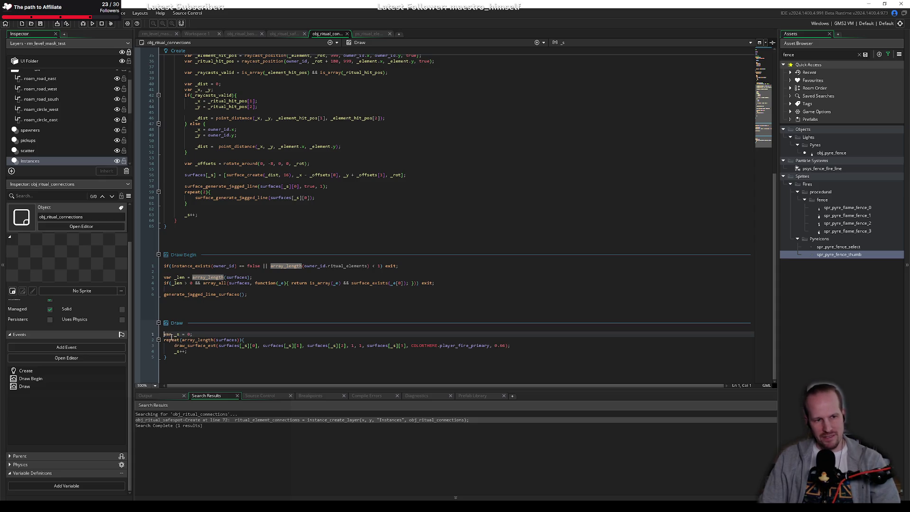
key(Return)
key(Up)
key(Return)
key(Up)
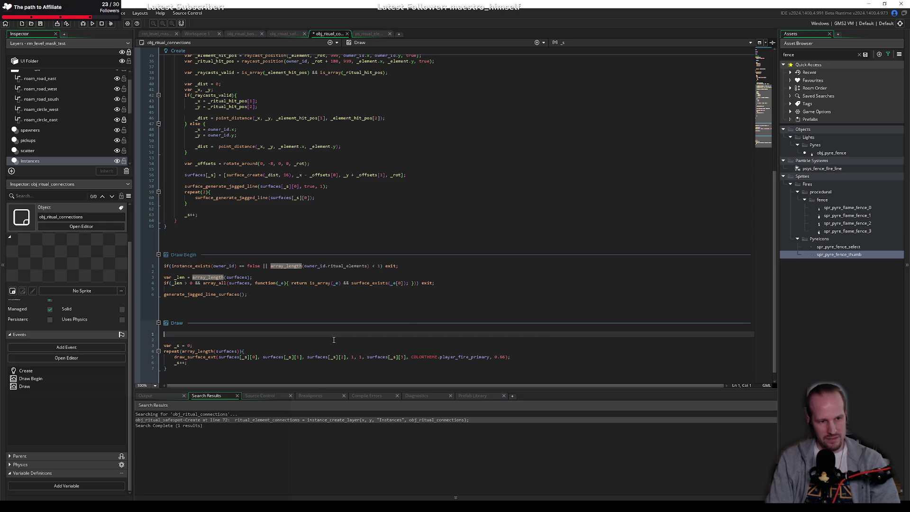
Remove the extra blank lines and add an if(surface_exists(surfaces[_s][0]) == false) check in the Draw loop.
key(shift+Down)
key(shift+Down)
key(BackSpace)
key(Down)
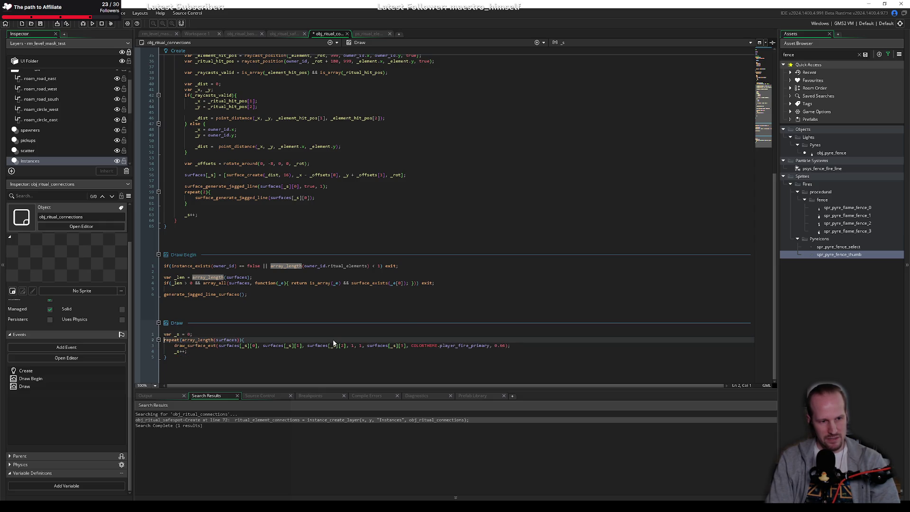
key(Return)
text(if)
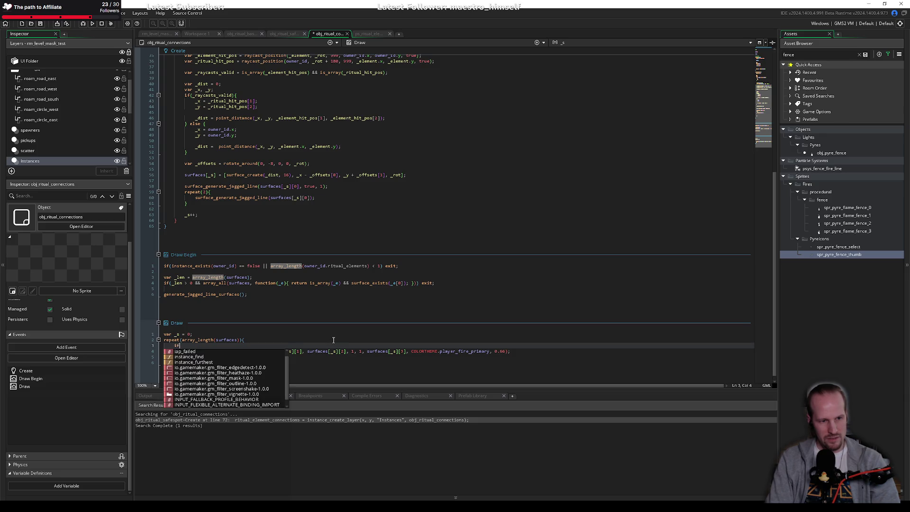
text(surface_)
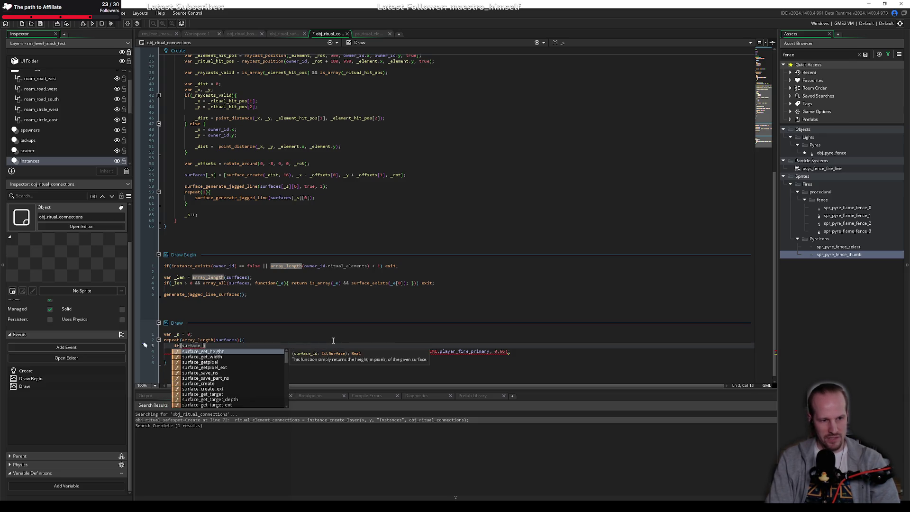
text(exists()
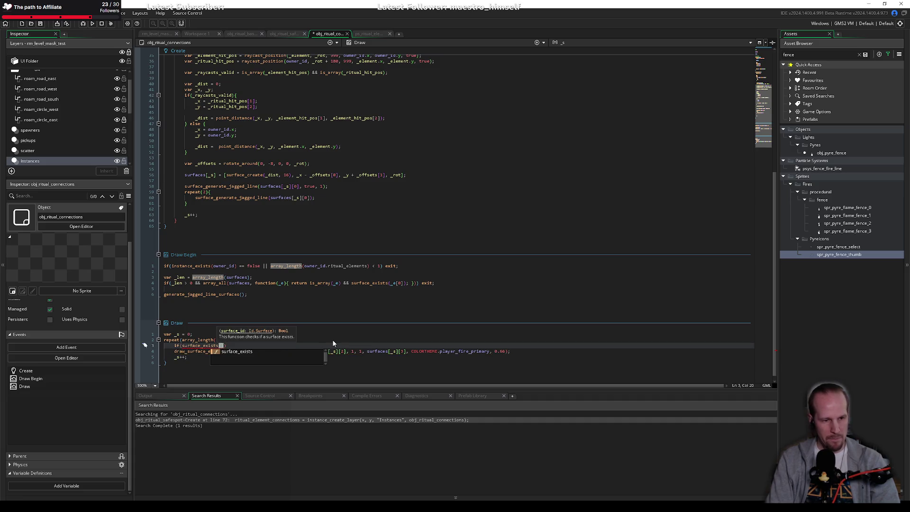
text(surface)
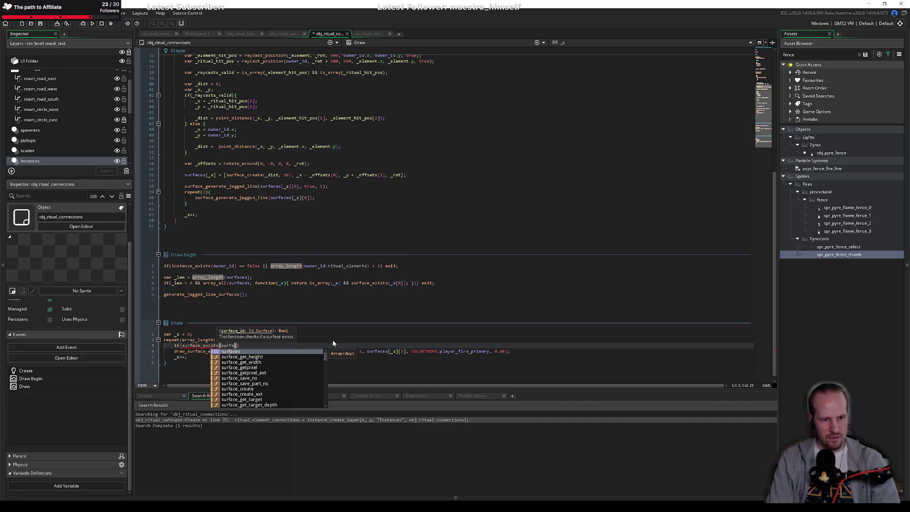
text(s[)
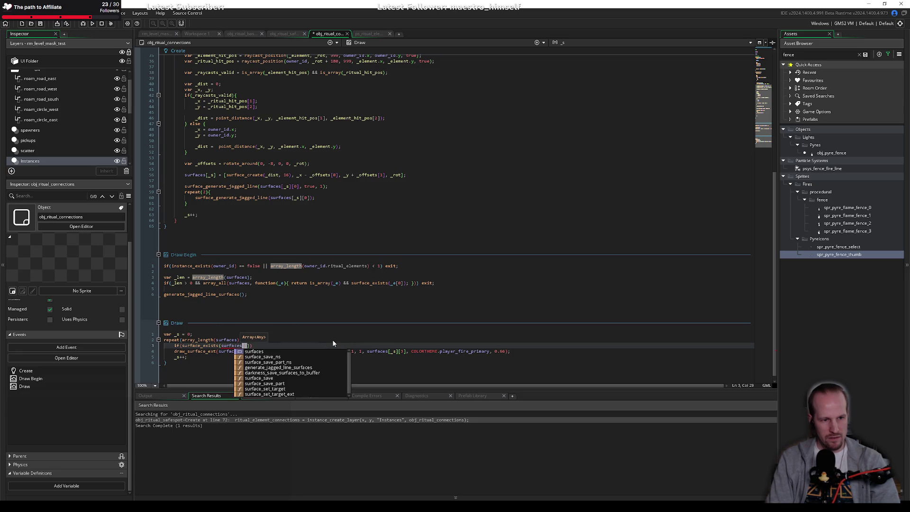
text(_s][0)
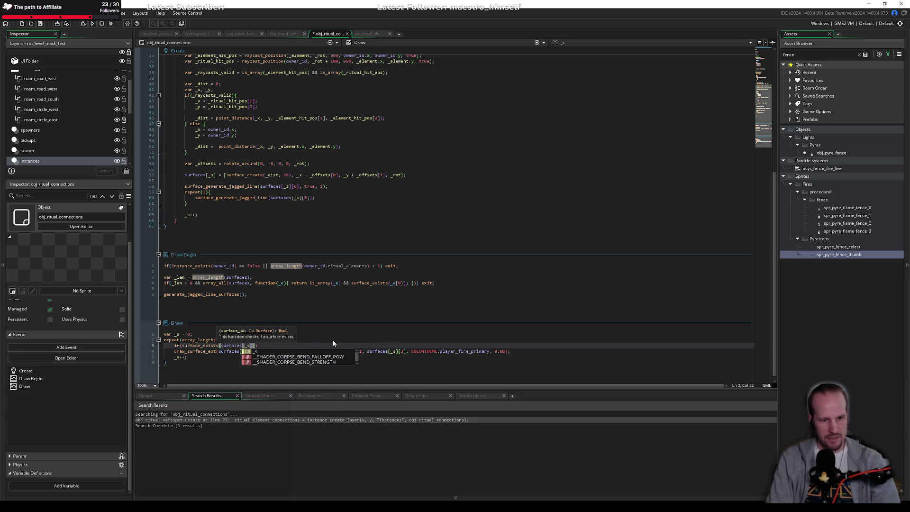
text(])))
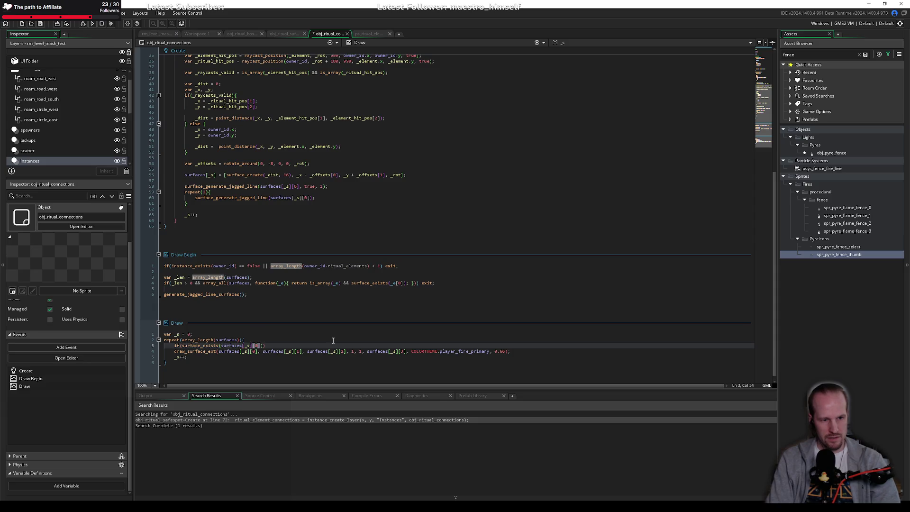
text( == fal)
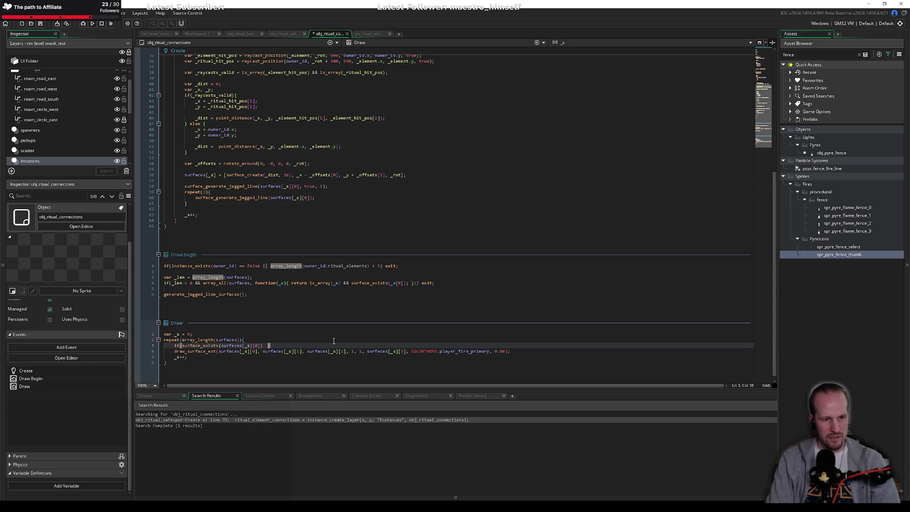
key(Return)
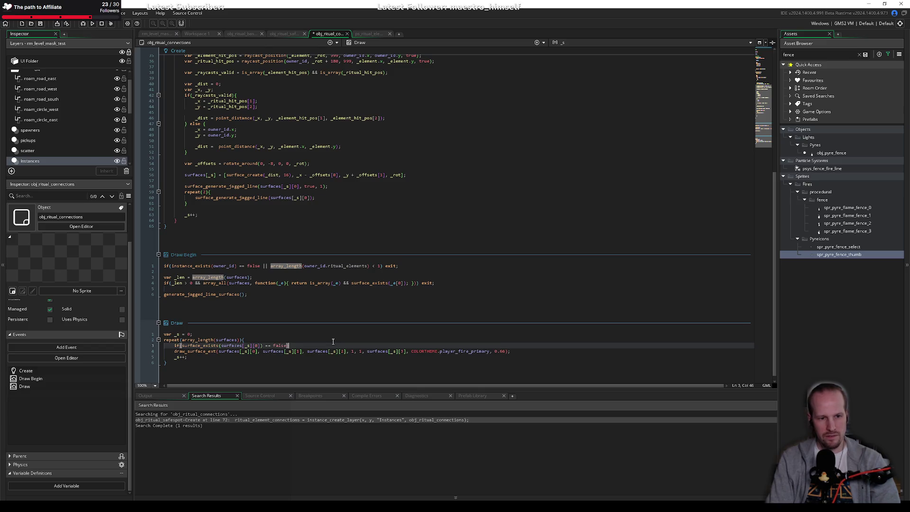
text( continue;)
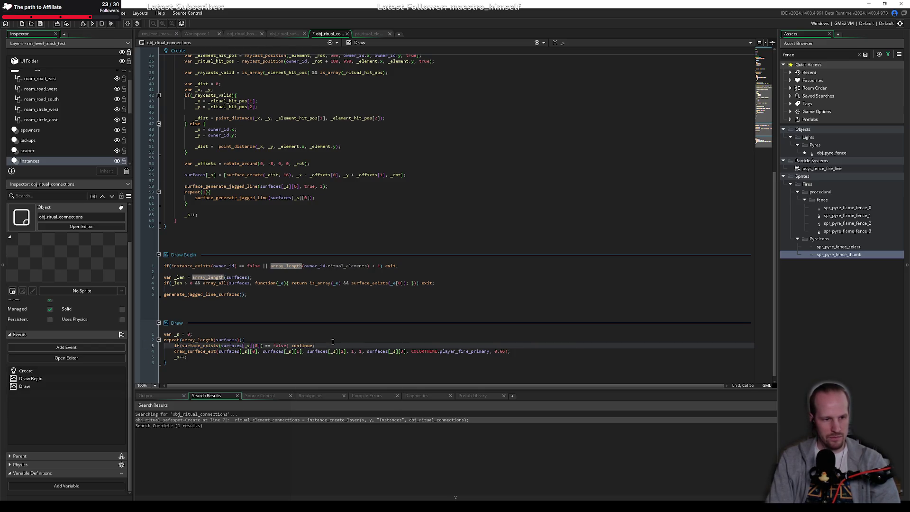
key(Return)
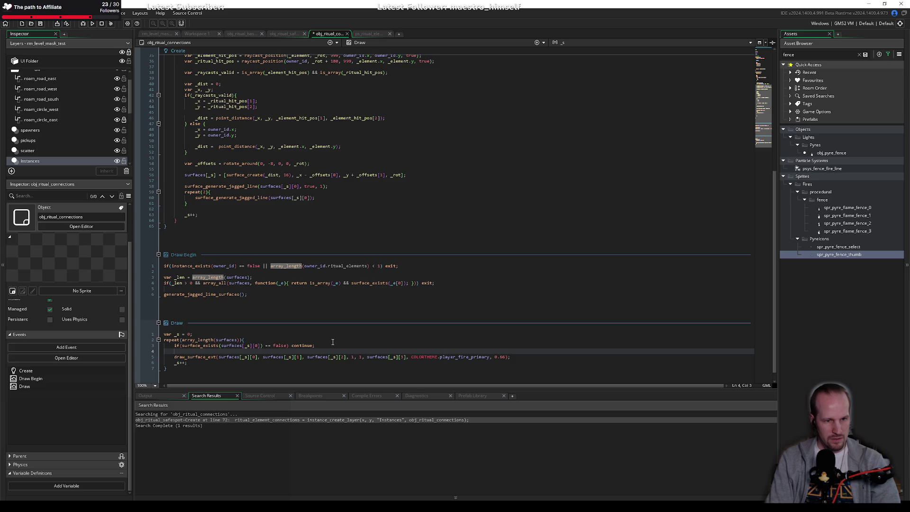
Turn the check into a block that runs _s++; continue; when the surface is missing.
click(332, 342)
key(ctrl+shift+Left)
text({)
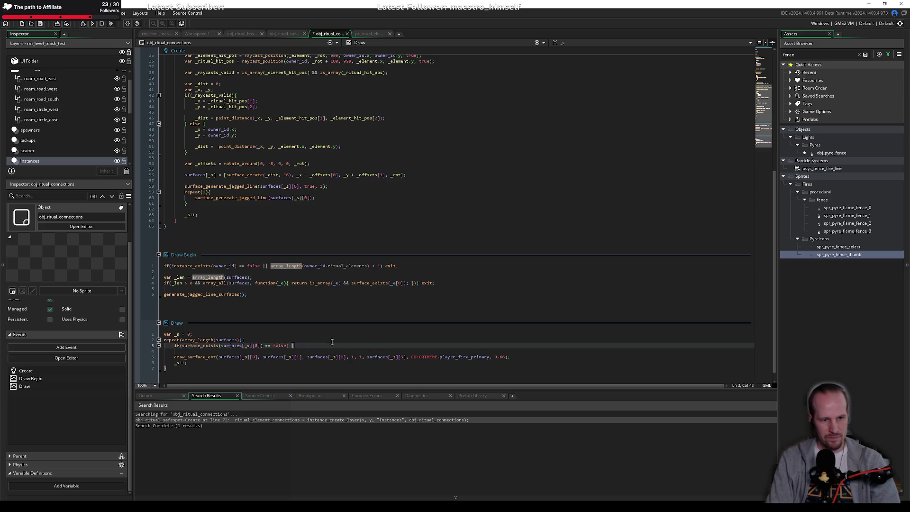
key(Return)
text(_s++;)
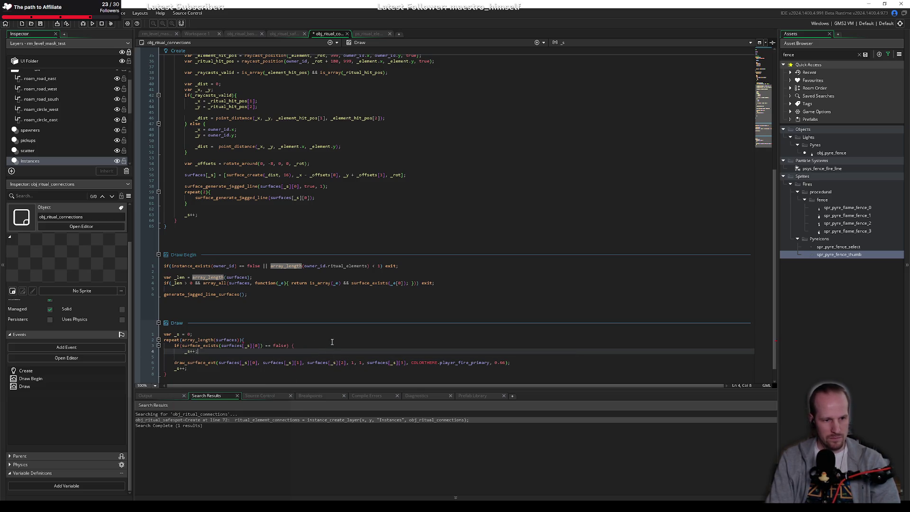
key(Return)
text(continue;)
key(Return)
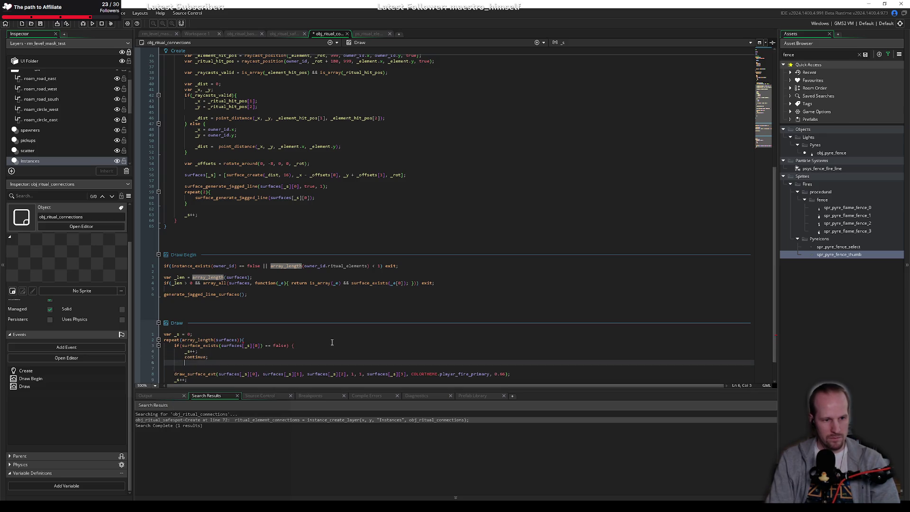
click(206, 277)
scroll(278, 259, up, 10)
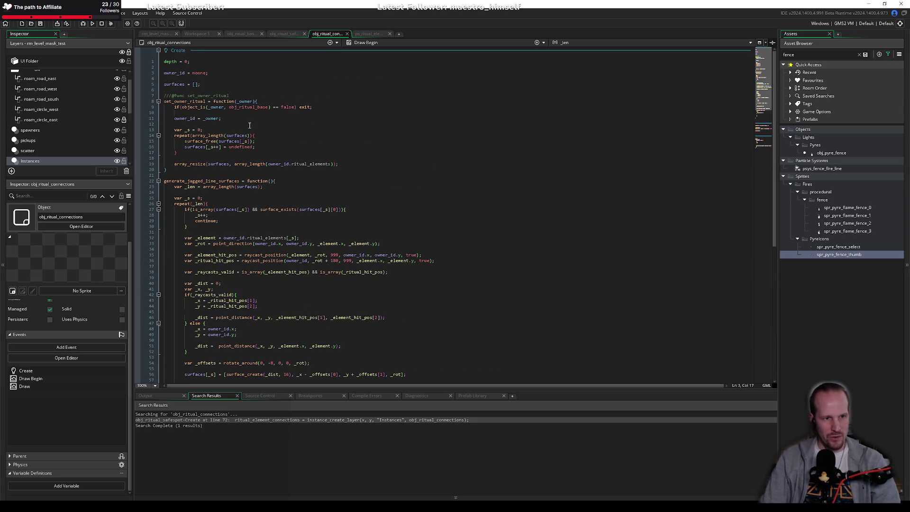
Review set_owner_ritual and the surface cleanup lines in Create, then view obj_ritual_safespot's code.
click(249, 125)
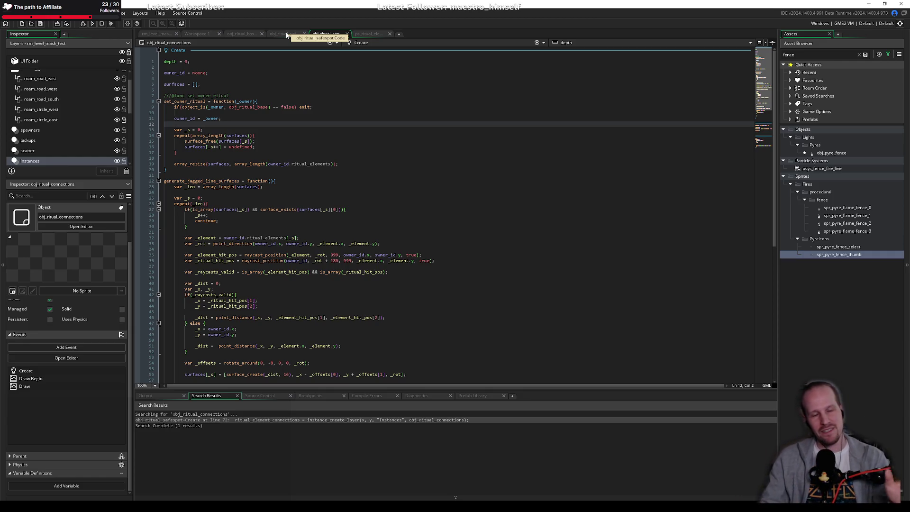
click(288, 156)
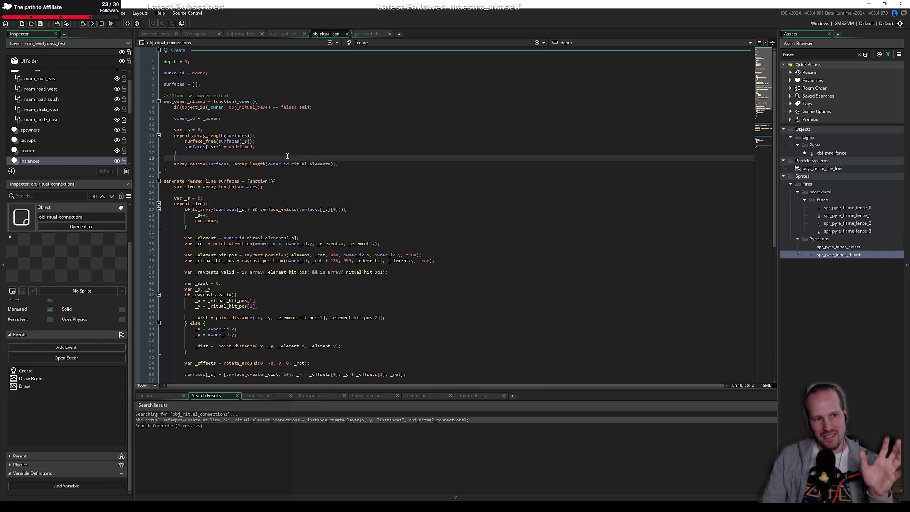
click(273, 154)
click(284, 159)
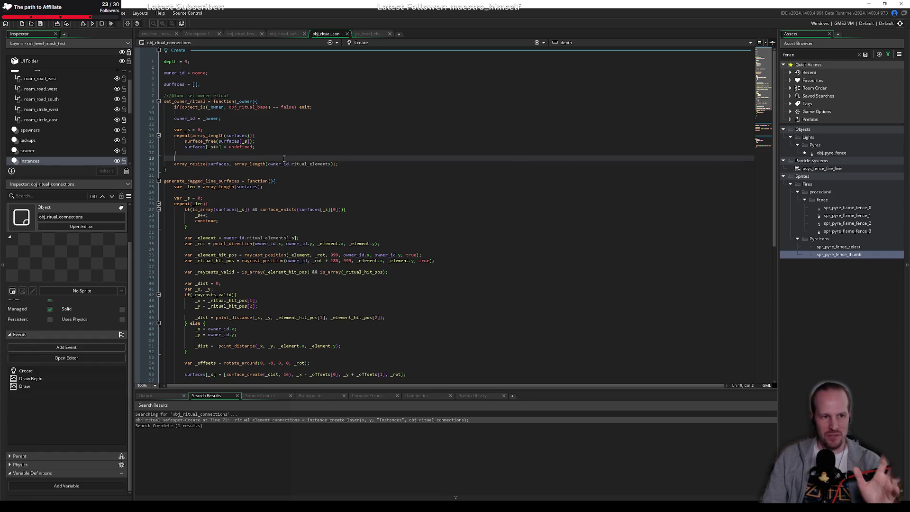
click(287, 34)
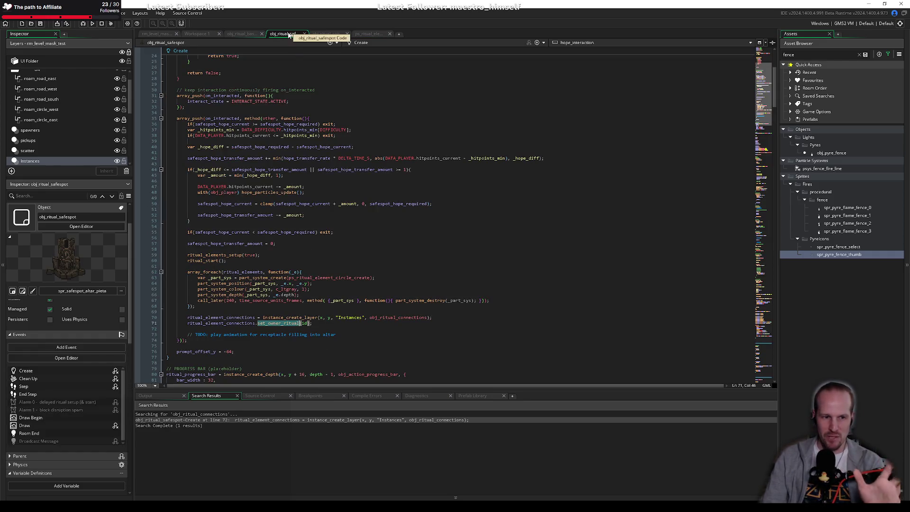
Review obj_ritual_safespot's Create code around the particle loop and interaction setup, then bring up obj_ritual_base.
click(289, 266)
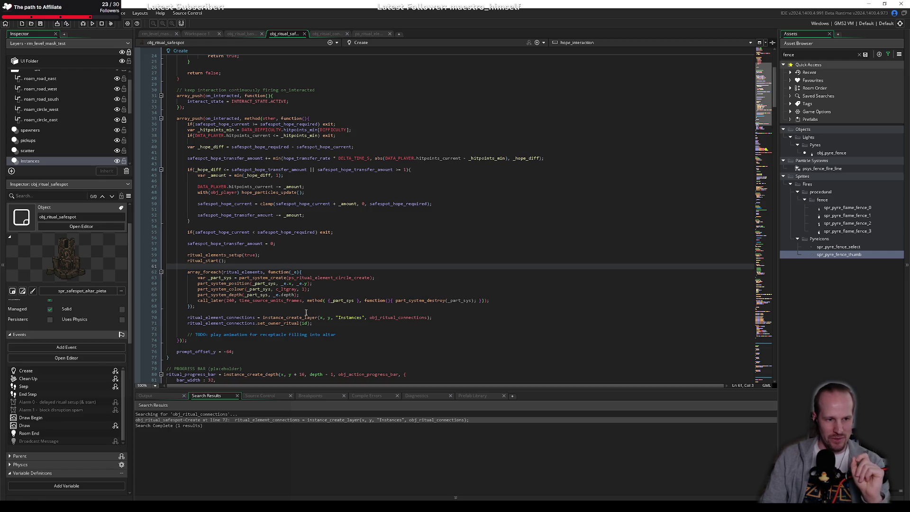
click(306, 312)
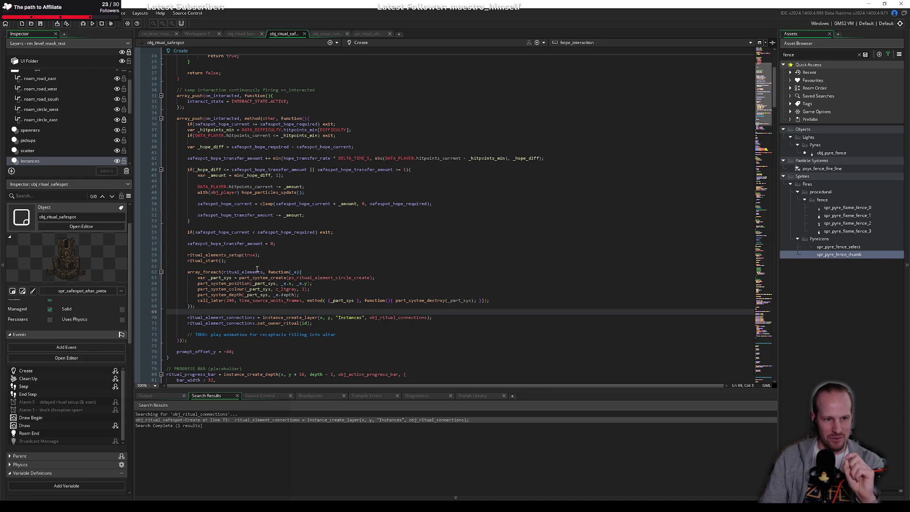
click(256, 266)
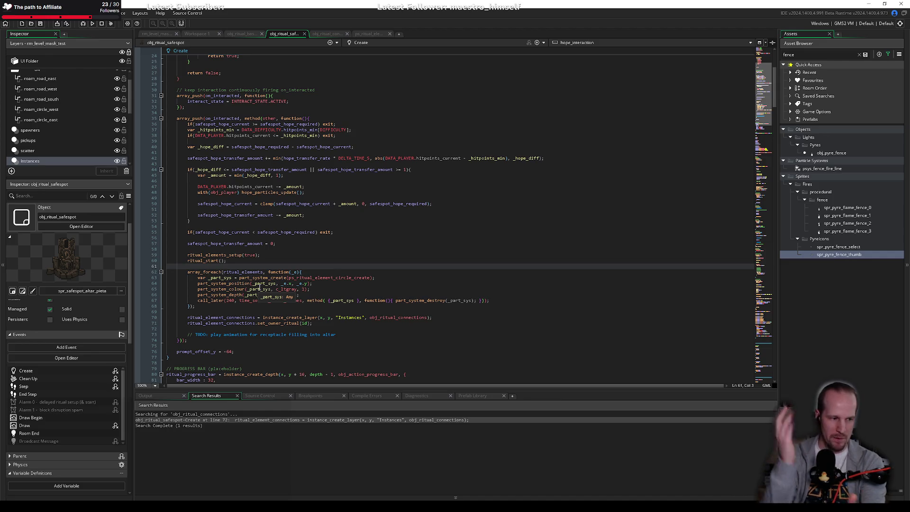
key(Up)
key(Up)
key(Up)
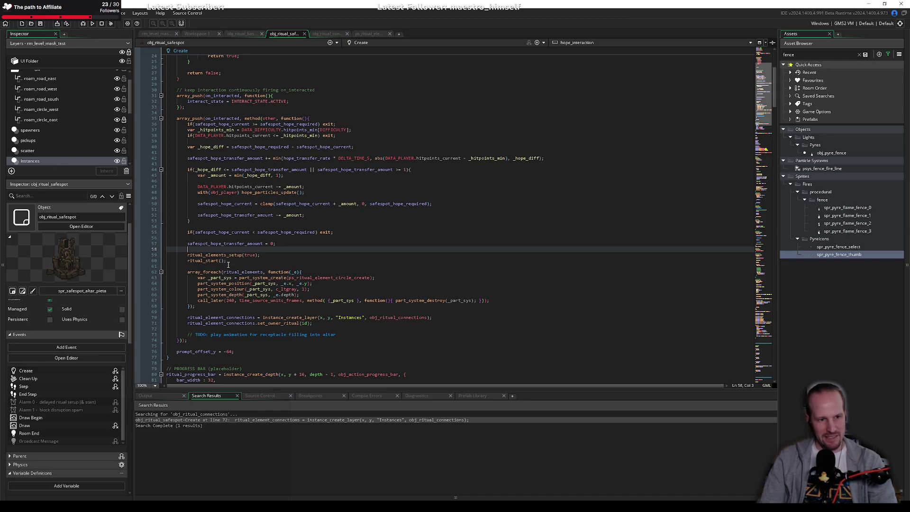
key(Down)
key(Down)
key(Down)
scroll(231, 242, up, 8)
click(230, 215)
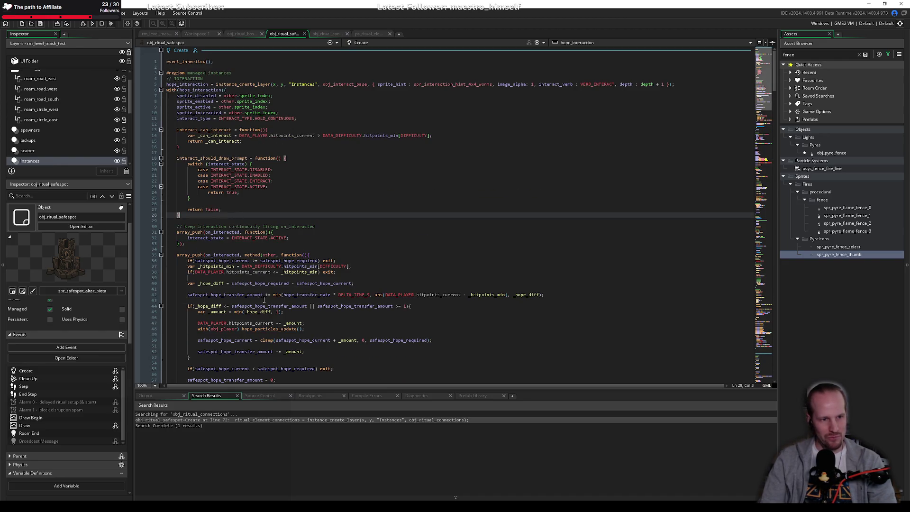
click(241, 33)
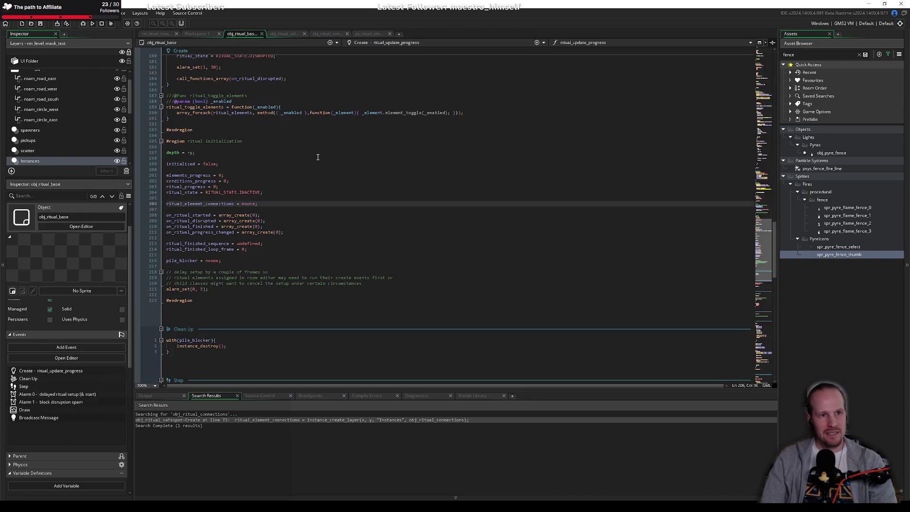
Look over obj_ritual_base's Clean Up event and the end of its Create code.
scroll(426, 278, down, 2)
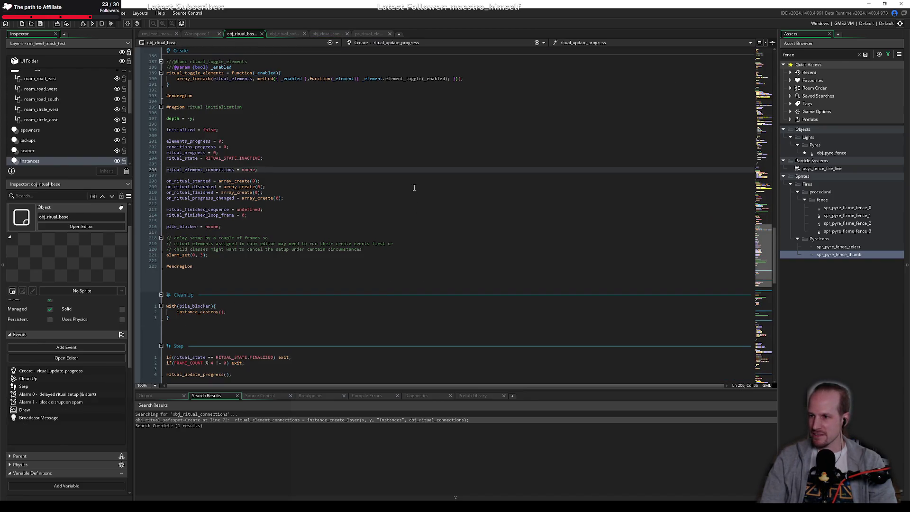
click(255, 329)
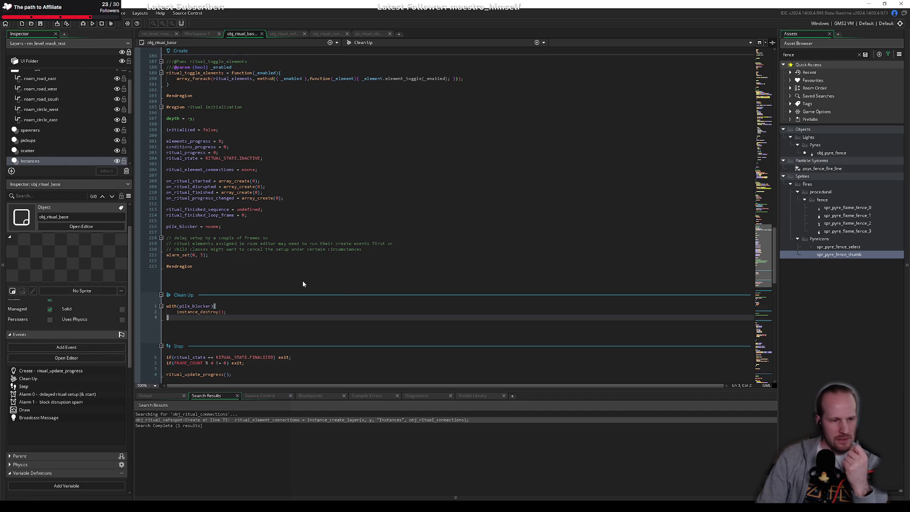
click(242, 257)
click(352, 236)
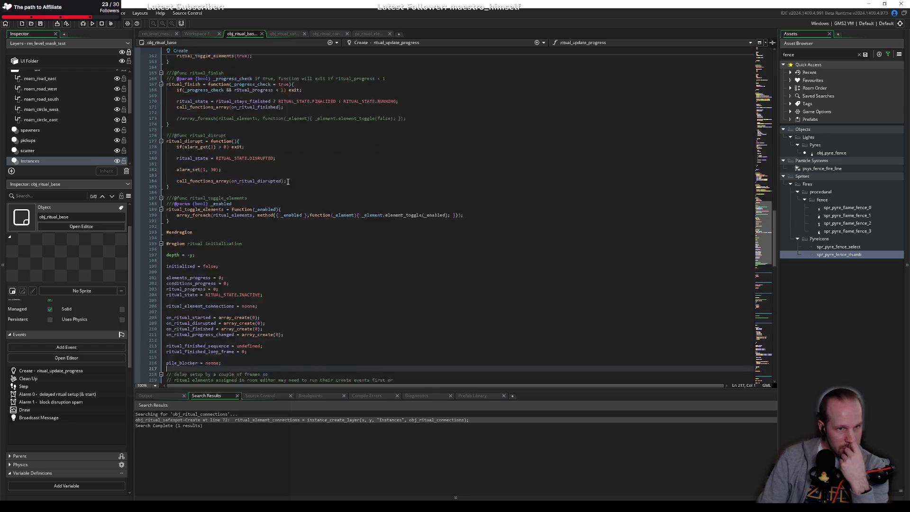
Check lines 24–25 of obj_ritual_connections, then return to obj_ritual_safespot's Create code.
click(335, 34)
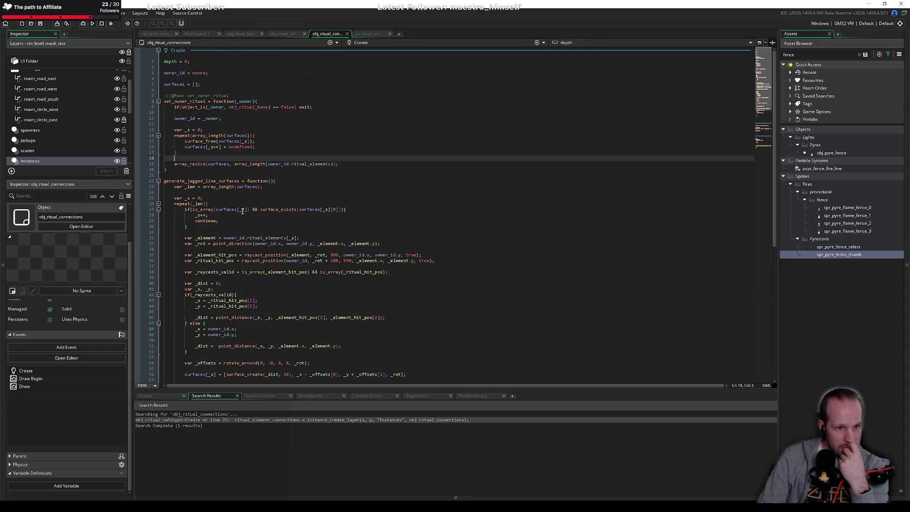
click(256, 199)
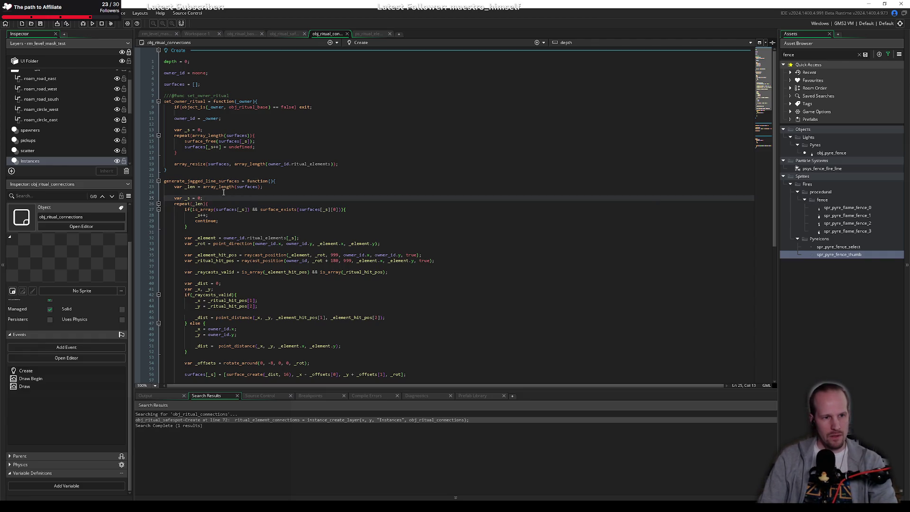
key(Up)
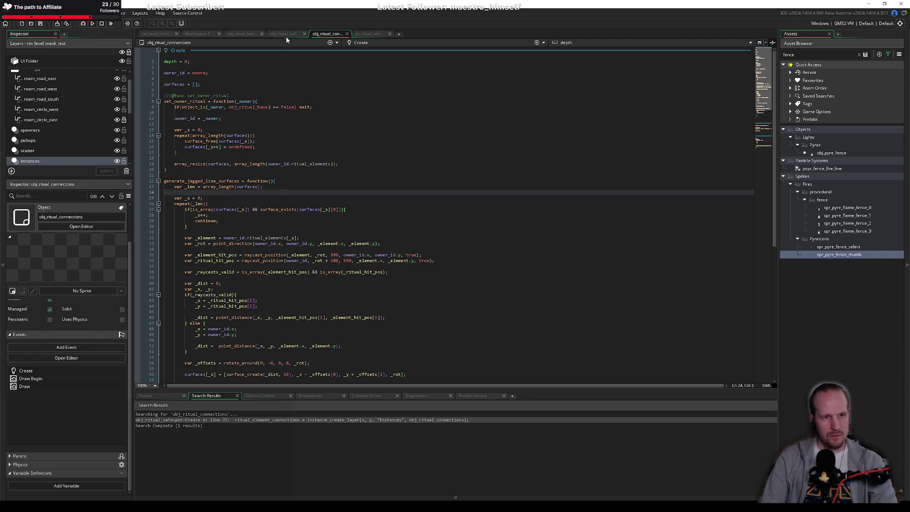
click(286, 34)
click(206, 204)
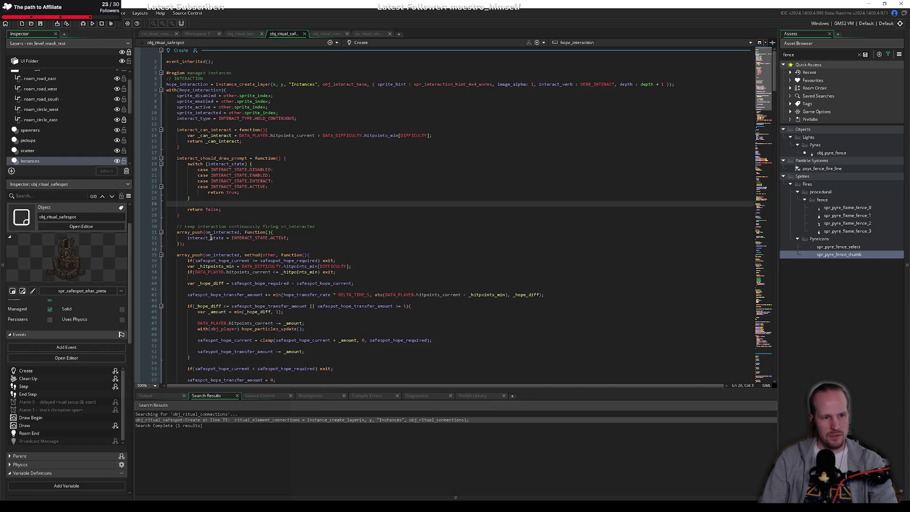
Cut the two obj_ritual_connections creation lines from obj_ritual_safespot and remove the leftover blank lines.
scroll(211, 237, down, 10)
drag(325, 255, 187, 250)
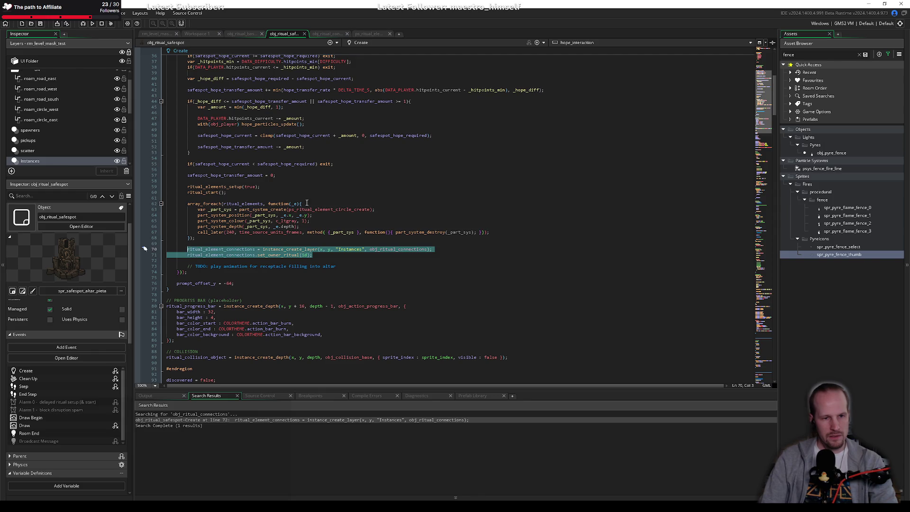
key(ctrl+x)
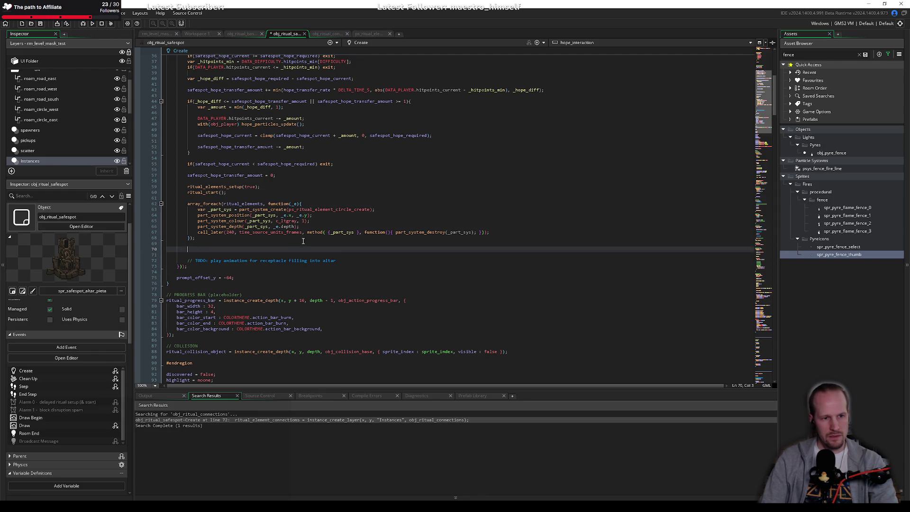
key(shift+Down)
key(shift+Down)
key(BackSpace)
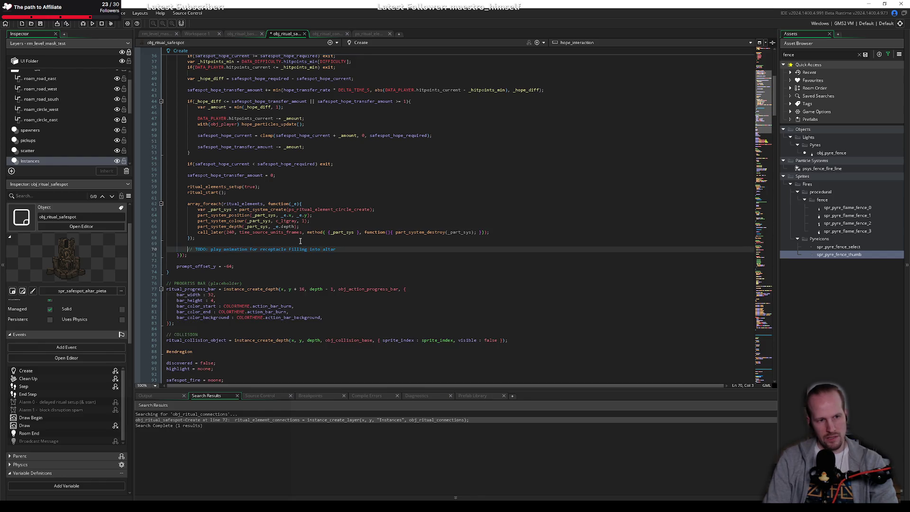
key(Up)
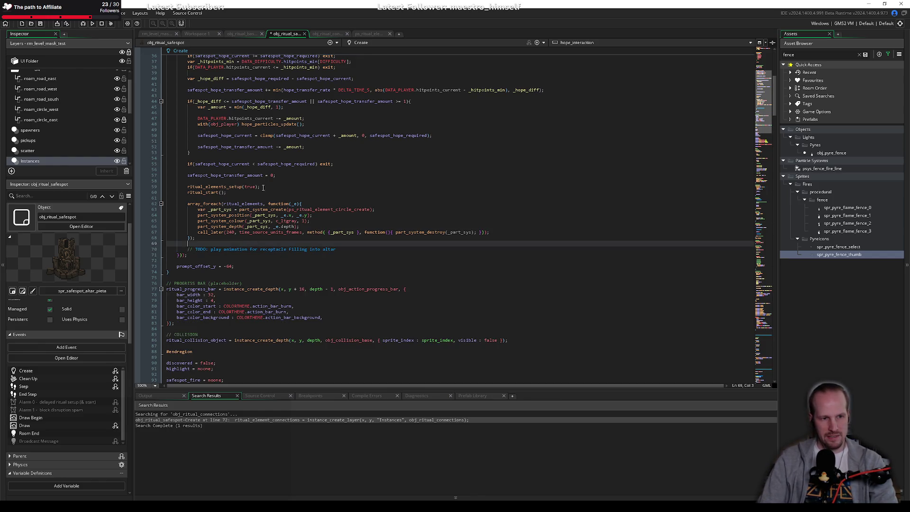
Bring up obj_ritual_base's Create code at the call_functions_array call on line 184.
click(236, 33)
click(286, 32)
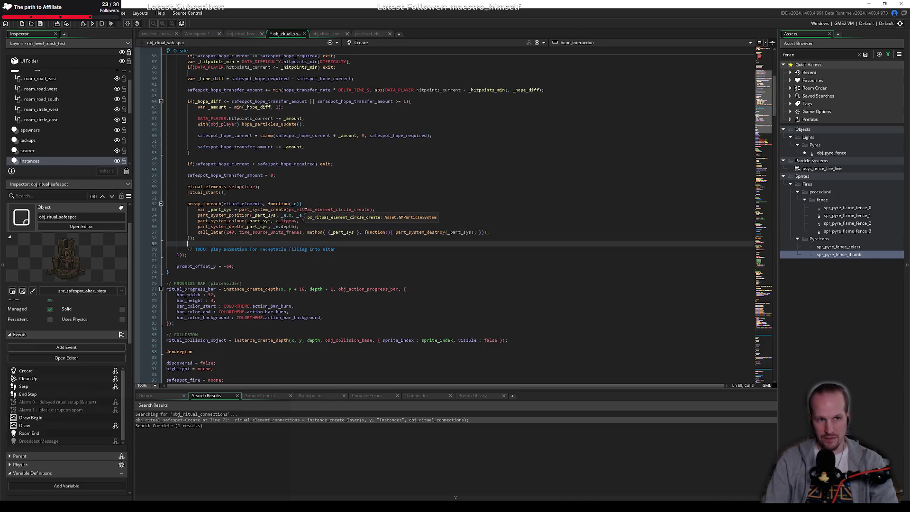
key(ctrl+Tab)
click(223, 215)
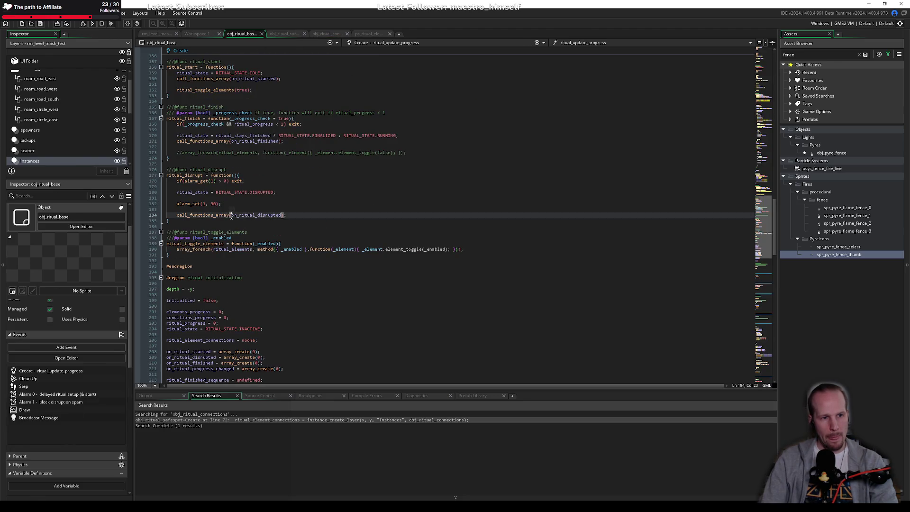
scroll(228, 244, up, 10)
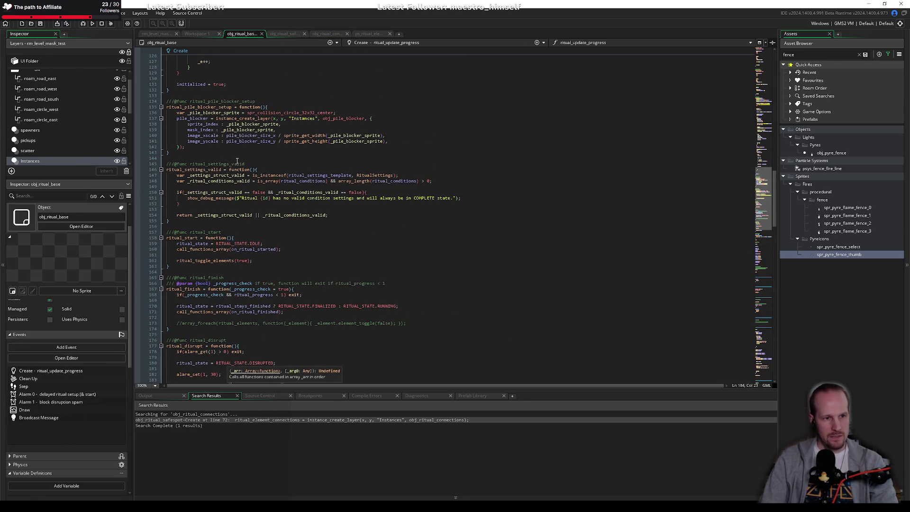
click(285, 33)
click(241, 33)
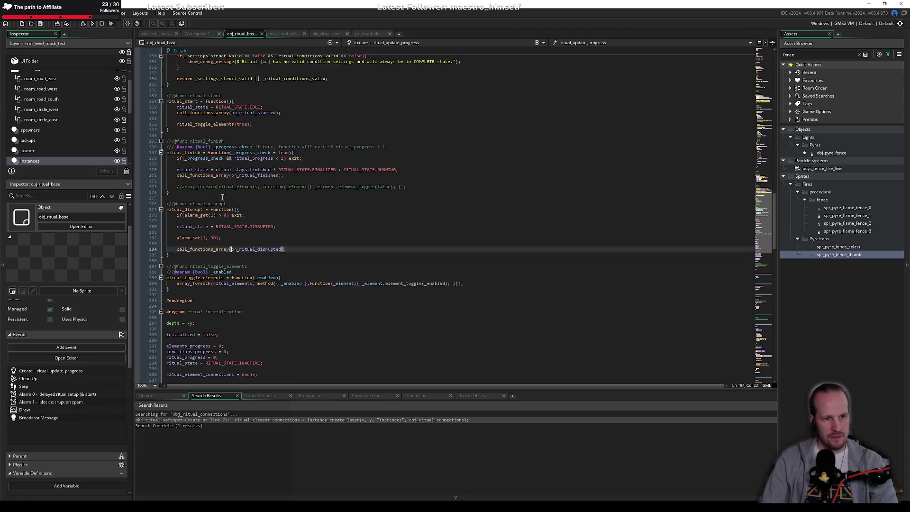
scroll(213, 148, down, 10)
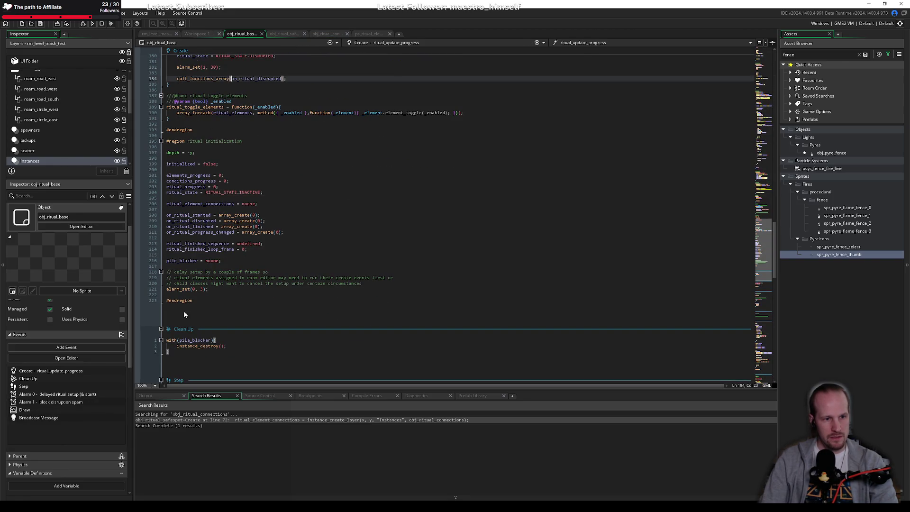
scroll(224, 221, up, 20)
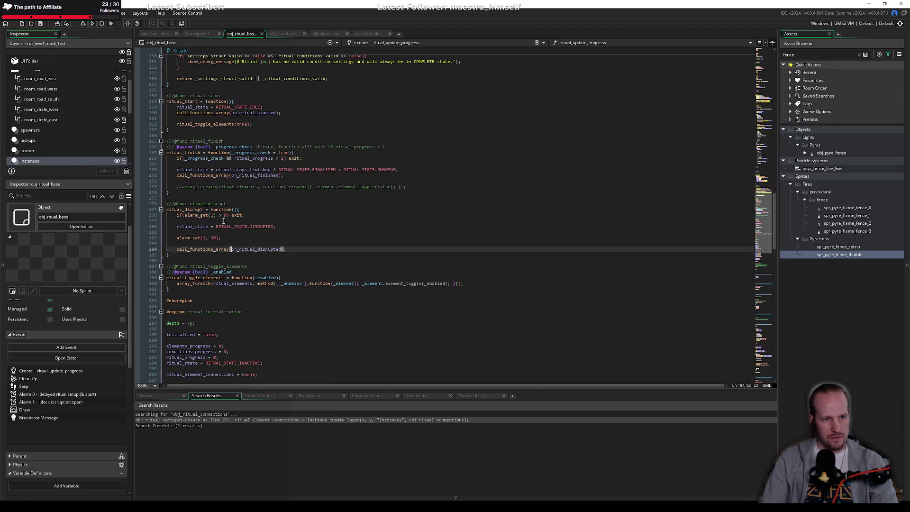
scroll(220, 209, up, 6)
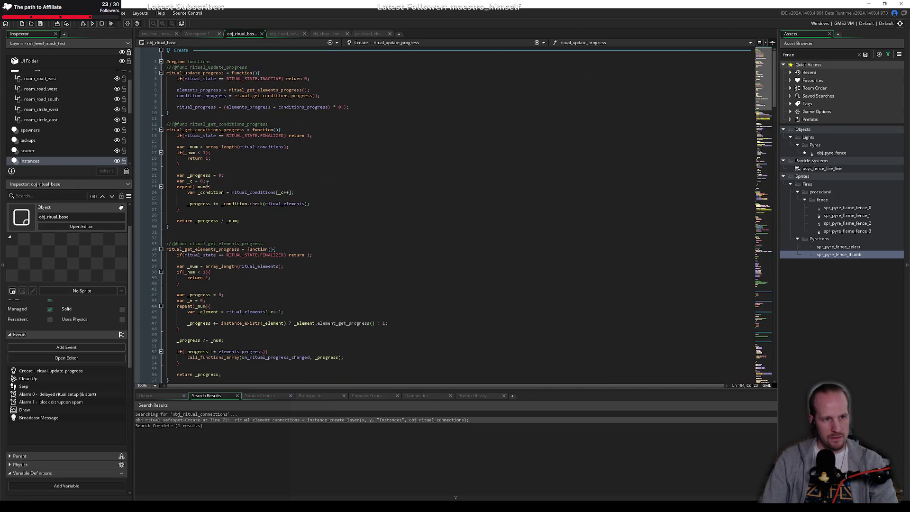
scroll(206, 158, down, 20)
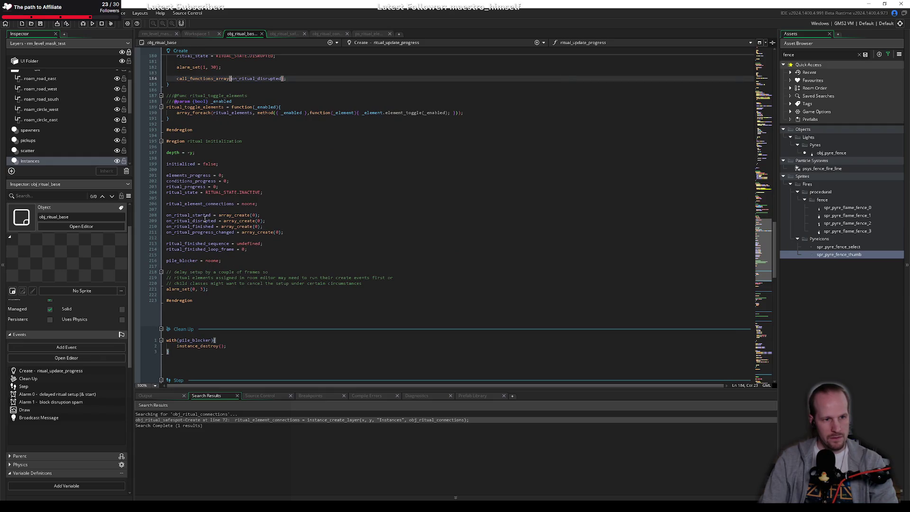
Add array_push(on_ritual_started, function(){}) after the pile_blocker line and paste the connection-creation lines inside.
click(238, 260)
key(Return)
key(Return)
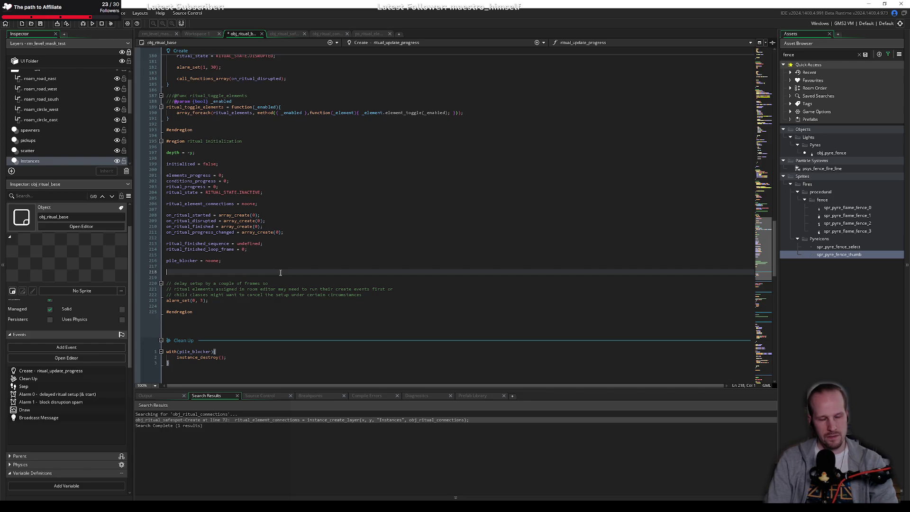
text(arr)
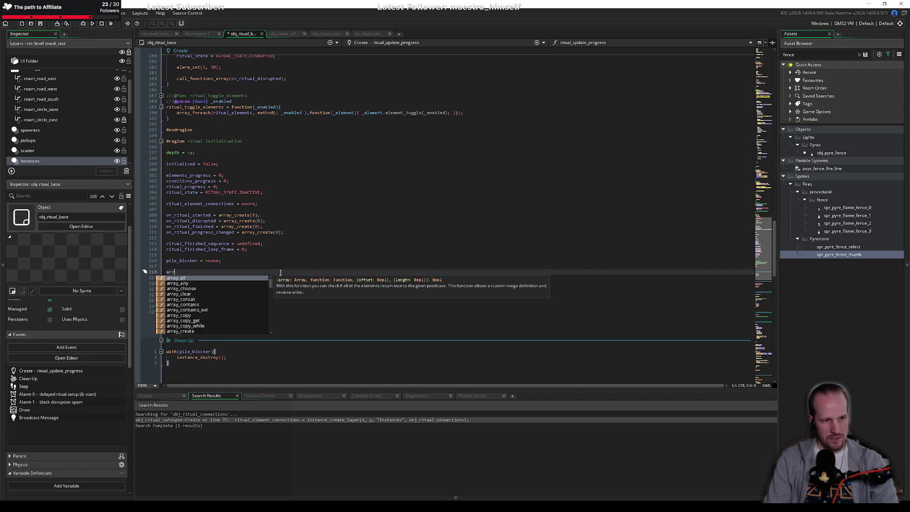
text(ay_push()
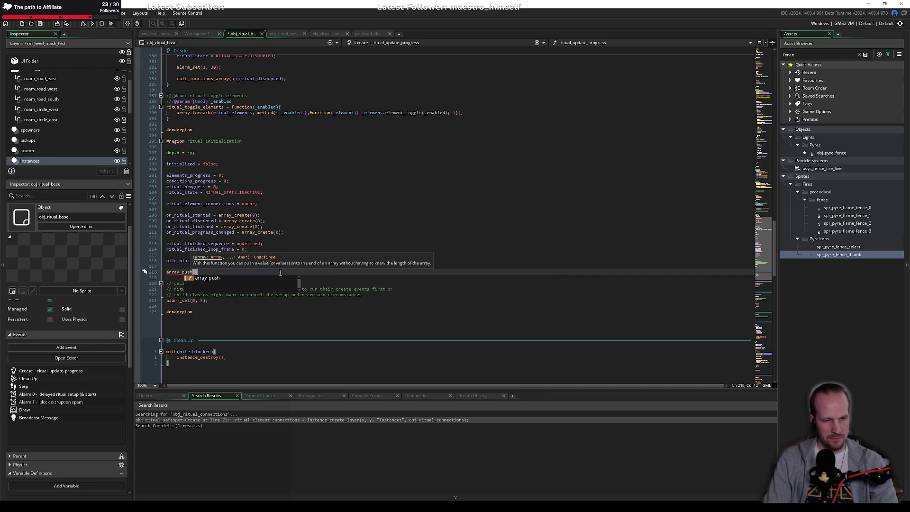
text(on_rit)
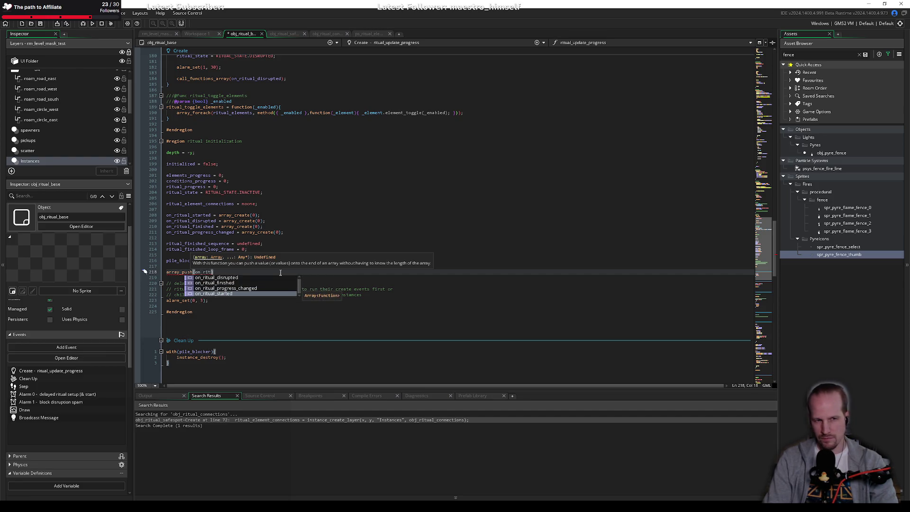
key(Return)
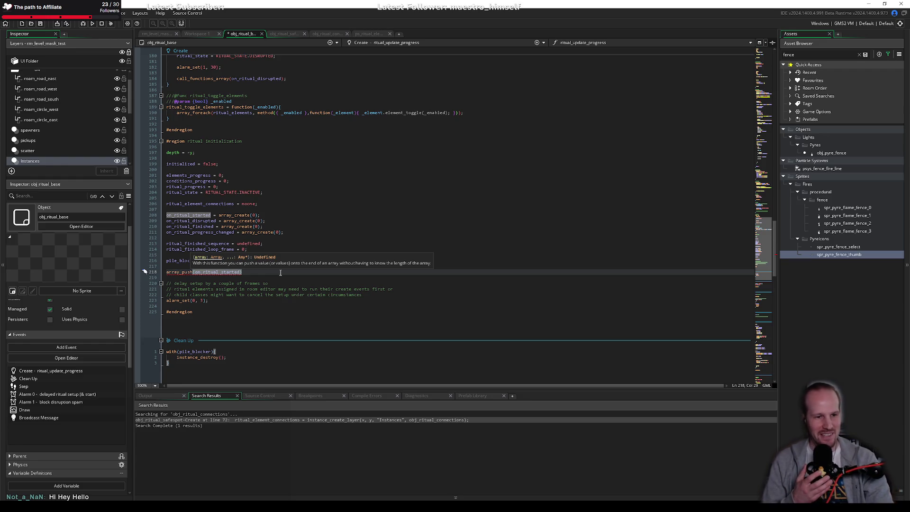
text(,)
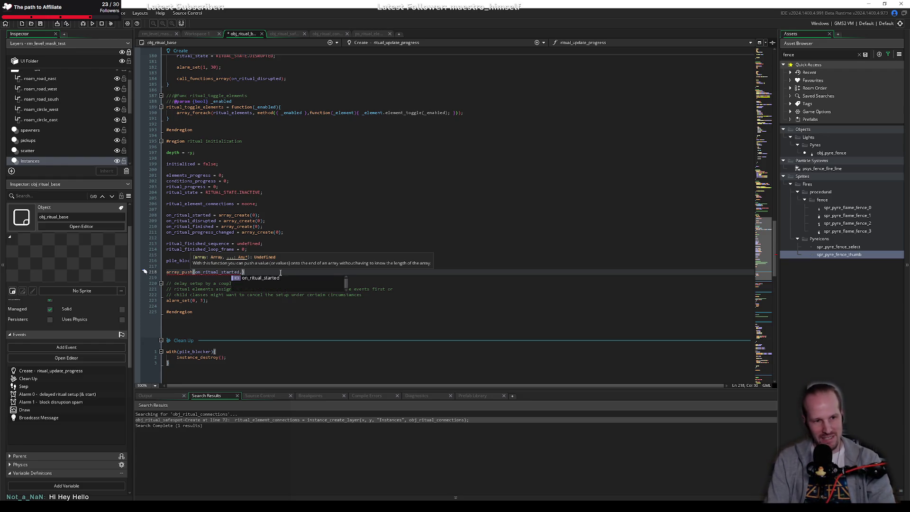
text( function(){})
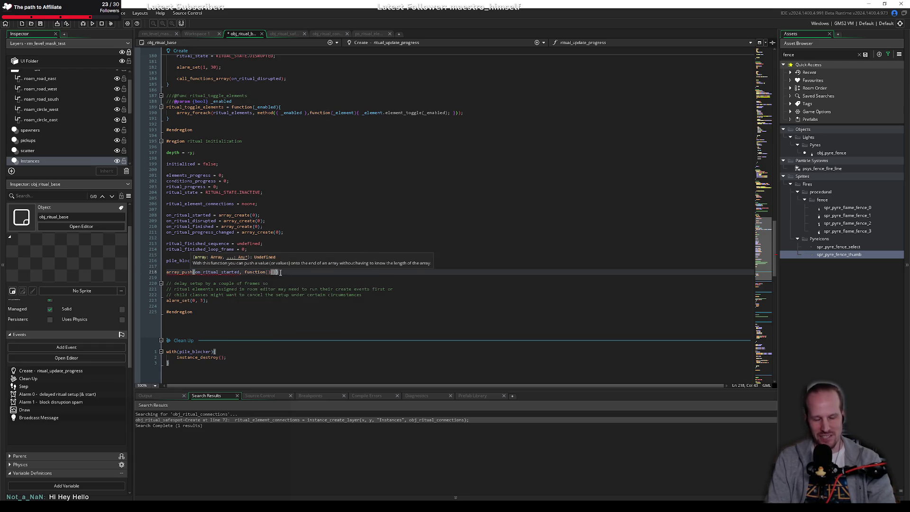
key(Left)
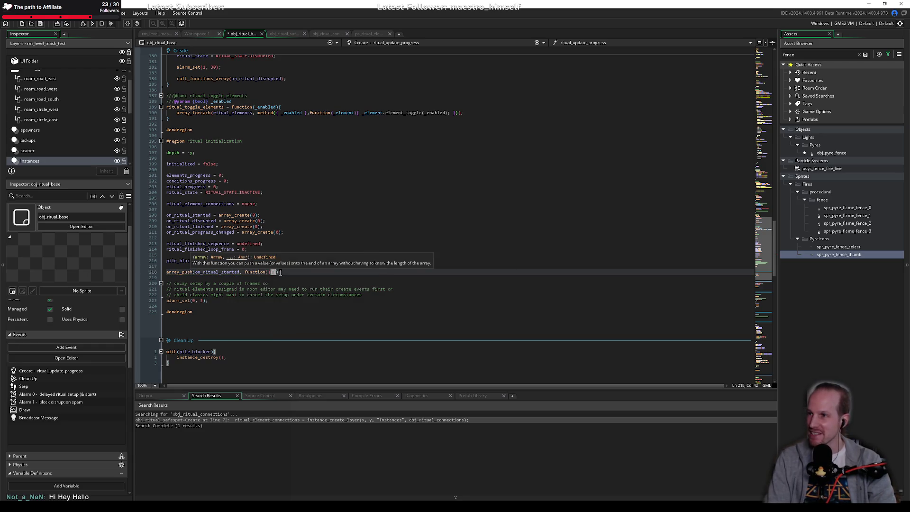
key(Left)
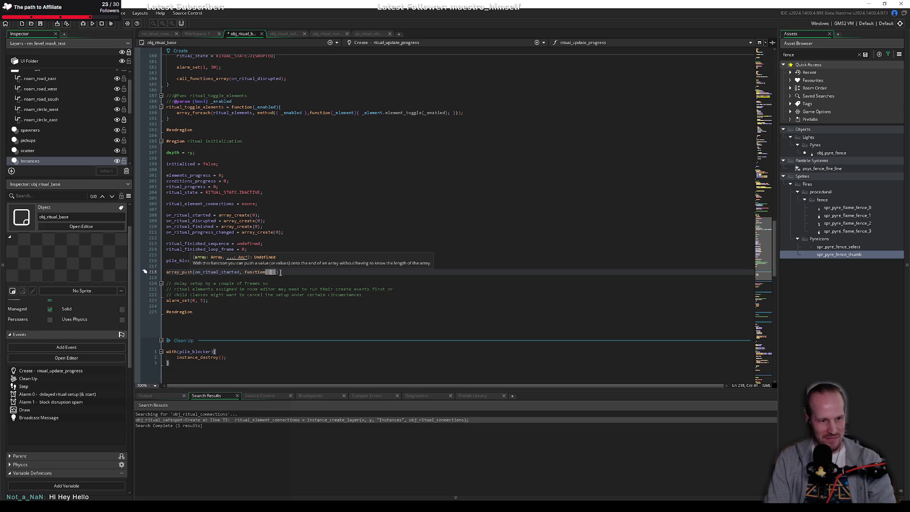
key(Left)
key(ctrl+v)
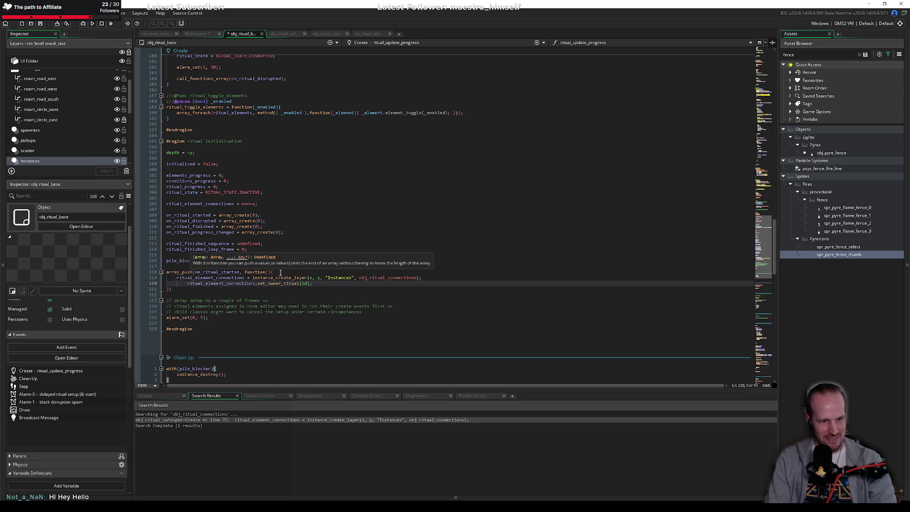
Fix the pasted lines' indentation and wrap the callback in method(id, …).
key(shift+Up)
key(shift+Tab)
key(Up)
key(End)
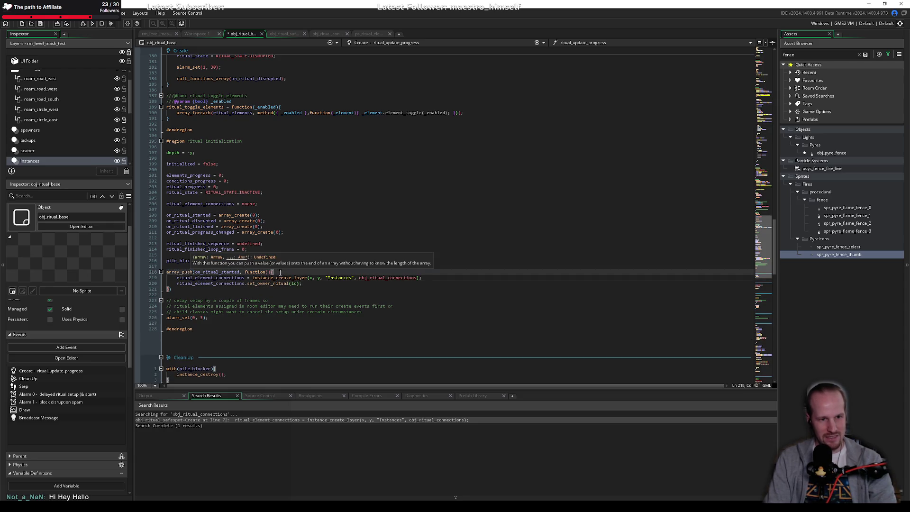
key(ctrl+Left)
key(ctrl+Left)
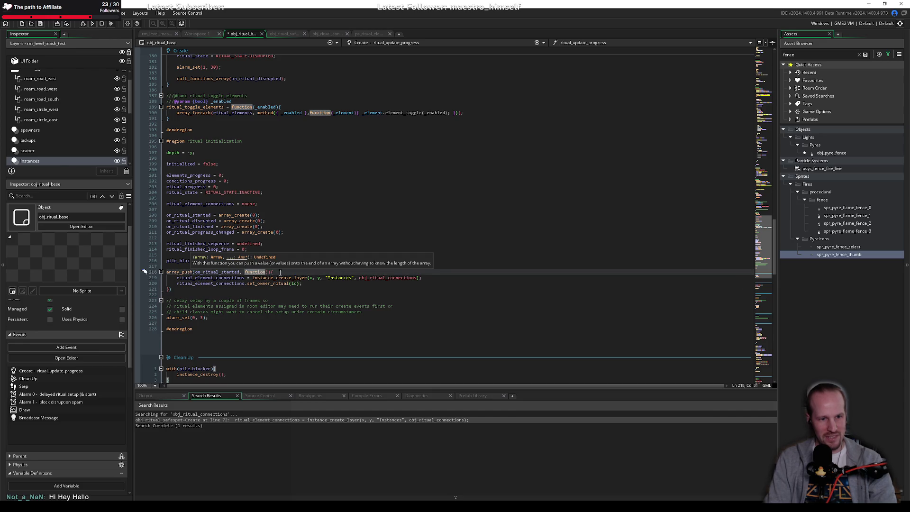
text(metho)
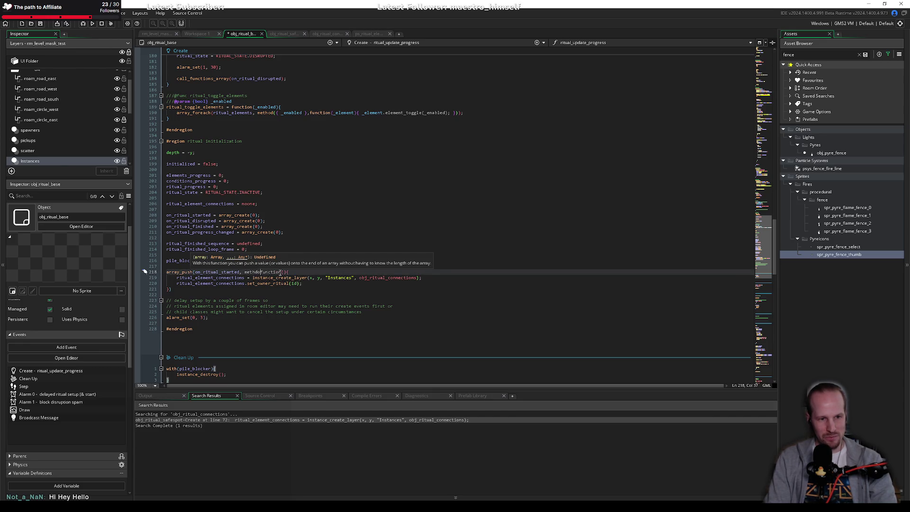
text(d(id,)
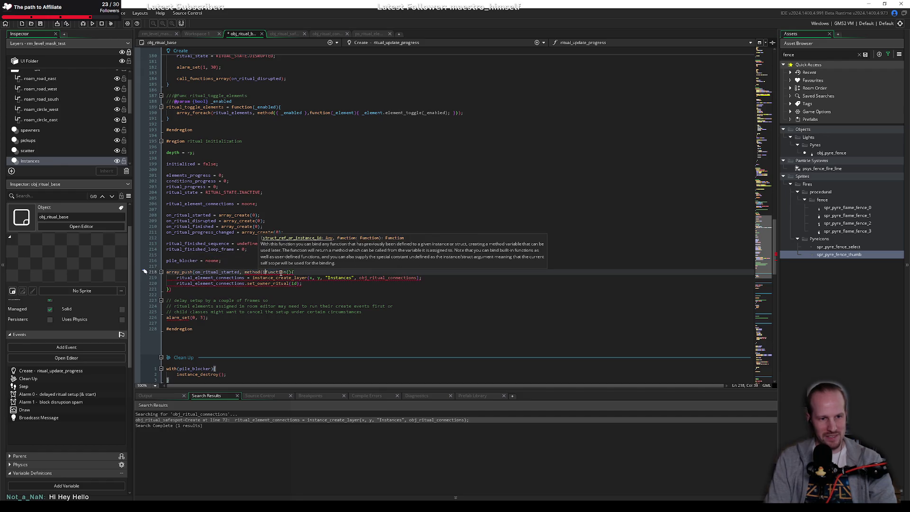
key(Down)
key(Down)
key(Down)
text())
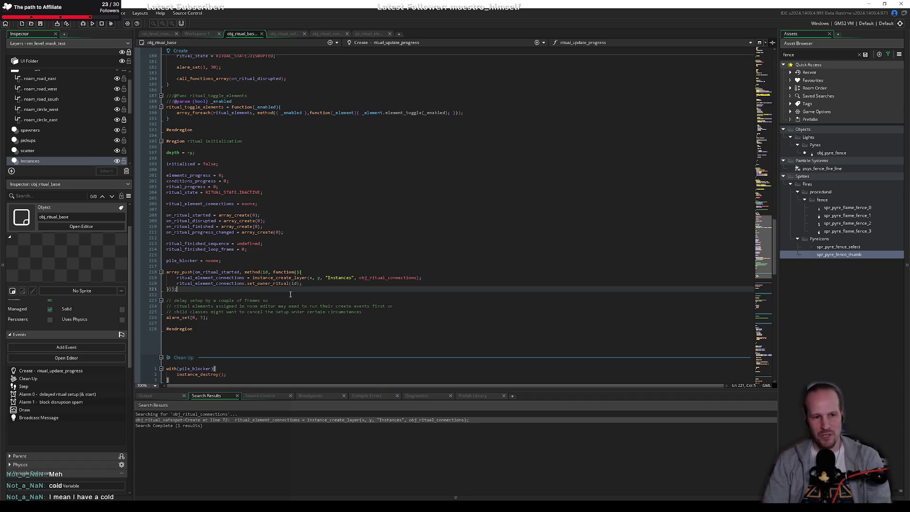
click(318, 296)
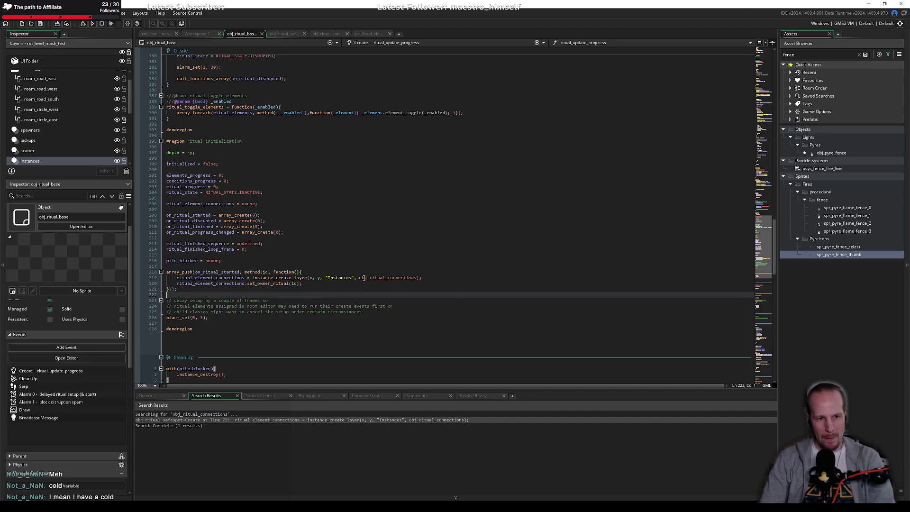
key(Left)
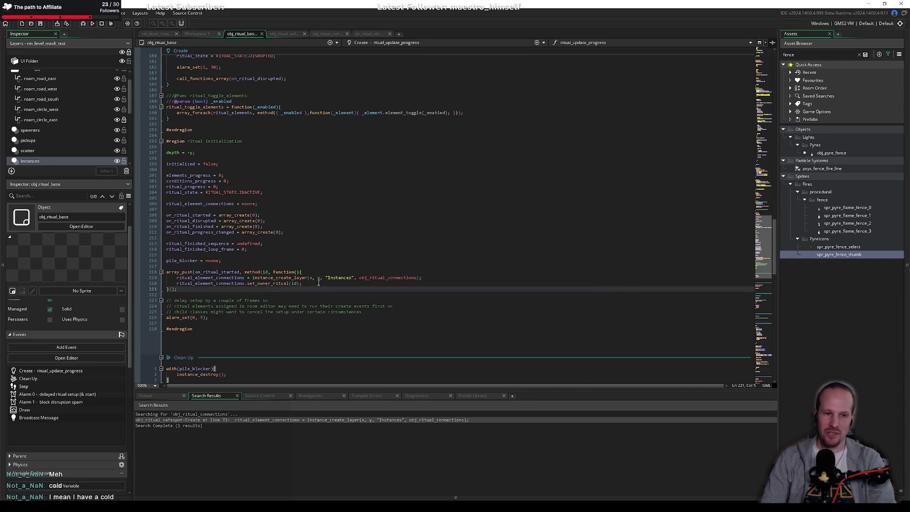
click(319, 283)
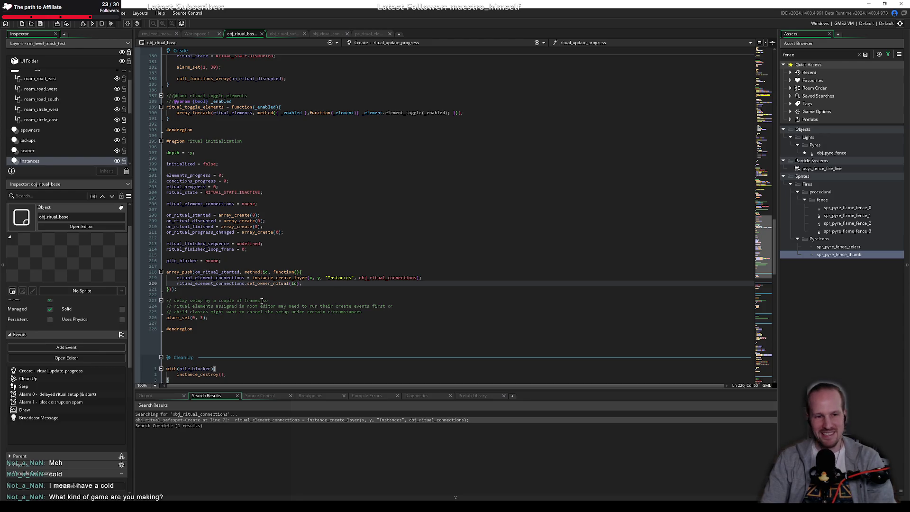
click(229, 289)
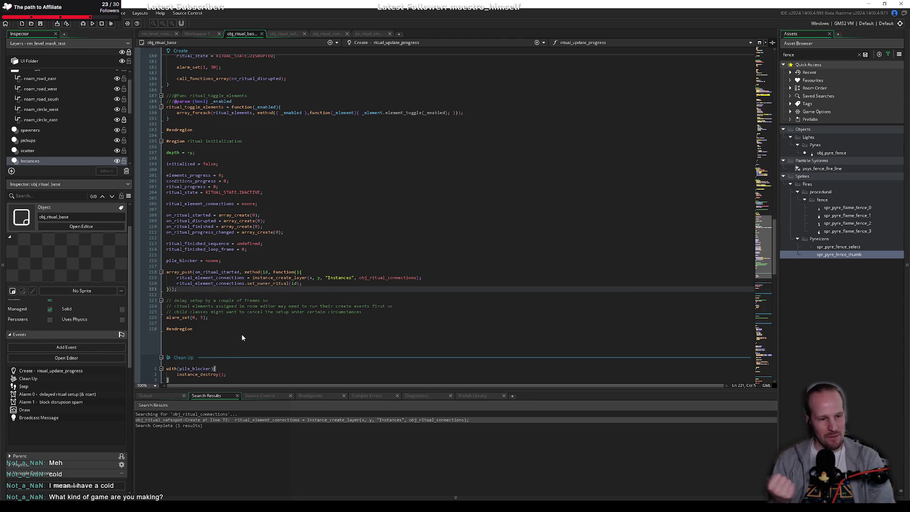
click(248, 318)
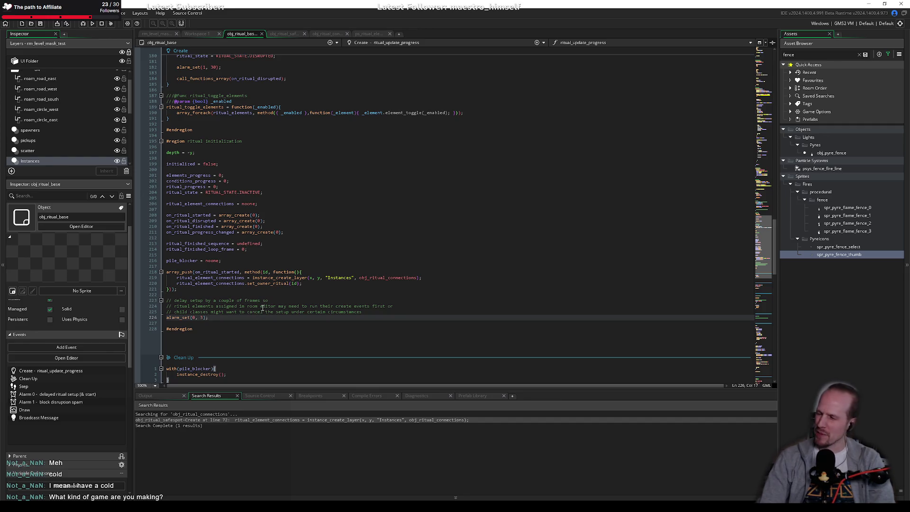
click(227, 289)
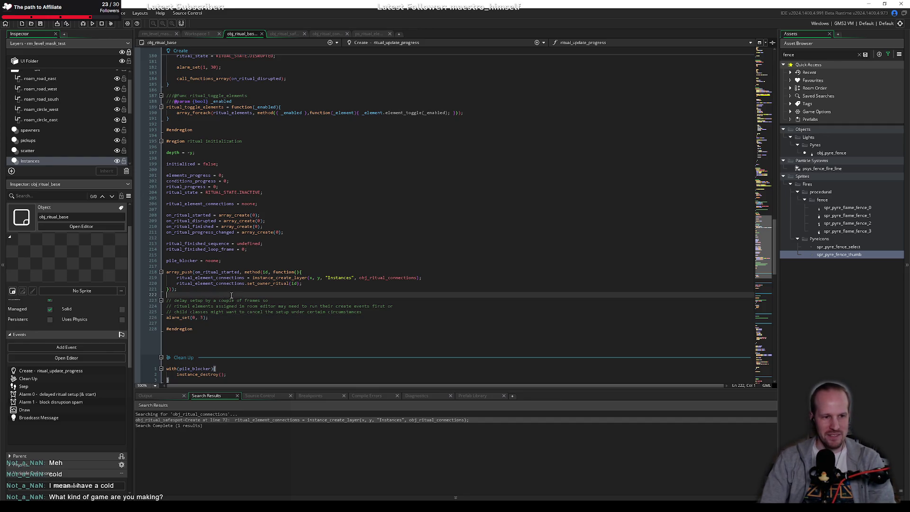
click(236, 318)
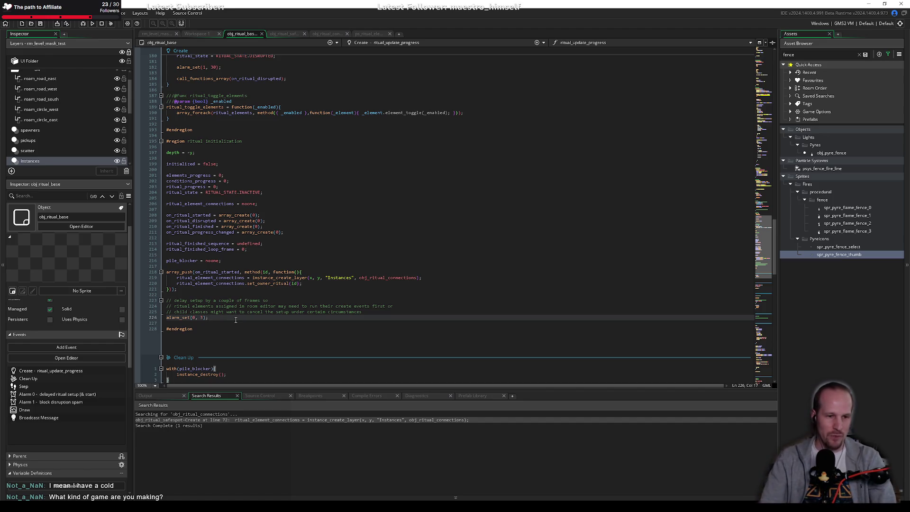
click(280, 294)
click(280, 318)
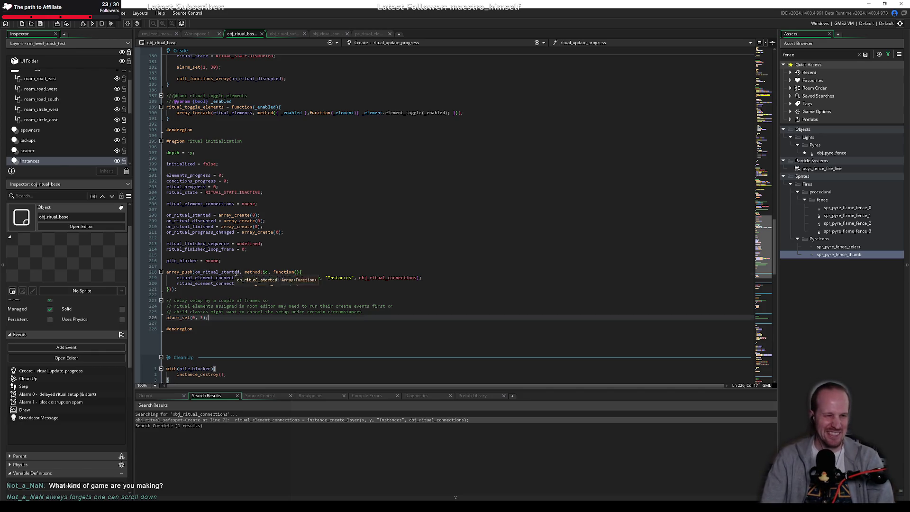
click(246, 295)
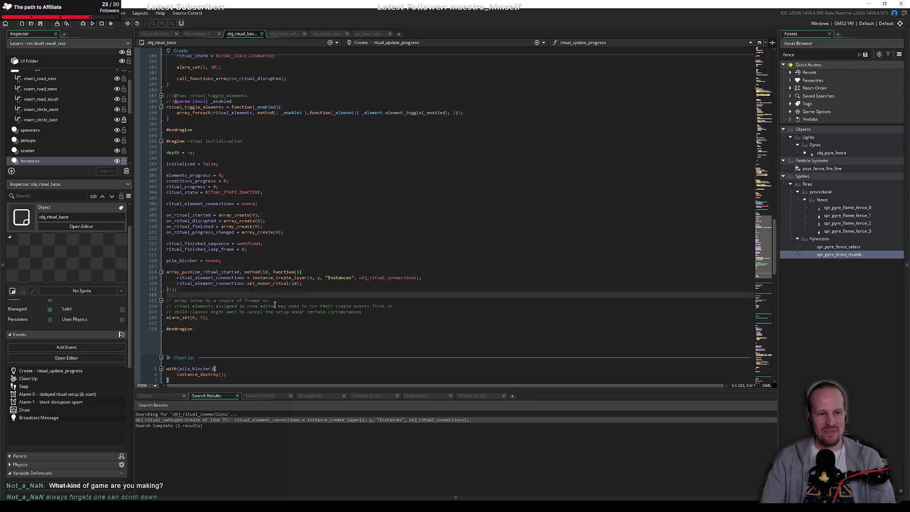
click(266, 316)
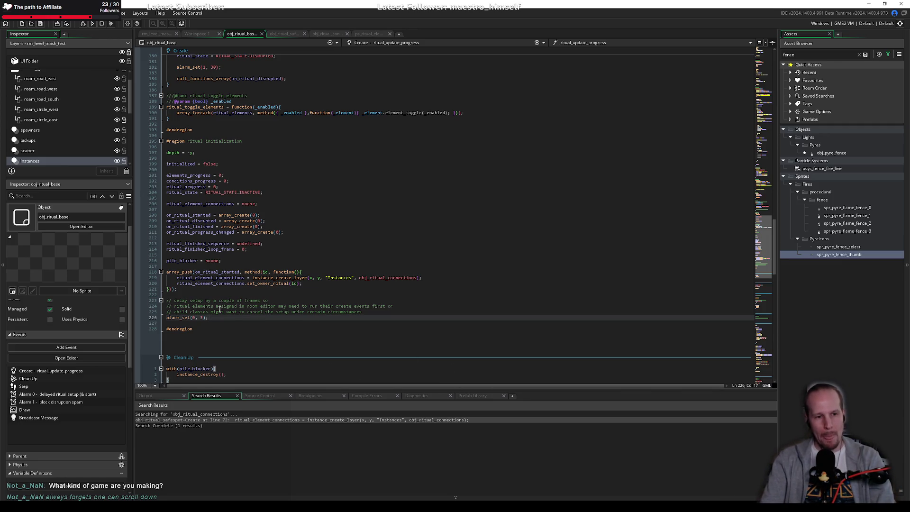
click(237, 324)
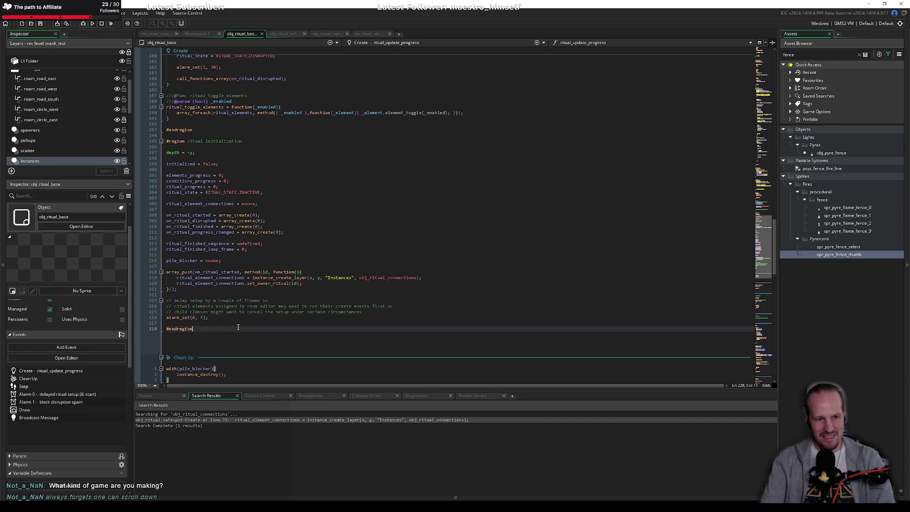
click(214, 320)
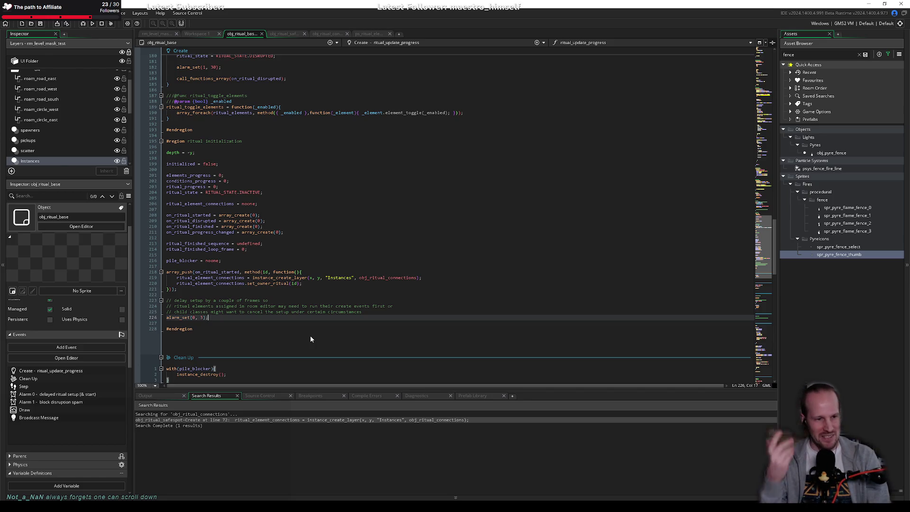
click(284, 293)
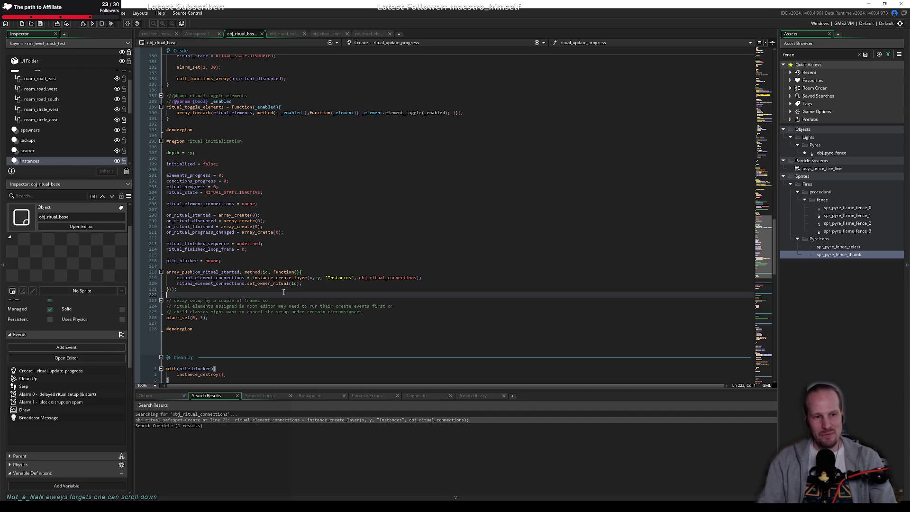
click(326, 284)
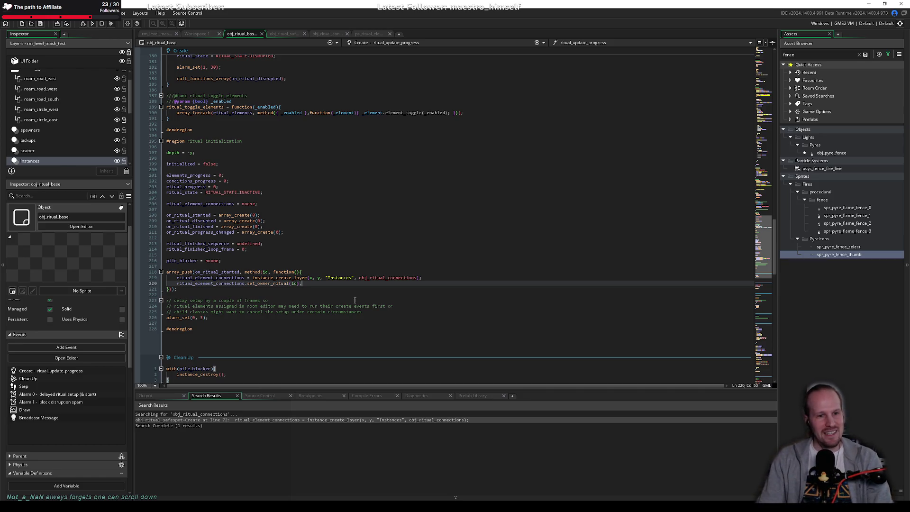
key(Down)
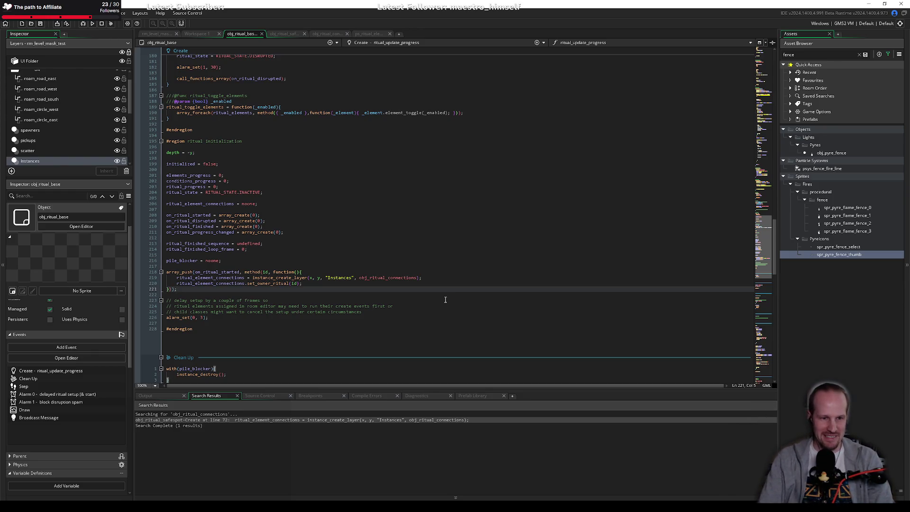
click(412, 284)
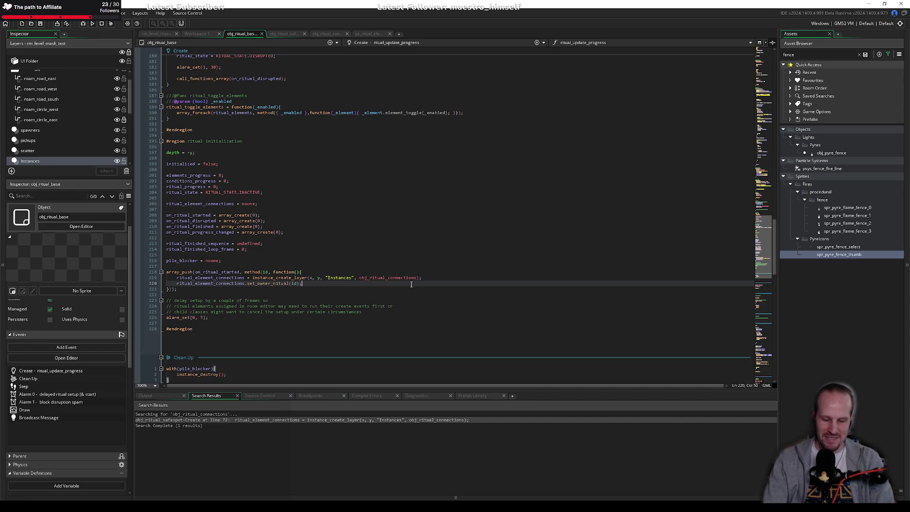
click(369, 267)
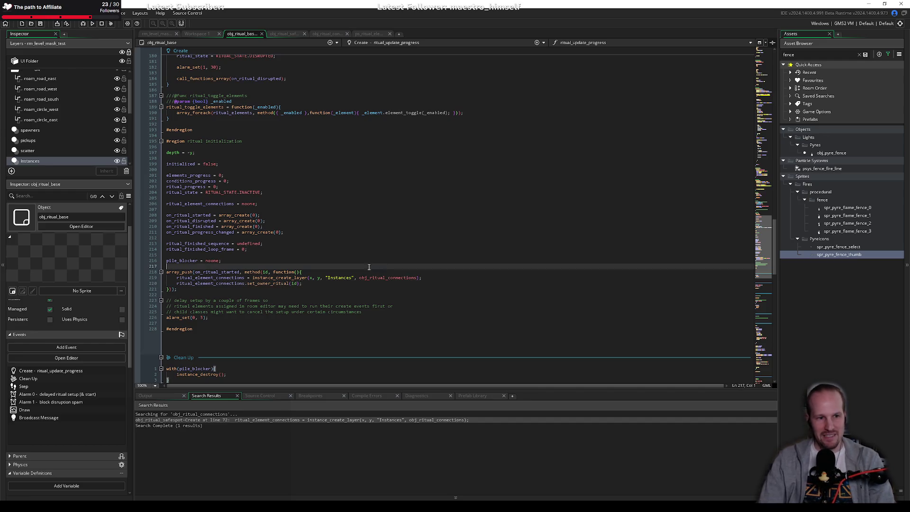
click(306, 261)
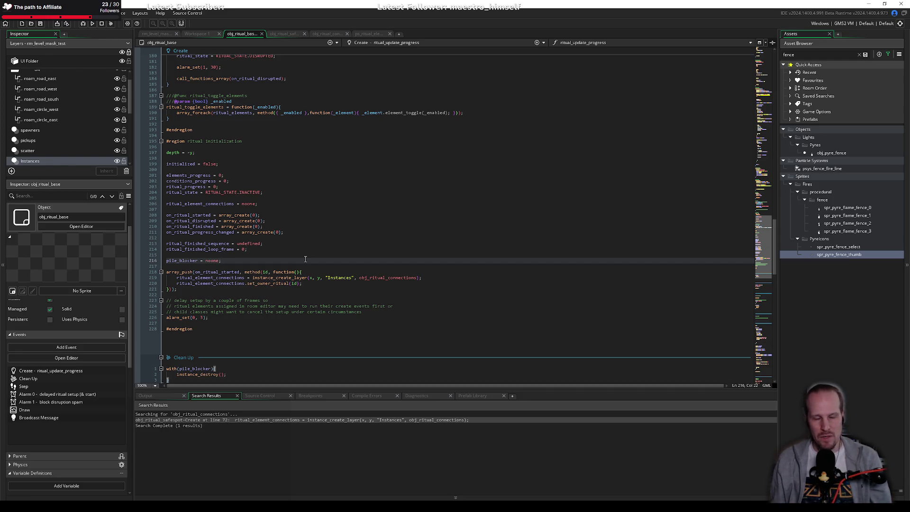
click(297, 245)
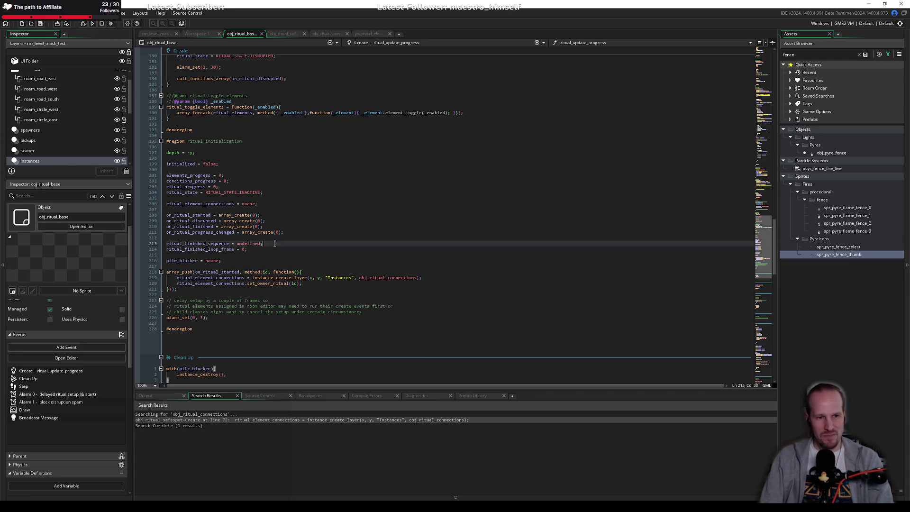
click(273, 261)
click(263, 265)
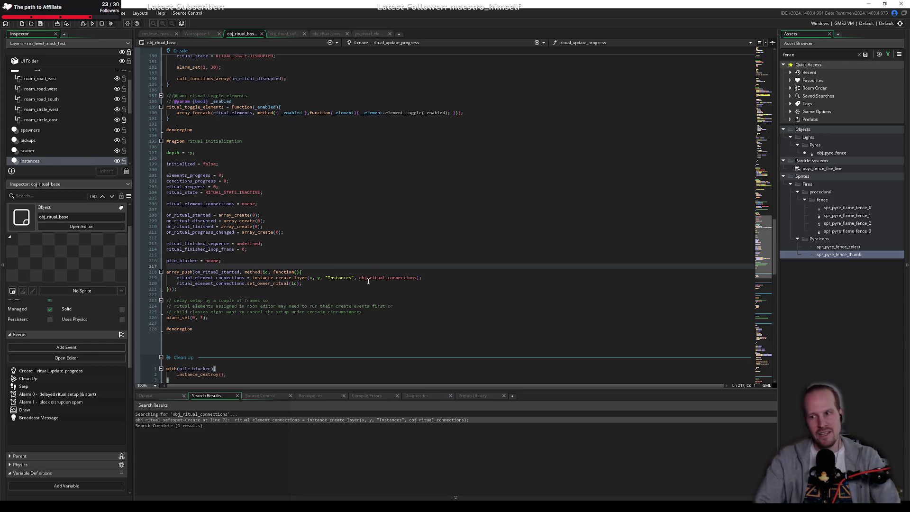
click(347, 263)
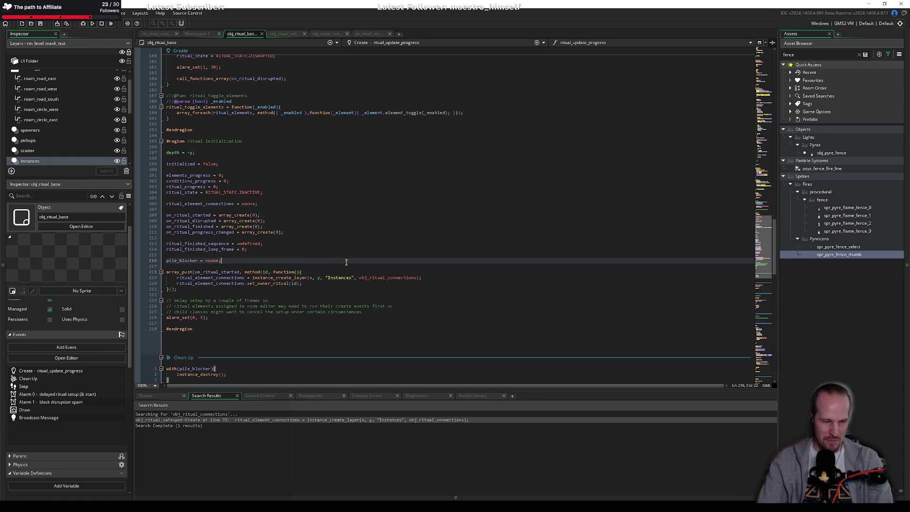
click(254, 247)
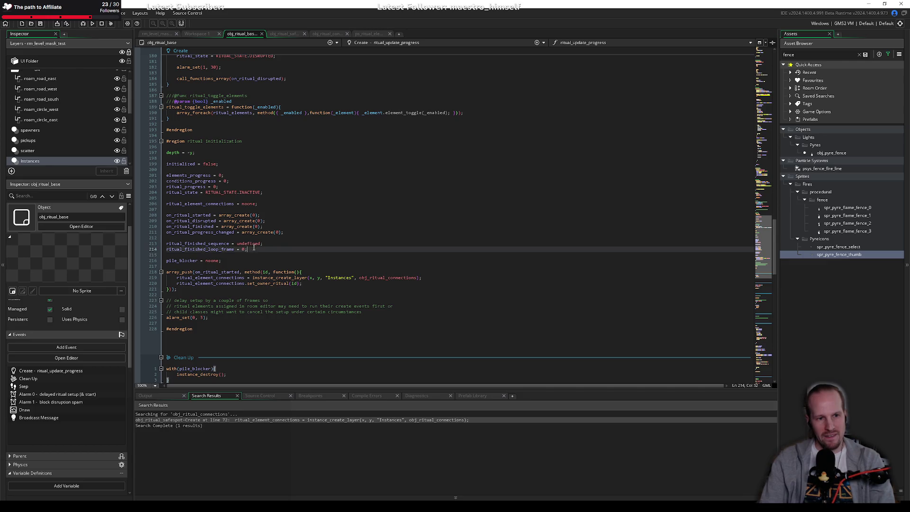
click(302, 238)
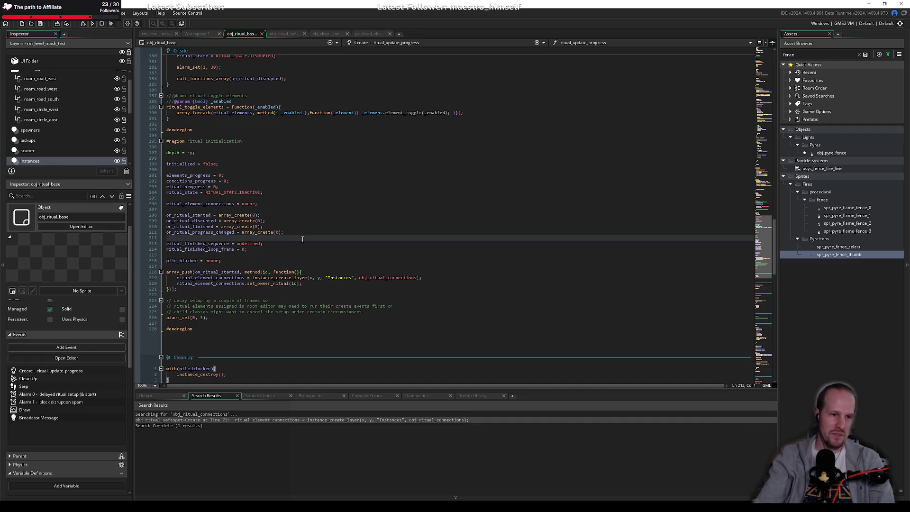
click(278, 252)
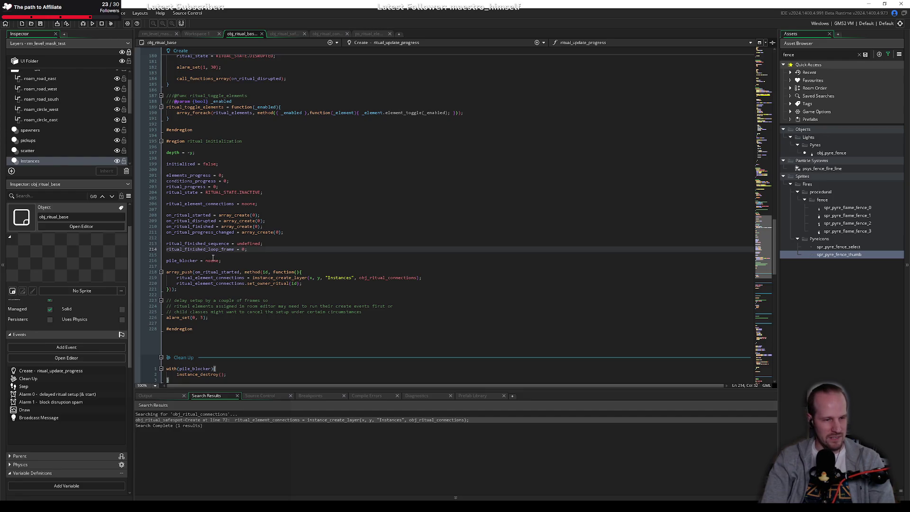
key(Down)
key(Down)
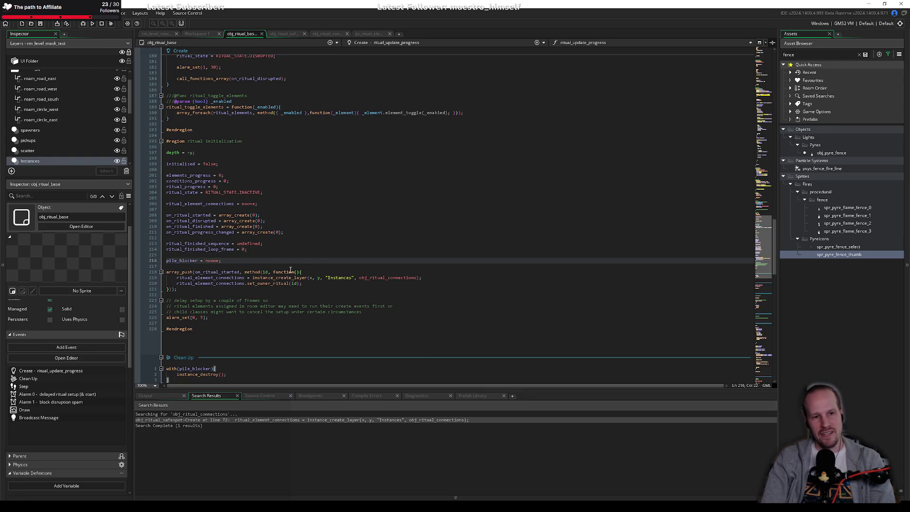
click(291, 268)
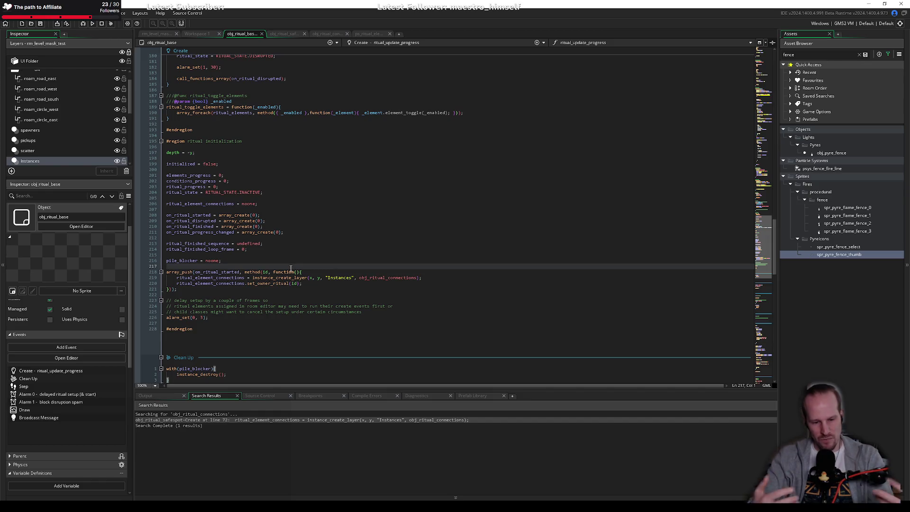
click(284, 250)
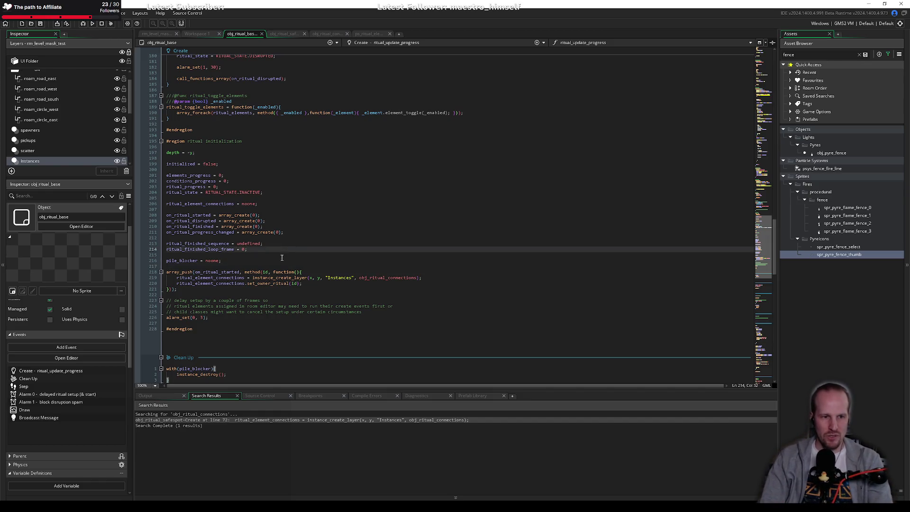
click(281, 257)
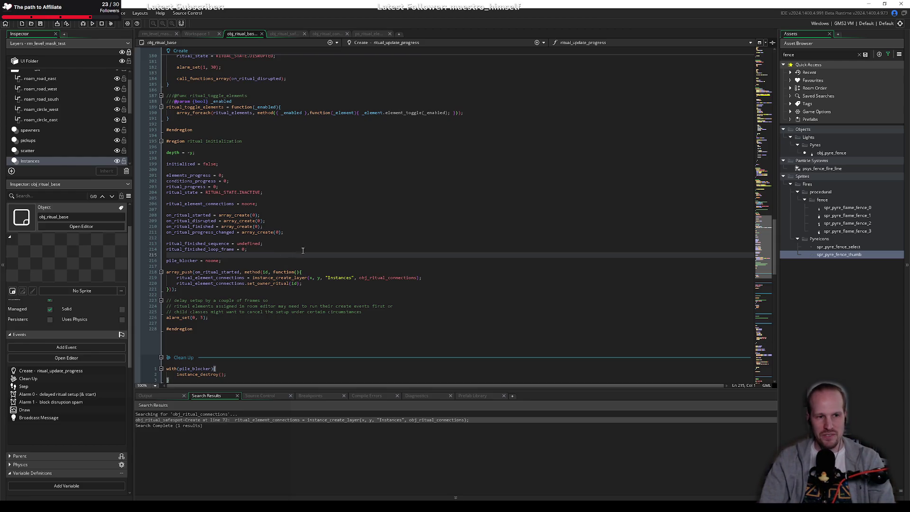
click(303, 250)
click(282, 261)
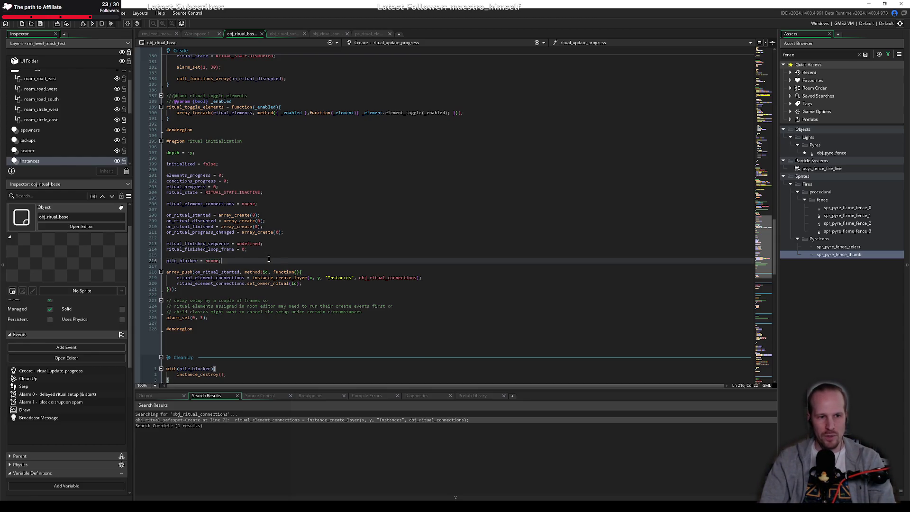
click(294, 266)
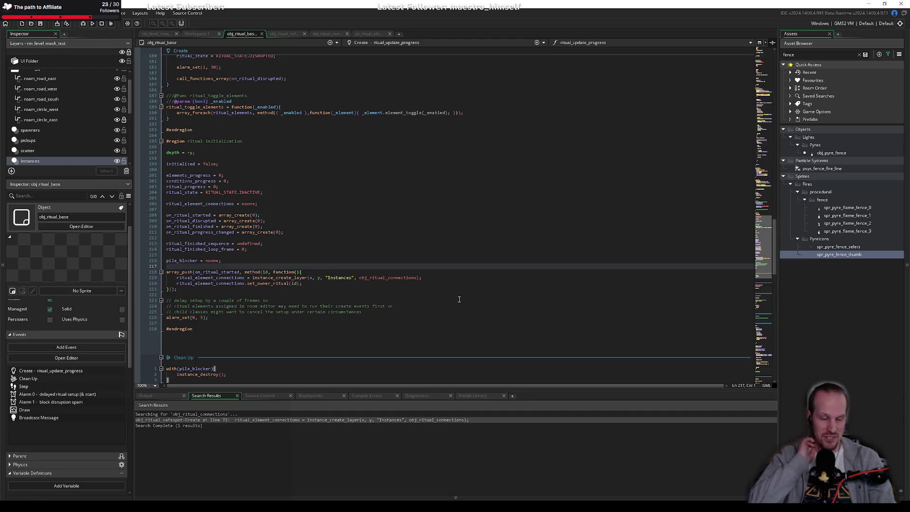
click(362, 248)
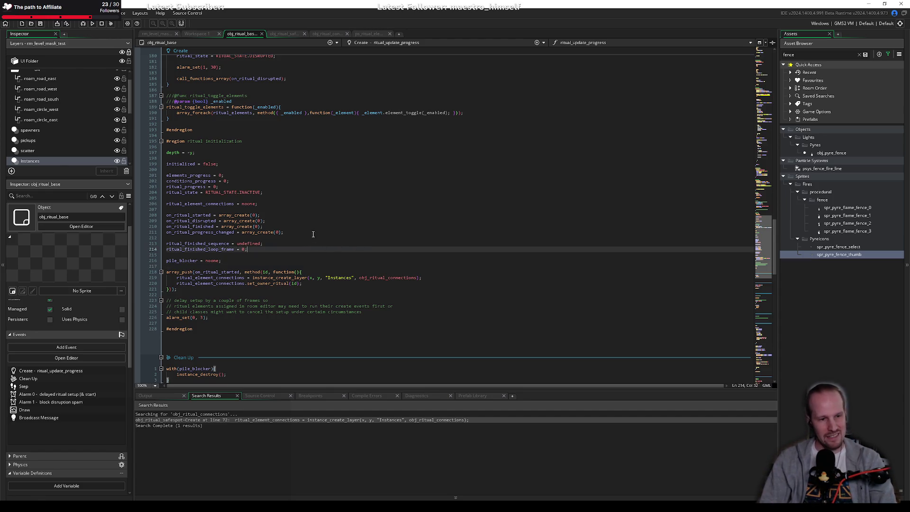
click(228, 266)
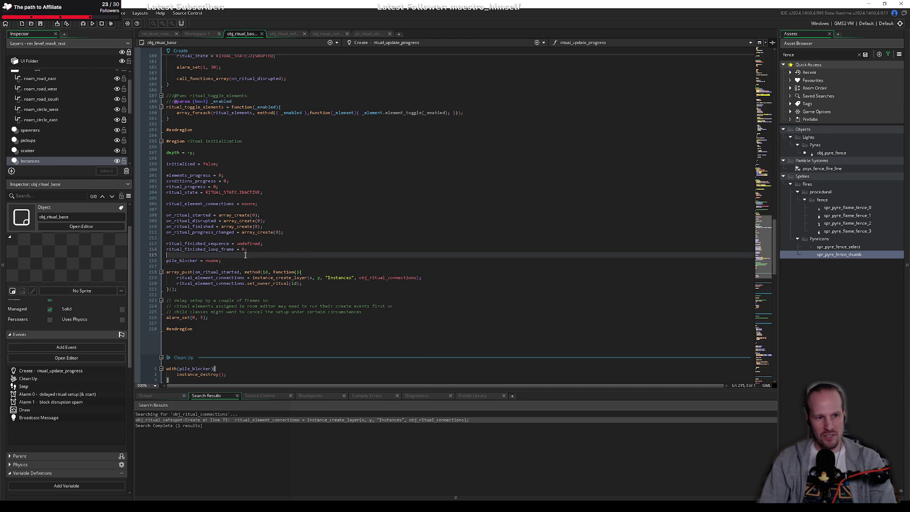
key(Up)
key(Up)
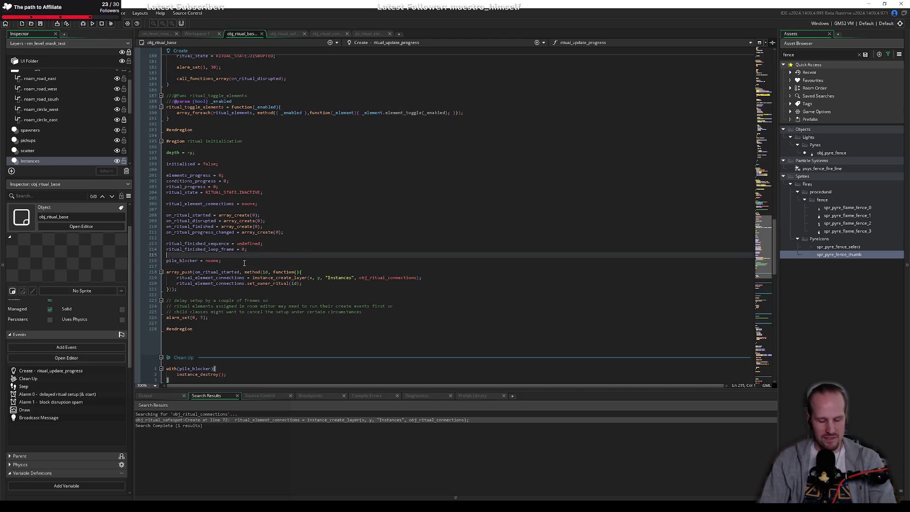
click(250, 227)
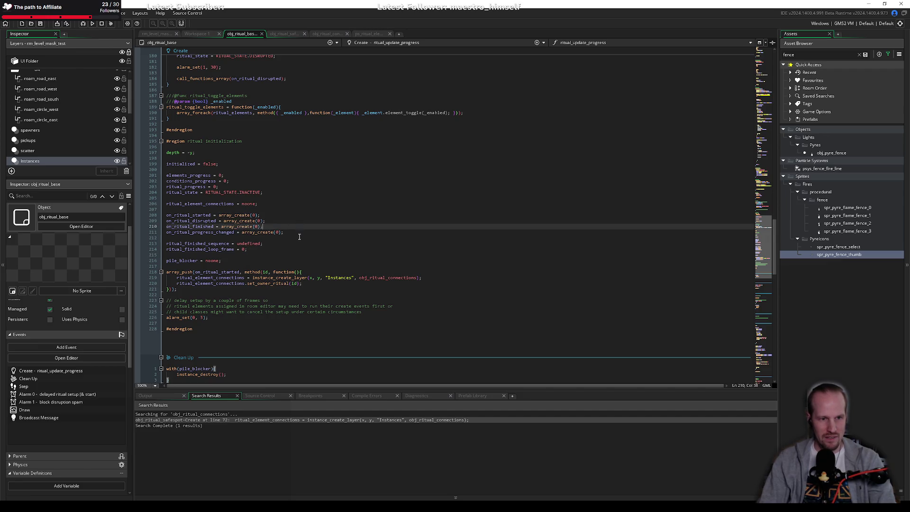
click(301, 233)
scroll(305, 261, up, 8)
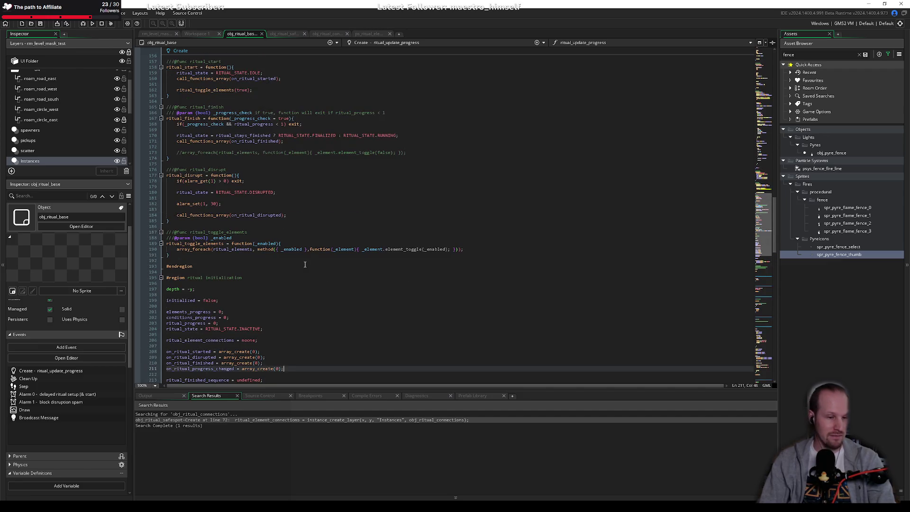
Look over obj_ritual_base's ritual functions region, ritual initialization and Clean Up code.
click(259, 266)
click(266, 272)
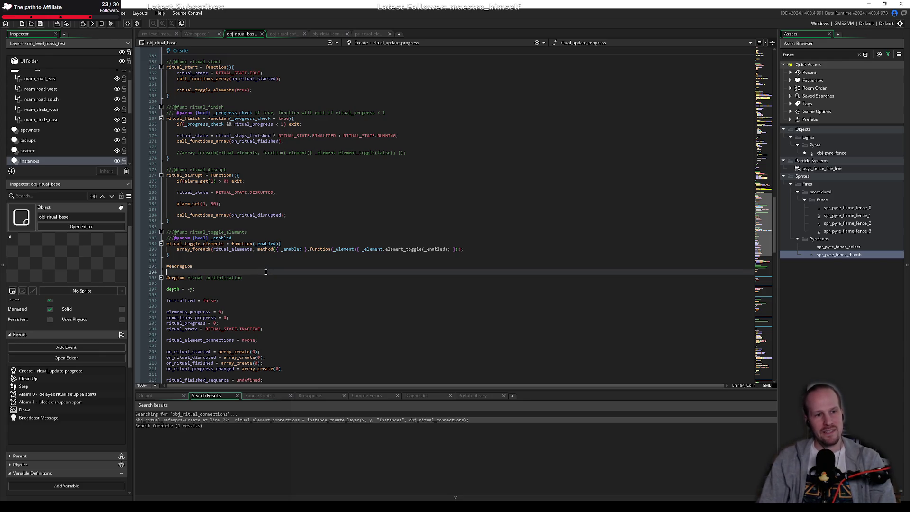
click(275, 267)
click(287, 261)
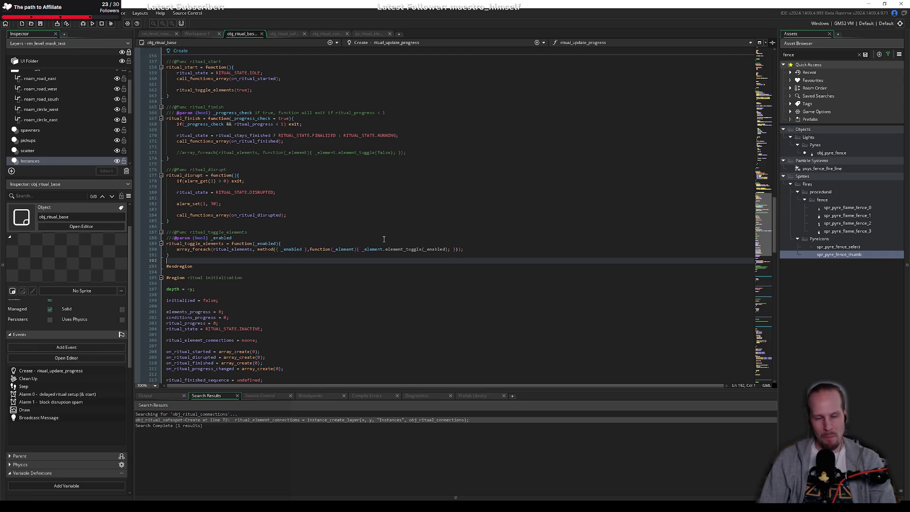
click(328, 243)
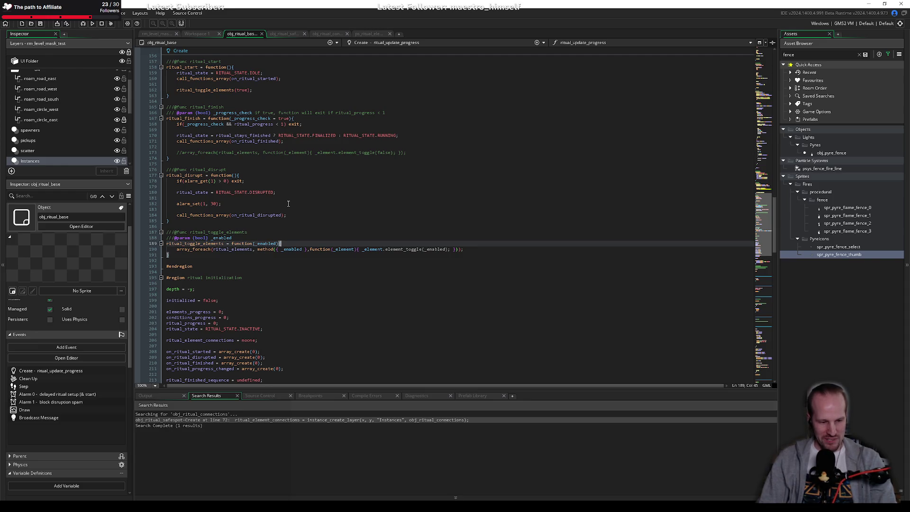
scroll(288, 204, down, 14)
click(180, 192)
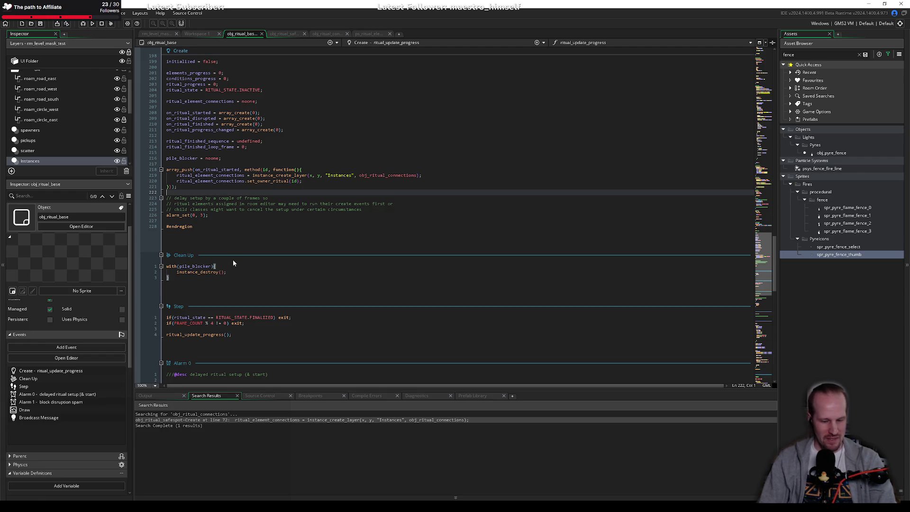
Launch Paint from Windows search.
key(super)
text(paint)
key(Return)
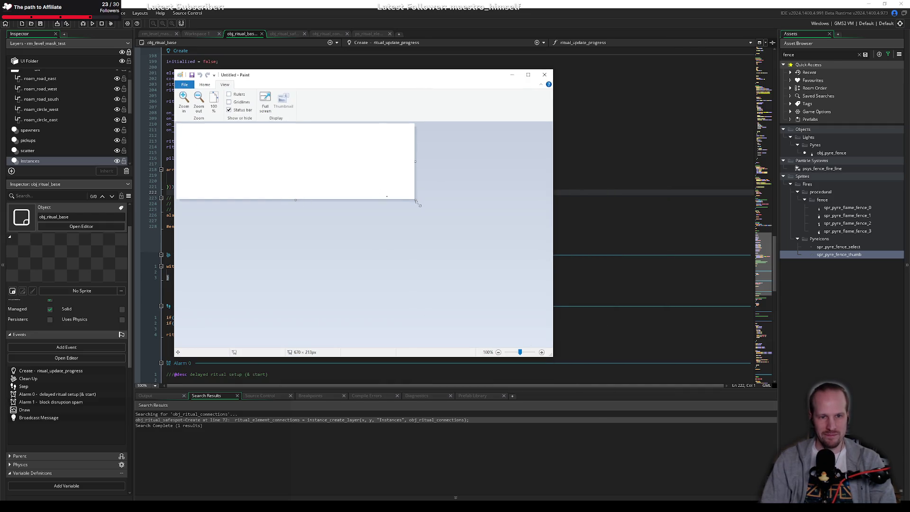
Enlarge the Paint canvas, then draw a black triangle and two grey ovals.
mouse_move(416, 200)
mouse_down()
mouse_move(542, 314)
mouse_move(551, 387)
mouse_up()
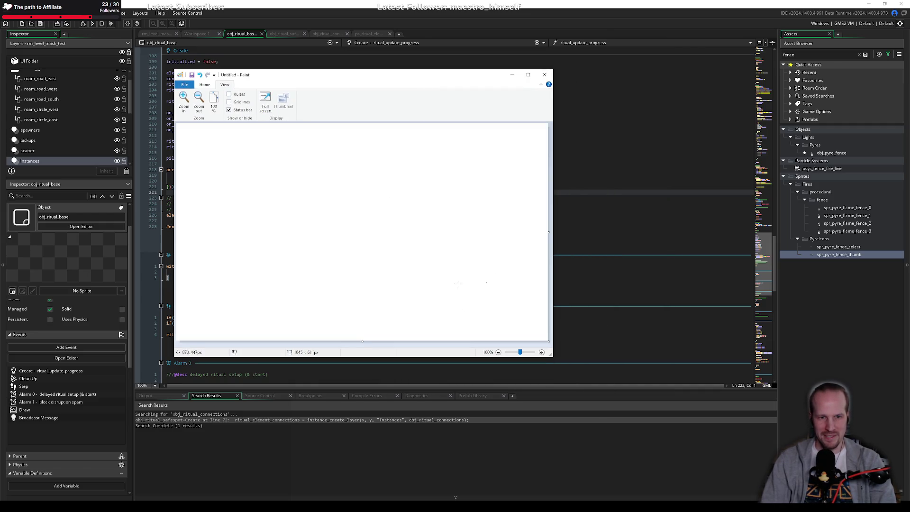
click(204, 84)
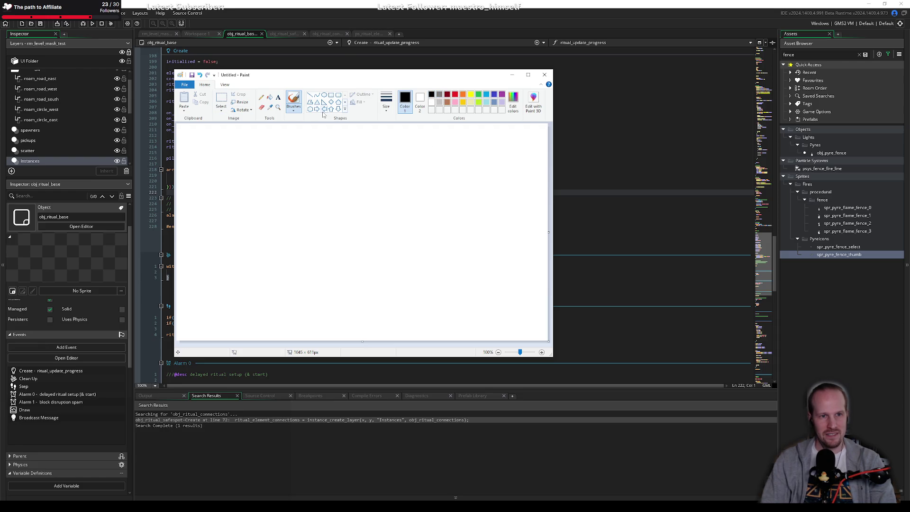
mouse_move(294, 247)
mouse_down()
mouse_move(332, 244)
mouse_move(284, 250)
mouse_up()
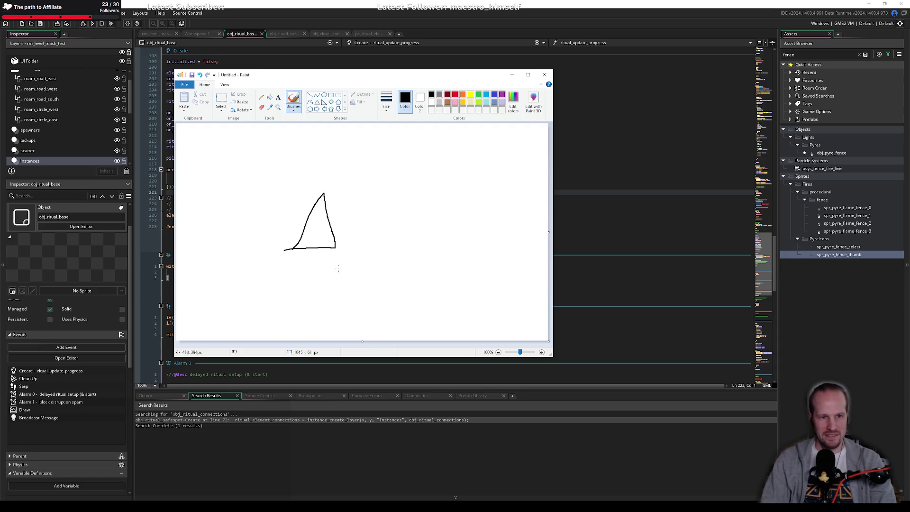
click(439, 94)
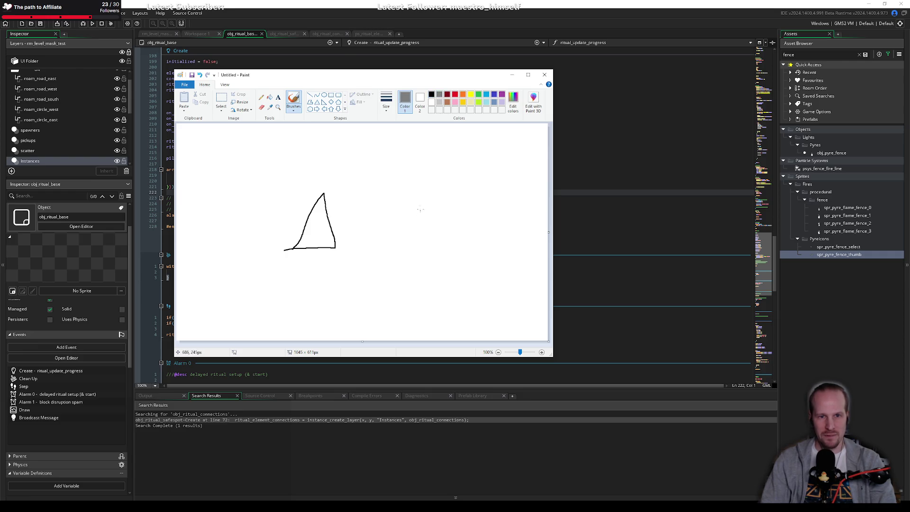
drag(426, 209, 427, 211)
mouse_move(212, 260)
mouse_down()
mouse_move(226, 273)
mouse_move(214, 254)
mouse_move(207, 270)
mouse_up()
Draw red flames inside the grey ovals and a grey zigzag from the triangle to the right oval.
click(455, 95)
mouse_move(416, 220)
mouse_down()
mouse_move(424, 206)
mouse_move(420, 225)
mouse_up()
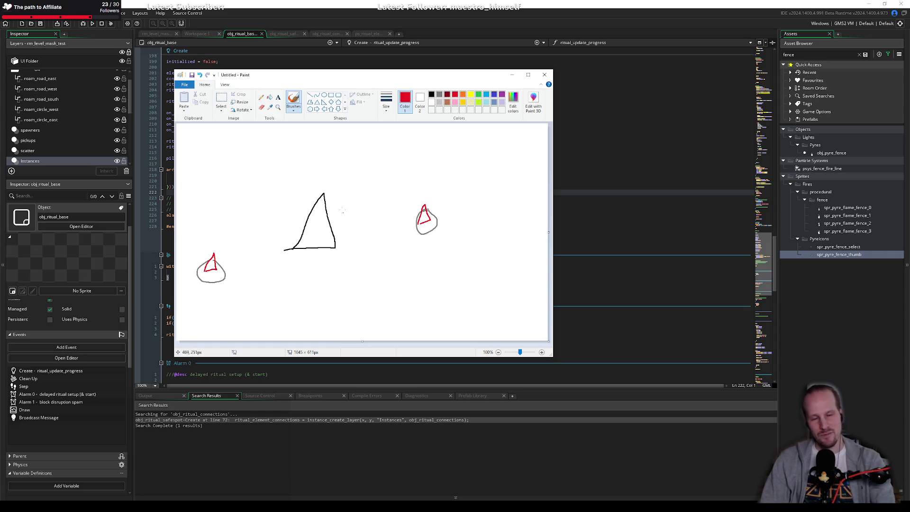
click(440, 96)
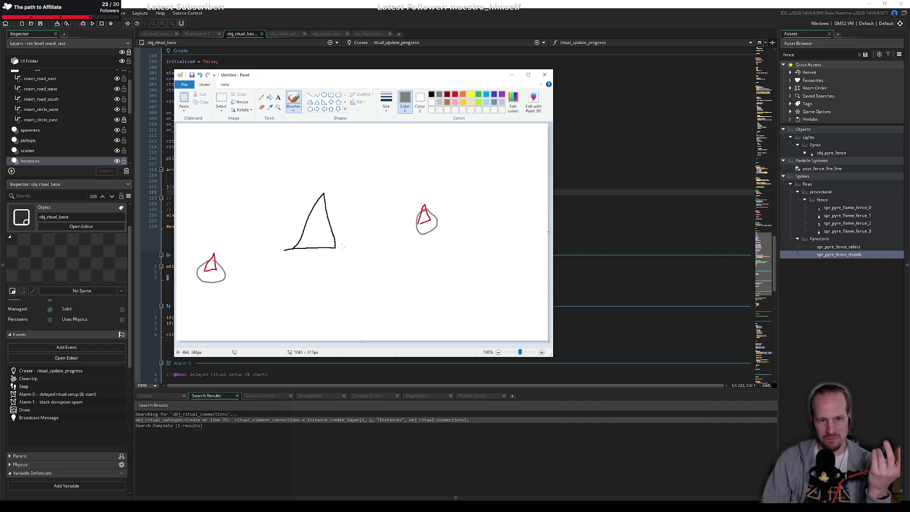
drag(342, 247, 412, 231)
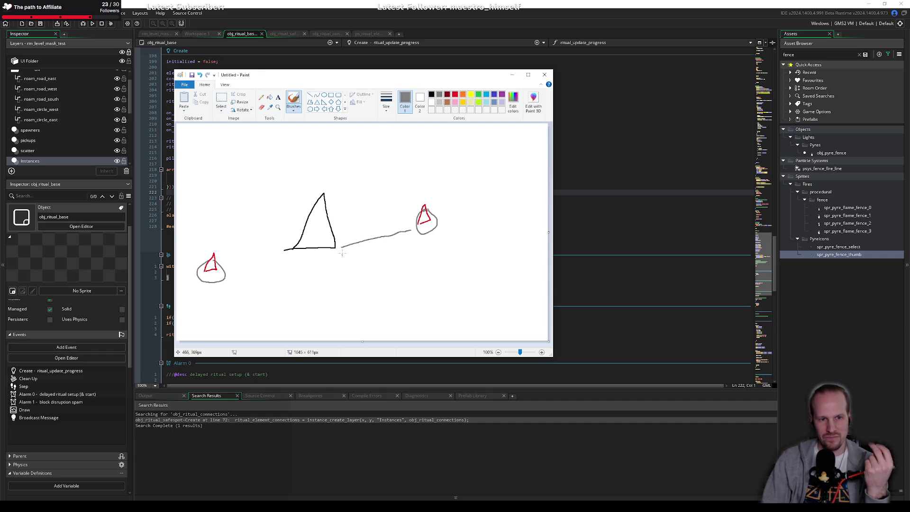
mouse_move(342, 254)
mouse_down()
mouse_move(356, 241)
mouse_move(408, 232)
mouse_up()
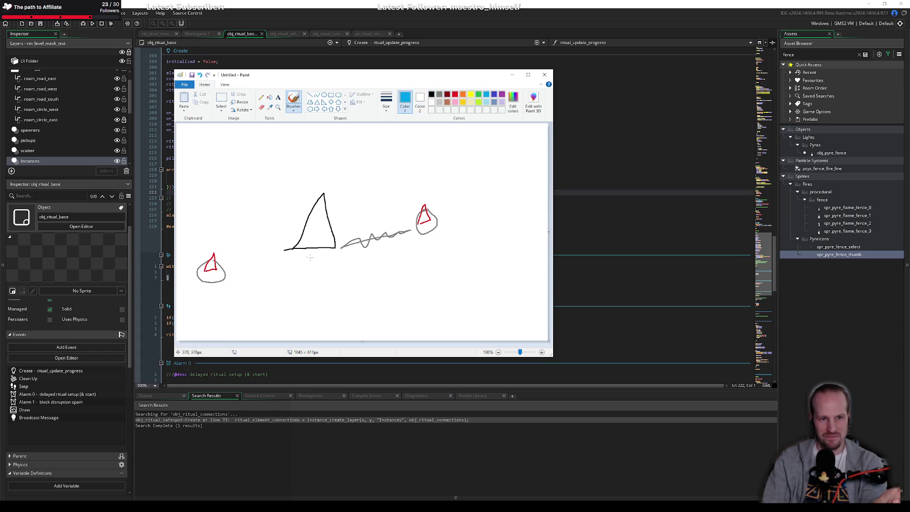
Underline the triangle, the right flame and the grey zigzag in blue.
drag(299, 256, 330, 250)
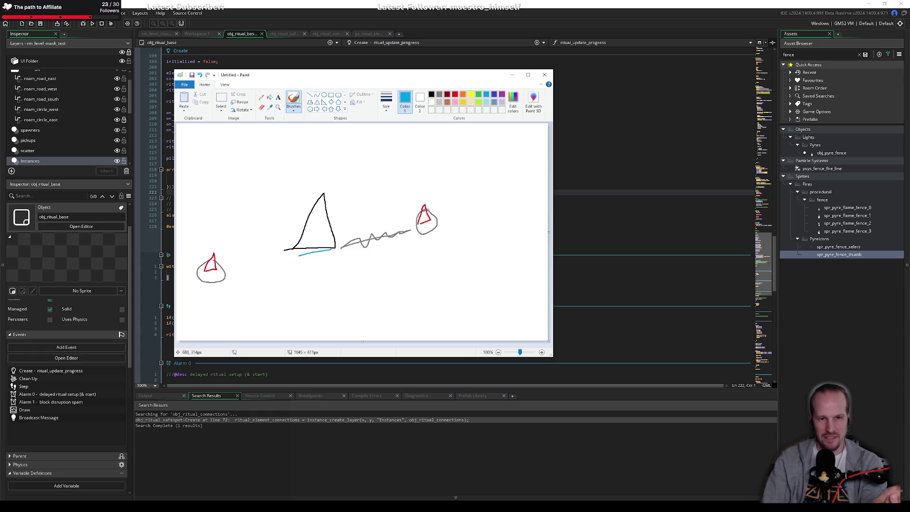
drag(421, 234, 441, 231)
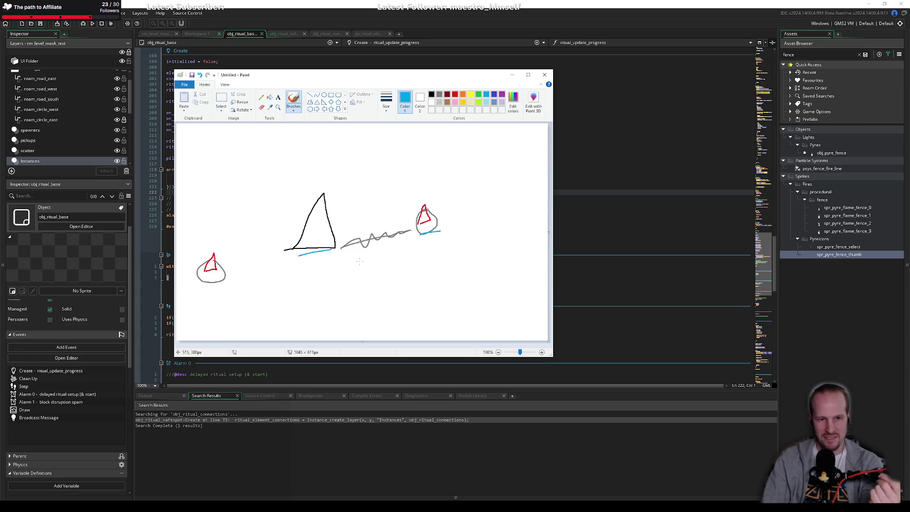
drag(369, 252, 386, 248)
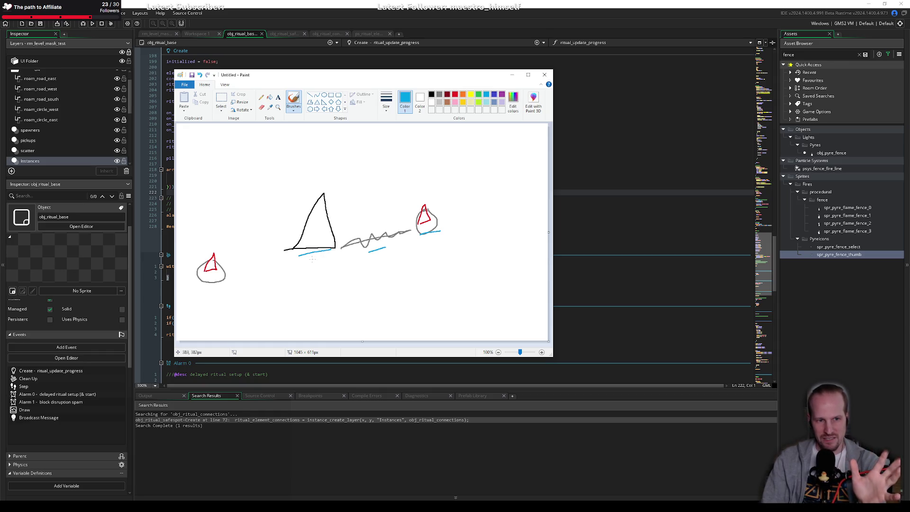
Write blue P, C and E labels, draw an arrow from C to E, then return to GameMaker.
drag(314, 263, 316, 259)
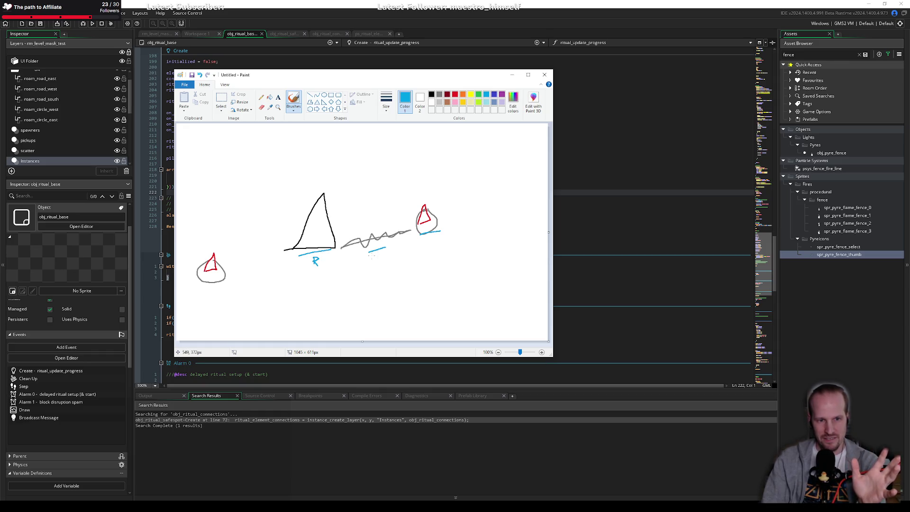
drag(374, 259, 379, 262)
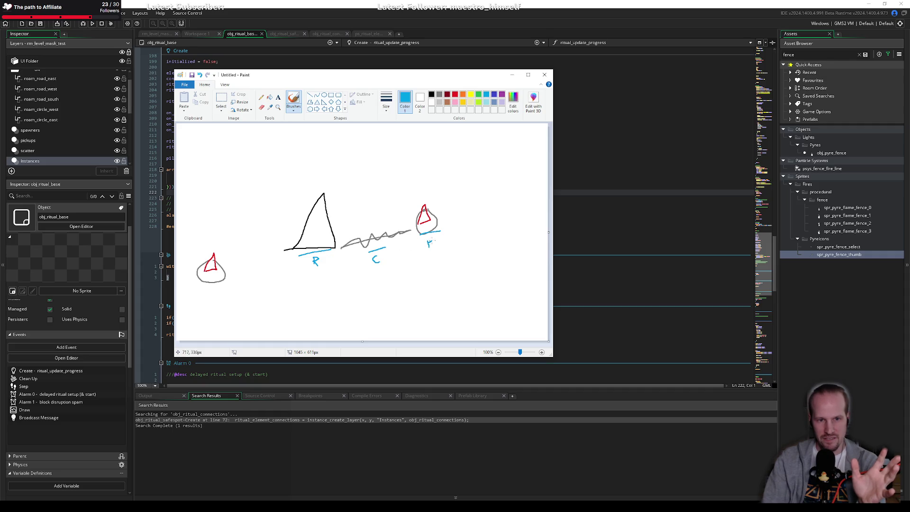
drag(428, 245, 435, 248)
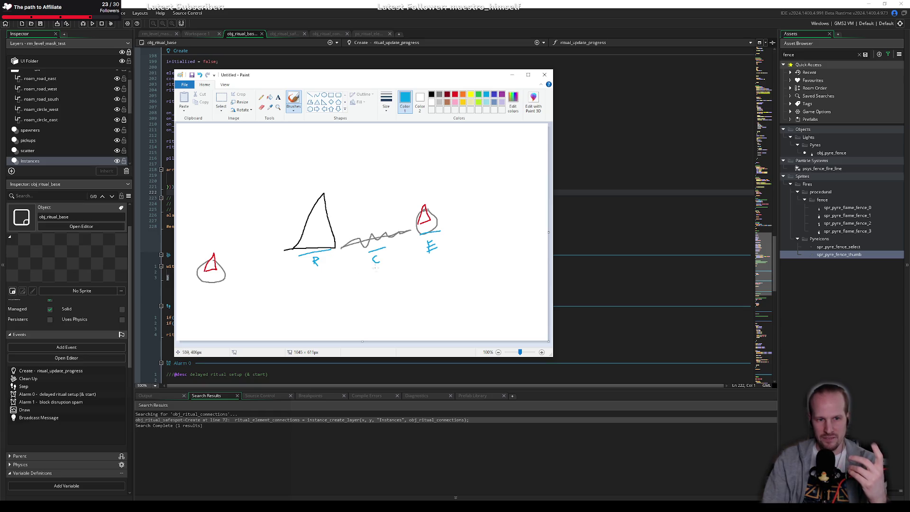
drag(379, 269, 419, 262)
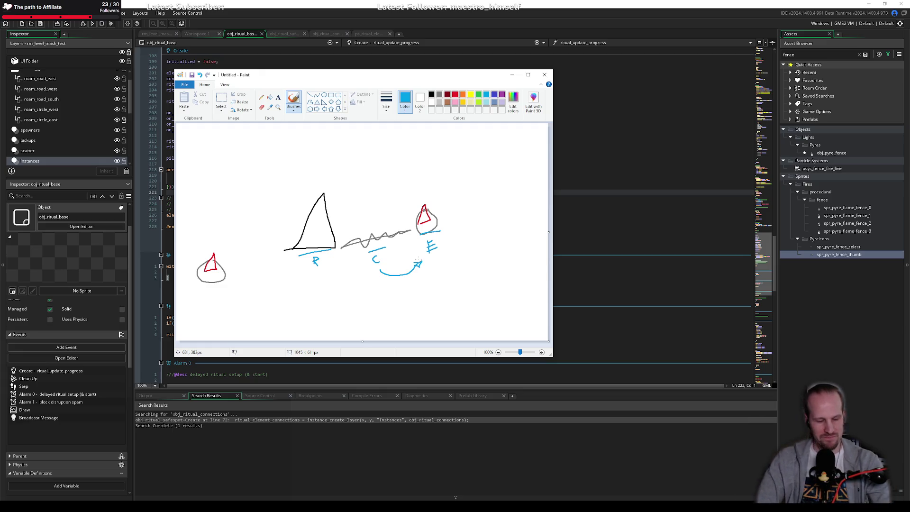
click(438, 16)
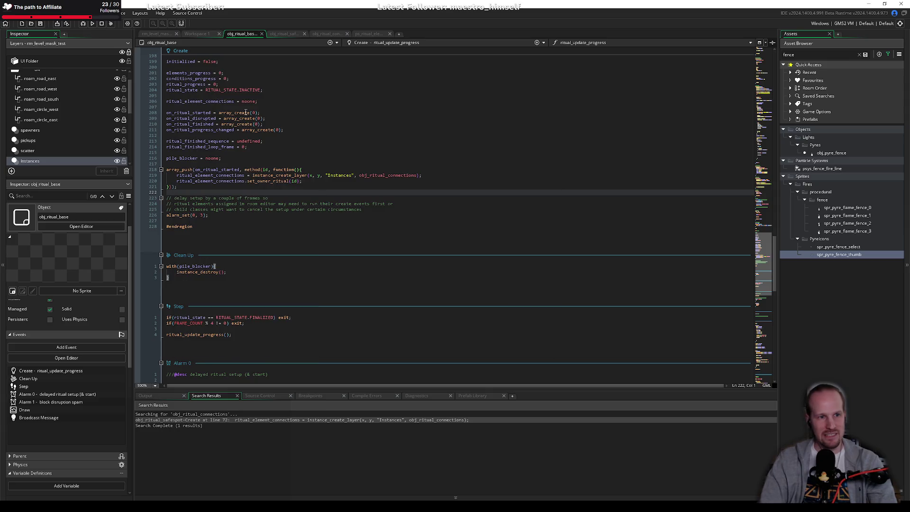
Bring up obj_ritual_connections' Create code and check the object_is documentation in set_owner_ritual.
click(285, 147)
click(327, 34)
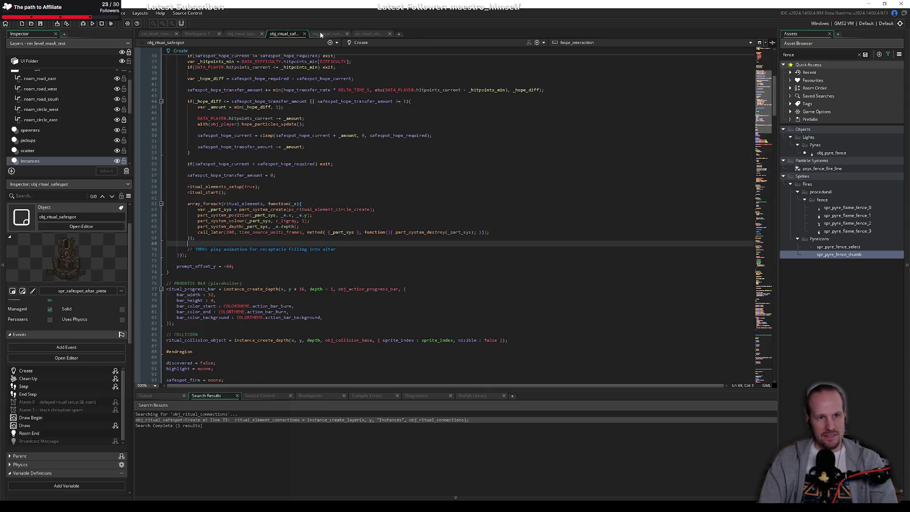
click(269, 181)
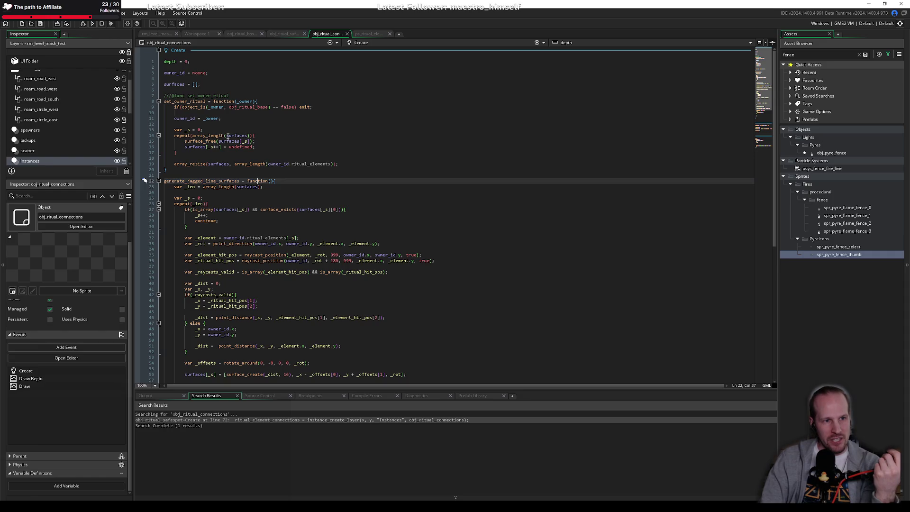
click(201, 85)
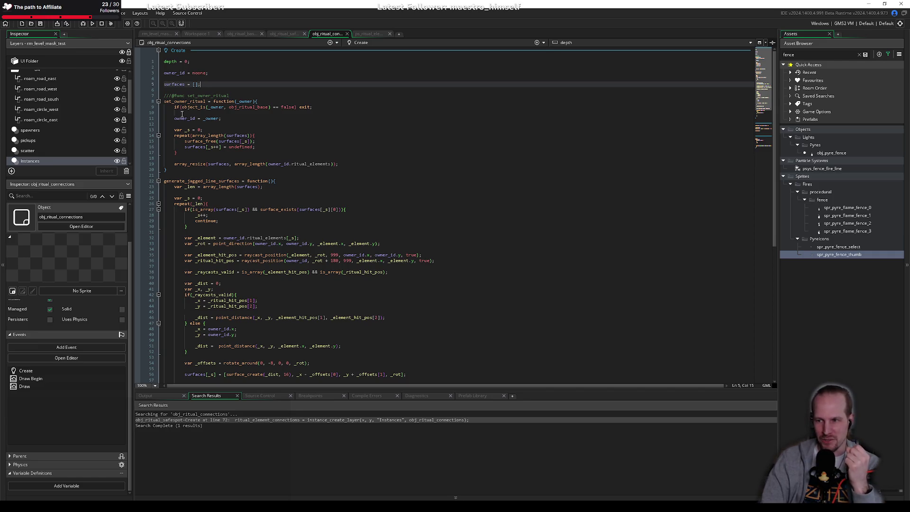
mouse_move(191, 110)
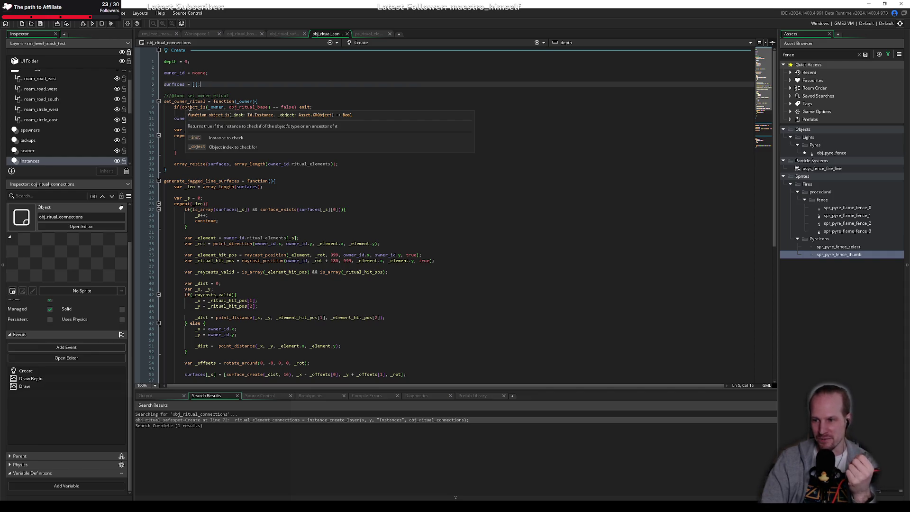
click(255, 129)
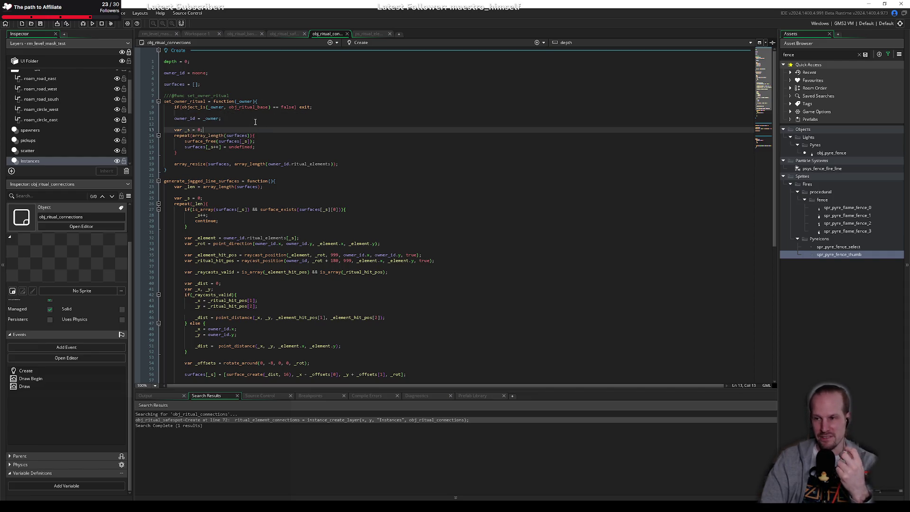
Step through lines 5–10 of set_owner_ritual, selecting the indentation on line 10.
click(229, 90)
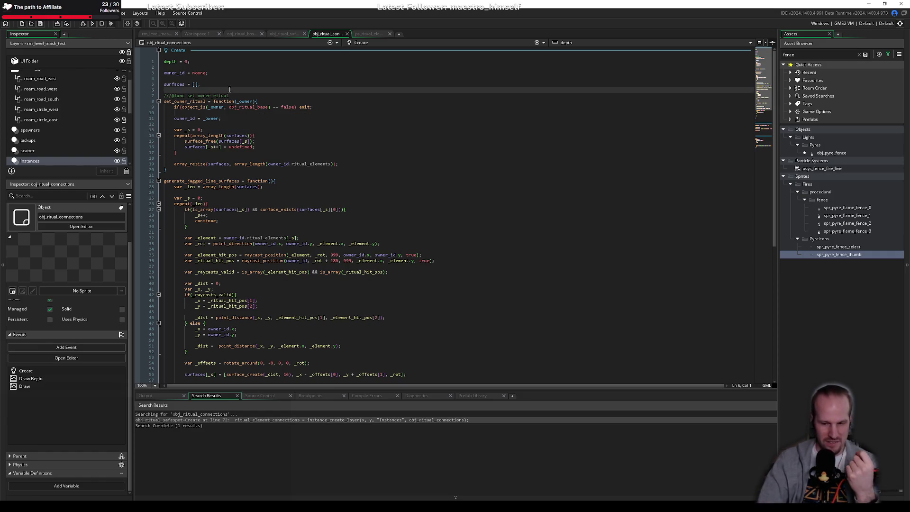
mouse_move(258, 109)
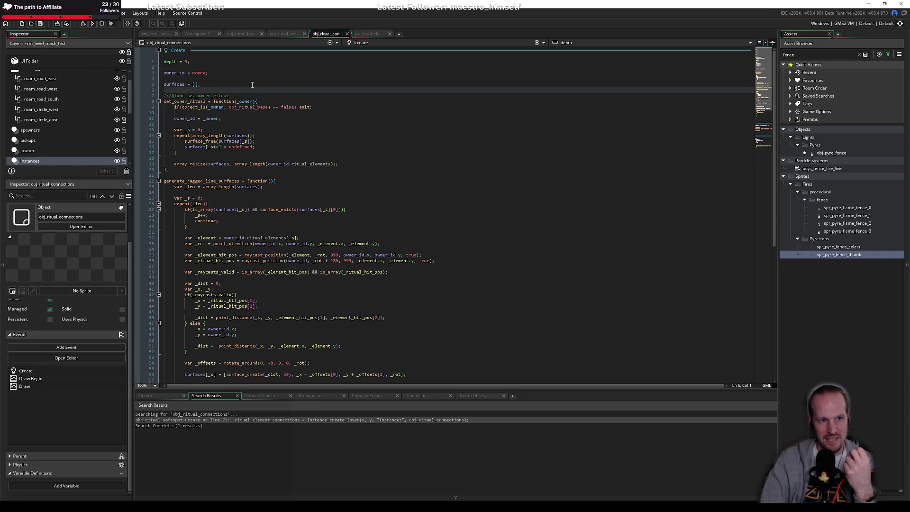
click(254, 85)
click(222, 91)
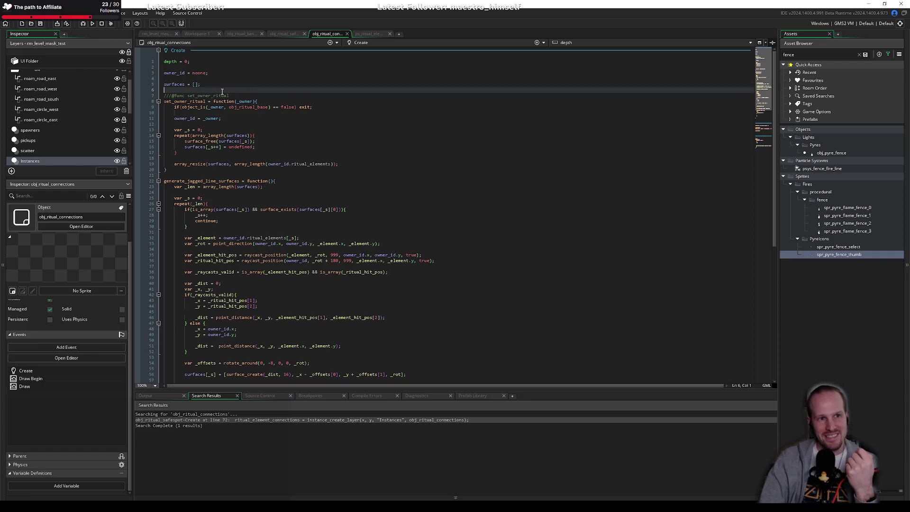
click(300, 94)
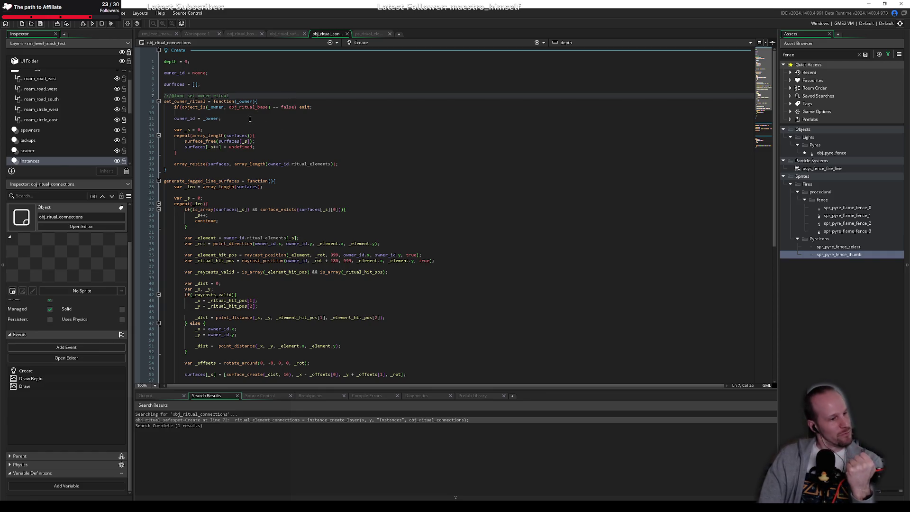
click(229, 113)
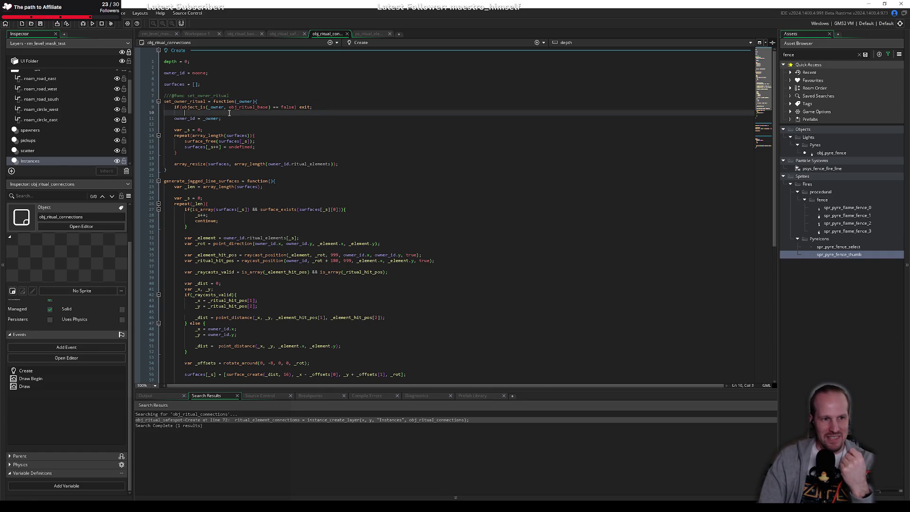
drag(192, 112, 176, 113)
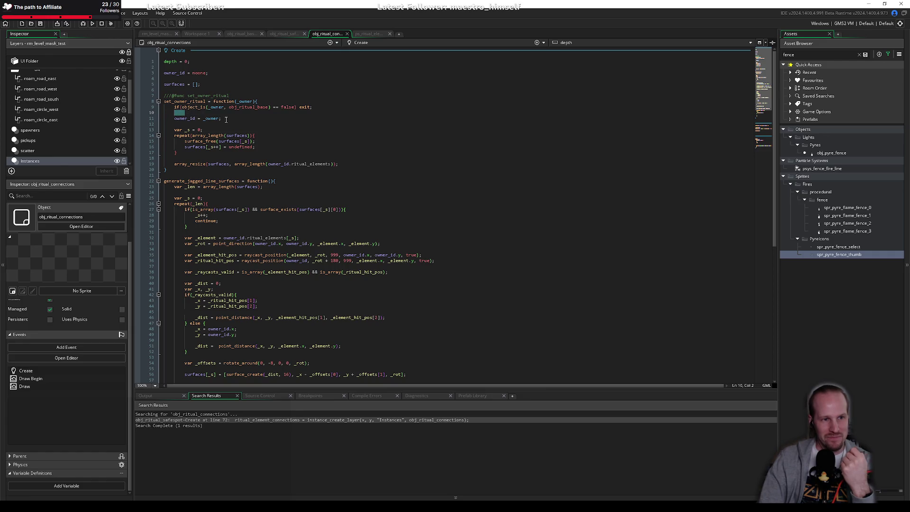
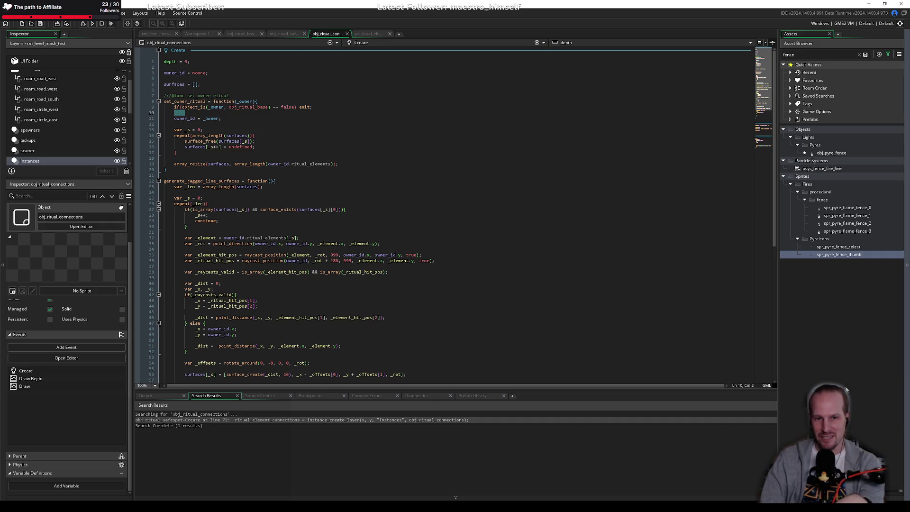
Delete the stray indentation on blank line 10 of set_owner_ritual.
click(310, 231)
click(210, 158)
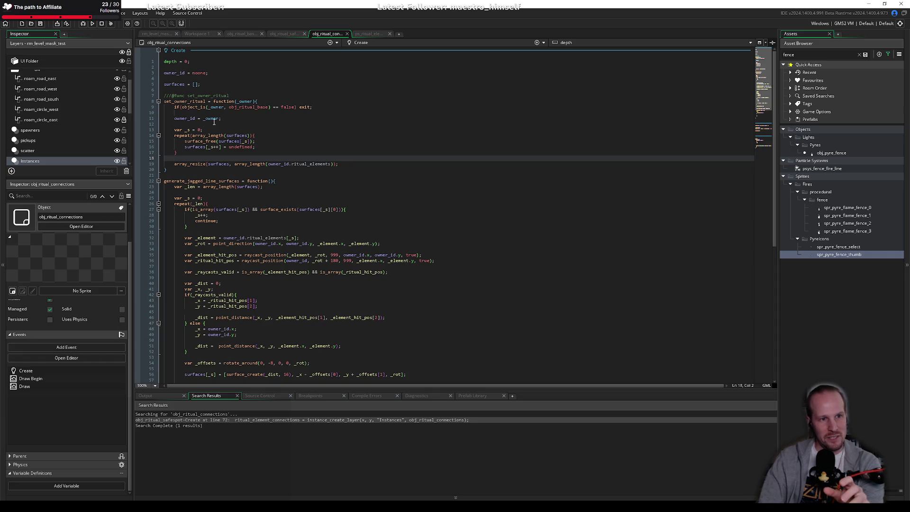
key(Up)
key(Up)
key(Up)
key(Up)
key(Up)
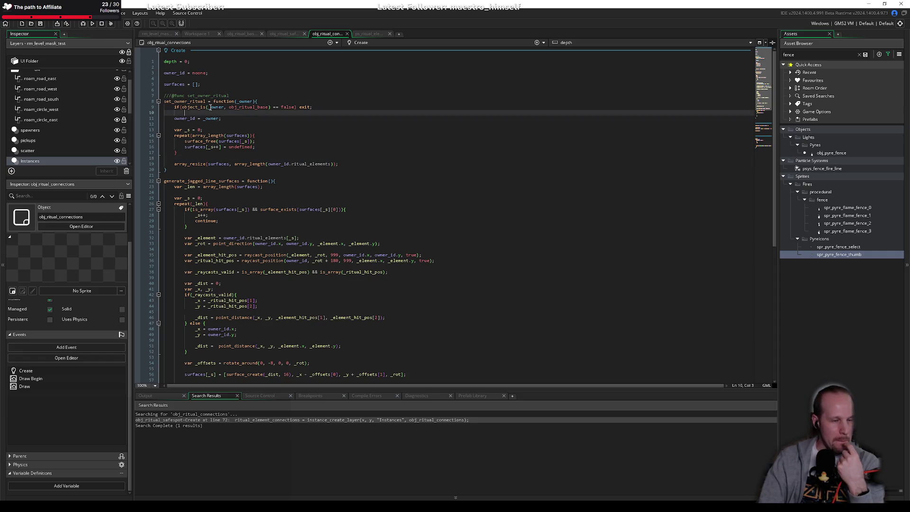
key(shift+End)
key(BackSpace)
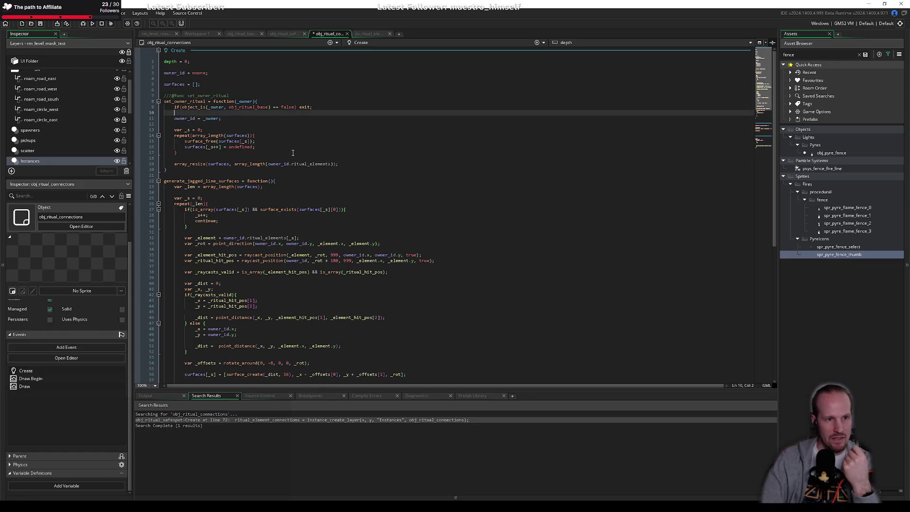
Review the _owner references, then move on to obj_ritual_base's code.
click(303, 169)
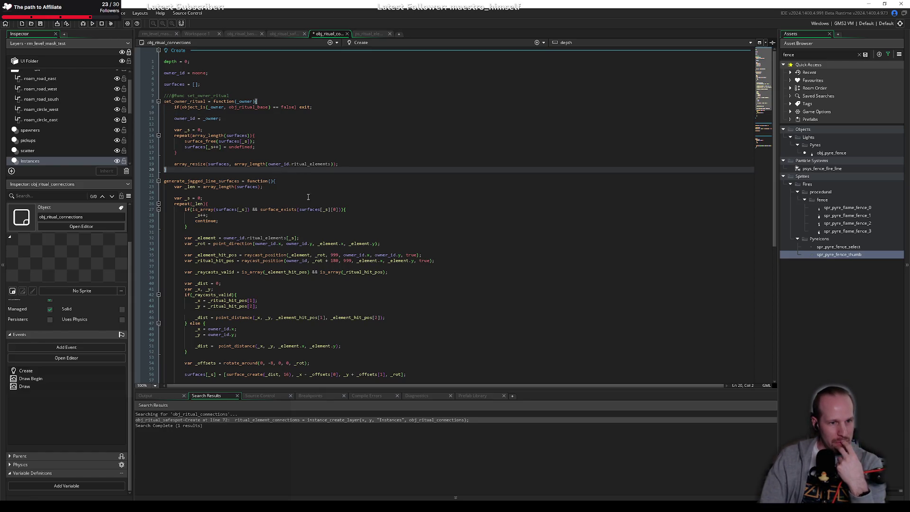
click(207, 191)
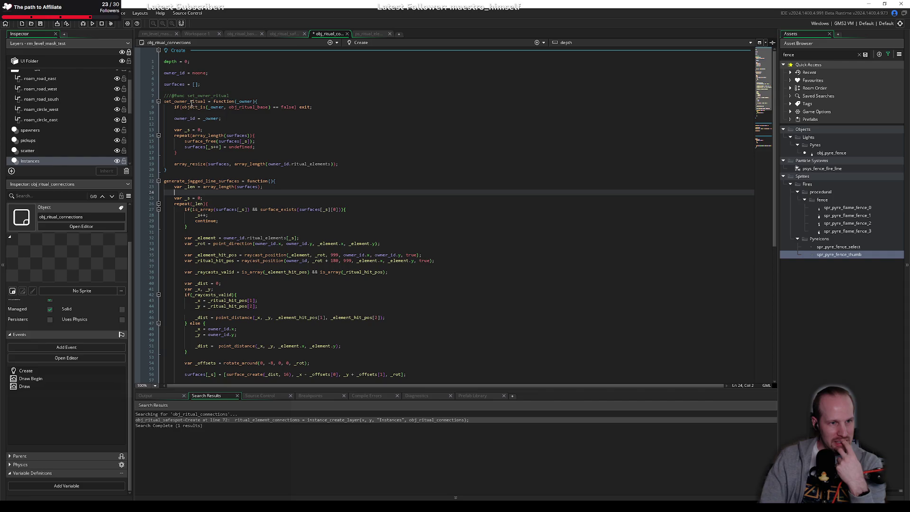
click(214, 83)
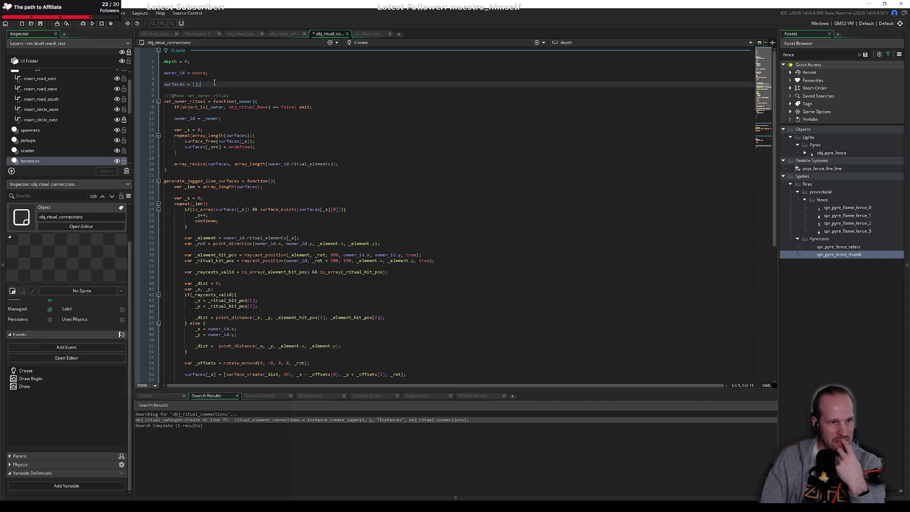
click(252, 101)
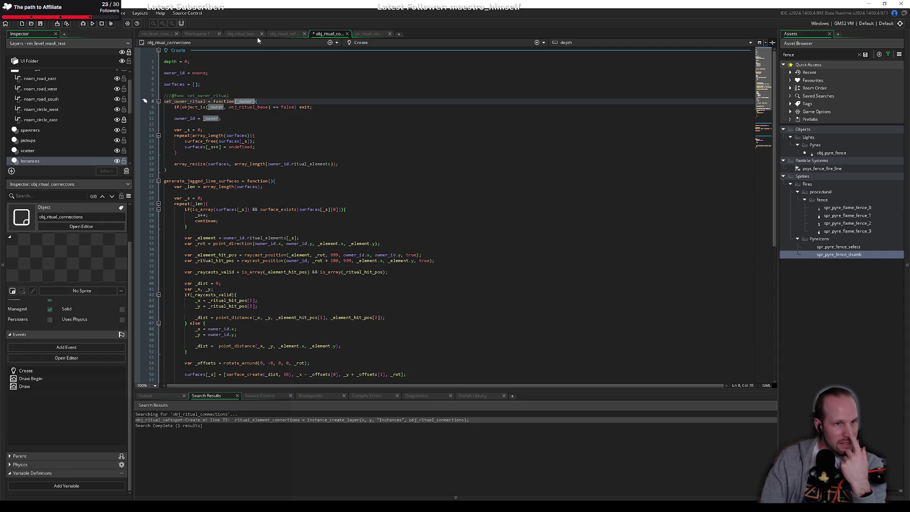
click(284, 34)
click(244, 33)
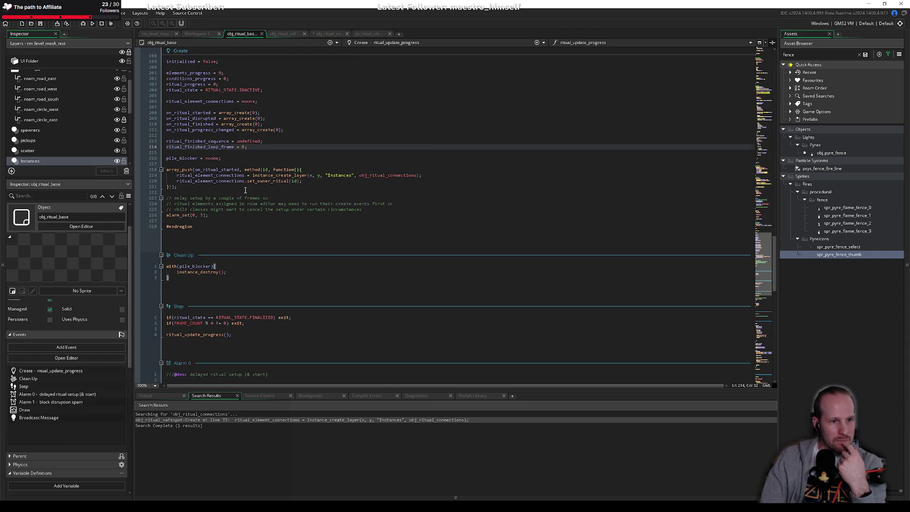
Scroll through the obj_ritual_base and obj_ritual_safespot code.
scroll(240, 199, up, 8)
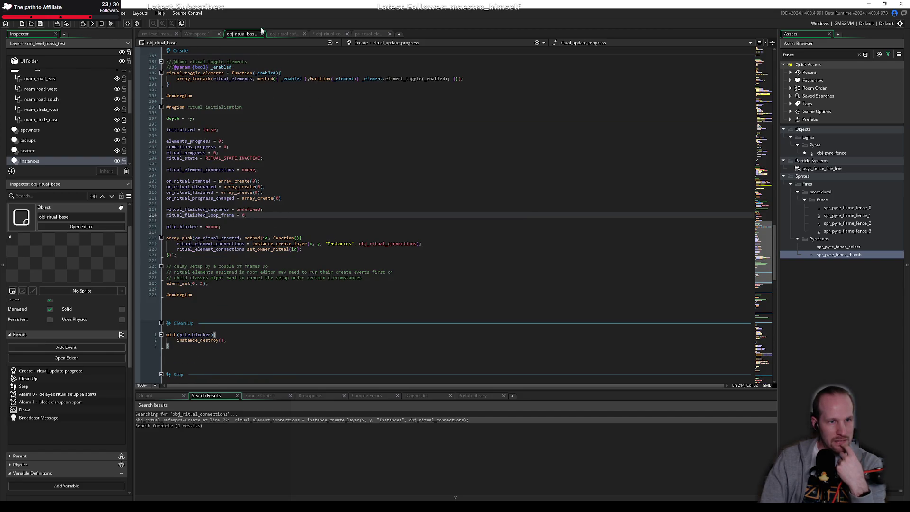
click(277, 34)
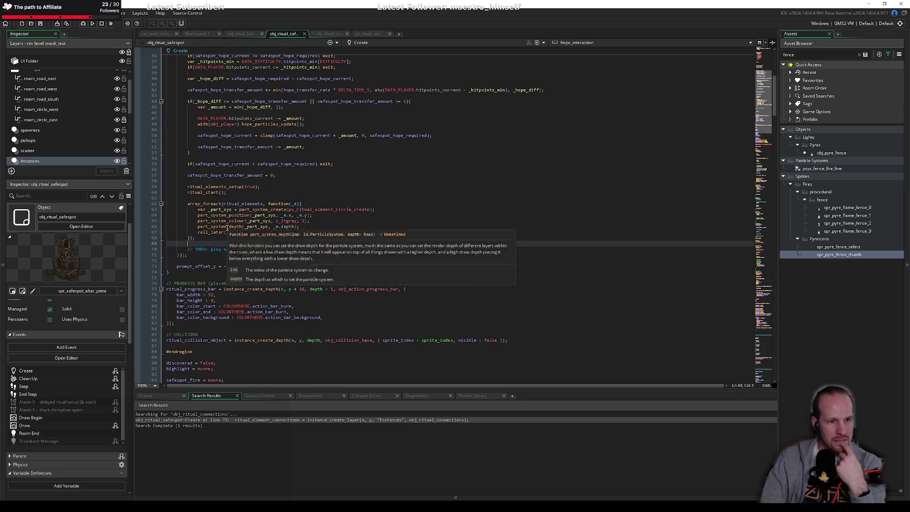
scroll(229, 222, up, 5)
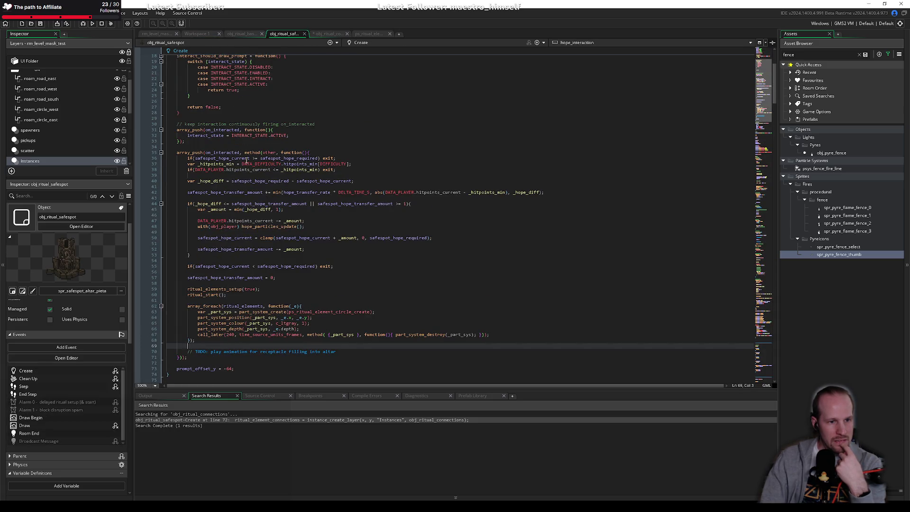
click(244, 34)
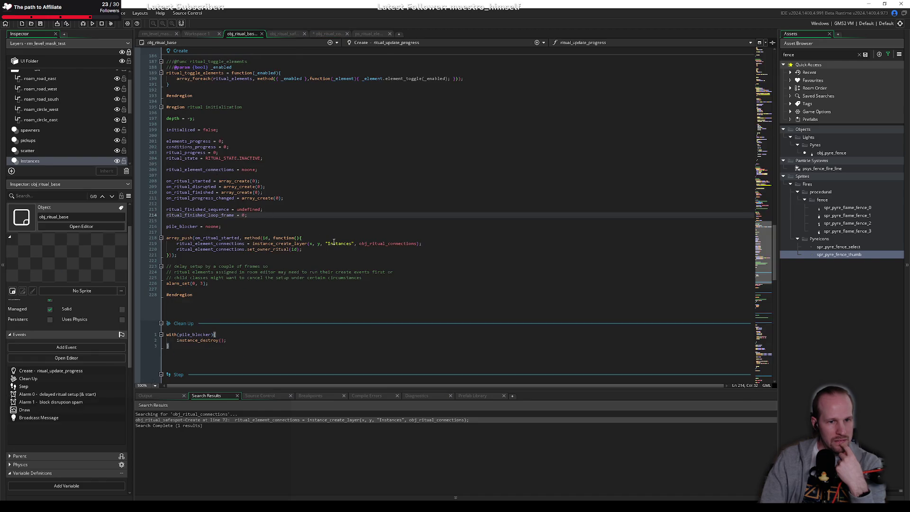
Jump to obj_ritual_connections' code and inspect ritual_elements on line 19.
middle_click(258, 249)
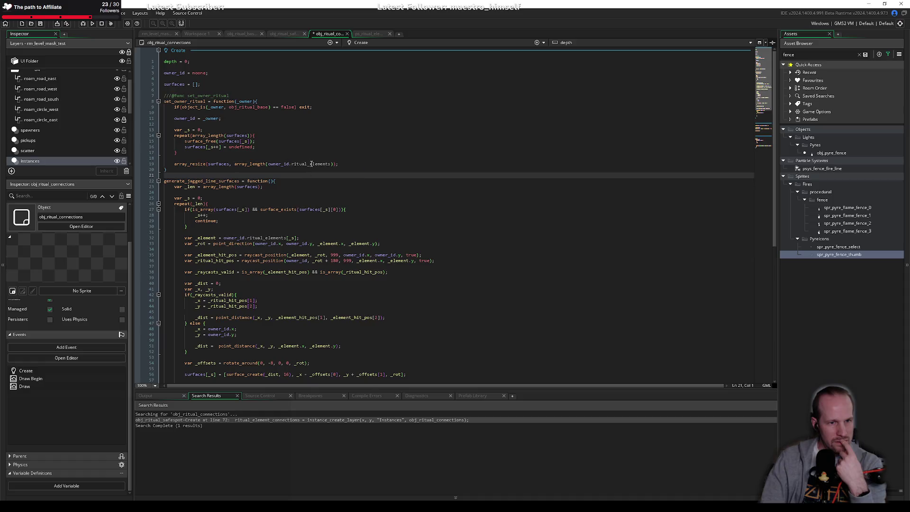
double_click(312, 164)
click(294, 172)
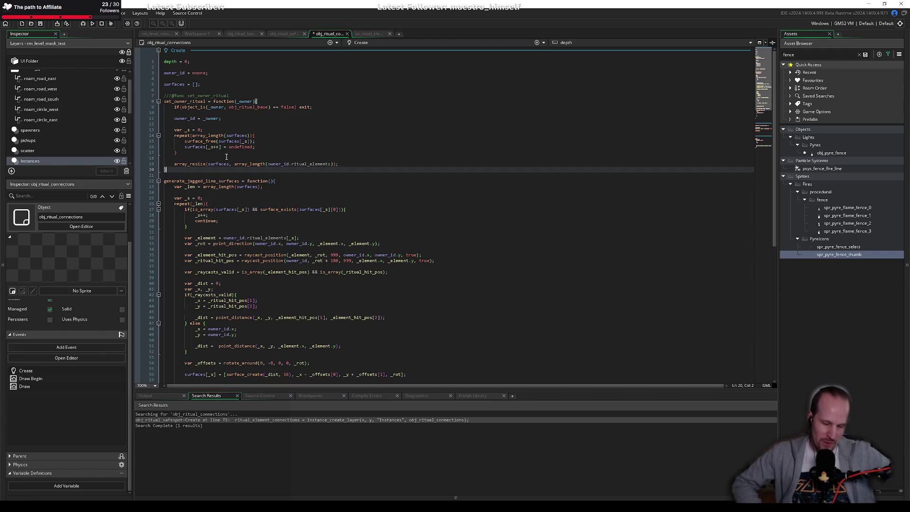
key(alt+Tab)
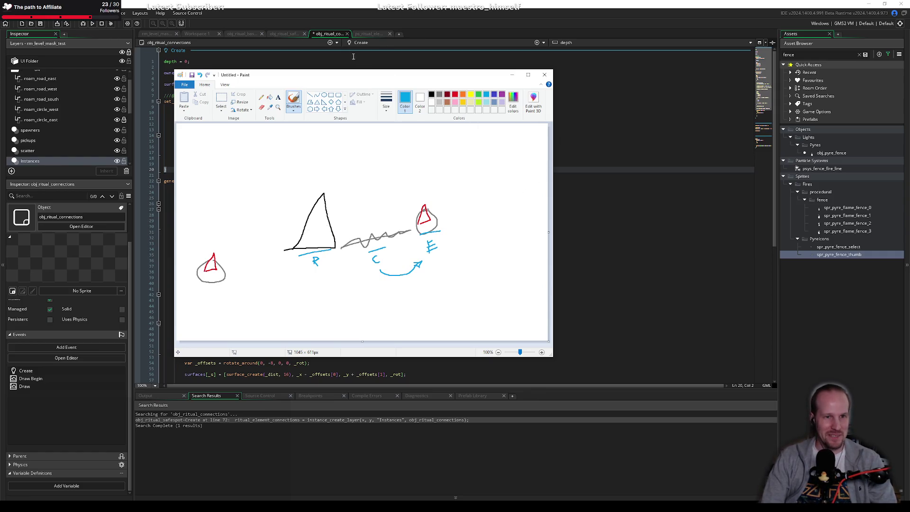
Draw a grey jagged line toward the left pyre and underline it in light blue.
click(439, 94)
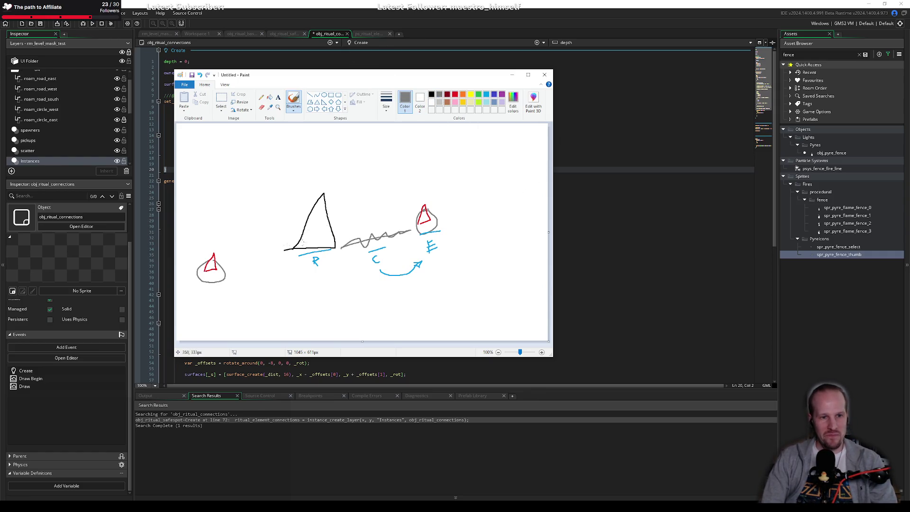
mouse_move(280, 251)
mouse_down()
mouse_move(235, 272)
mouse_move(282, 253)
mouse_up()
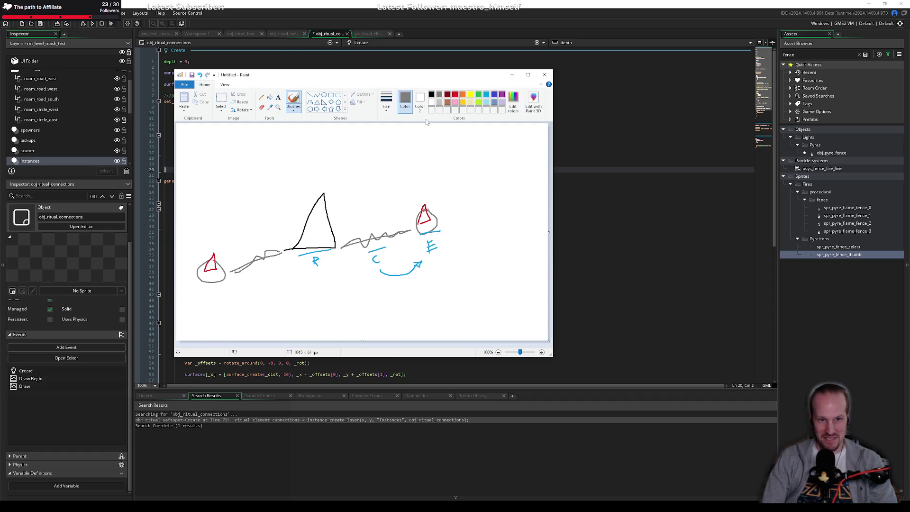
click(487, 95)
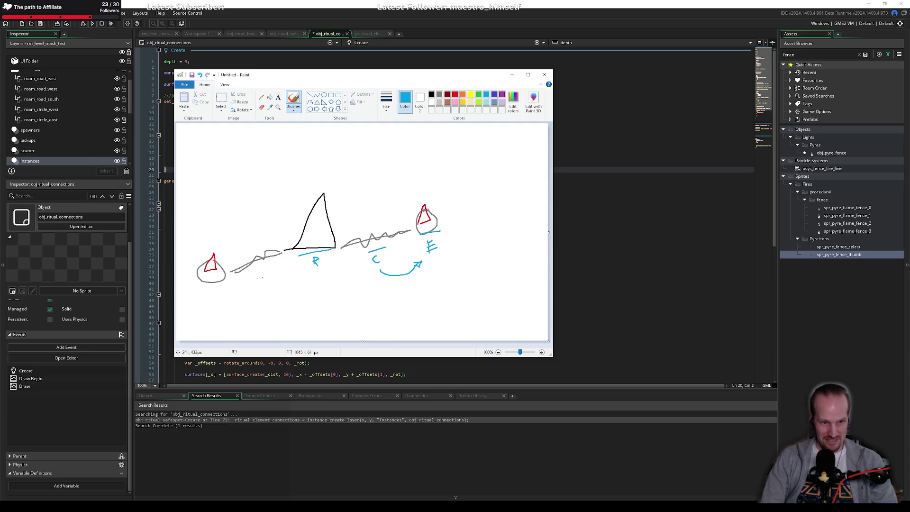
mouse_move(247, 277)
mouse_down()
mouse_move(282, 262)
mouse_move(266, 283)
mouse_up()
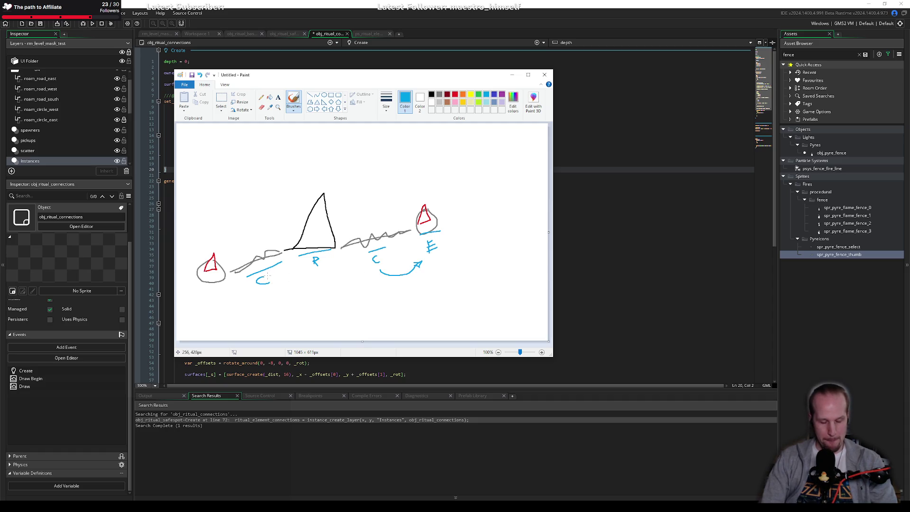
Minimize Paint and return to obj_ritual_connections' code at blank line 10.
click(511, 75)
click(260, 209)
click(314, 164)
click(237, 112)
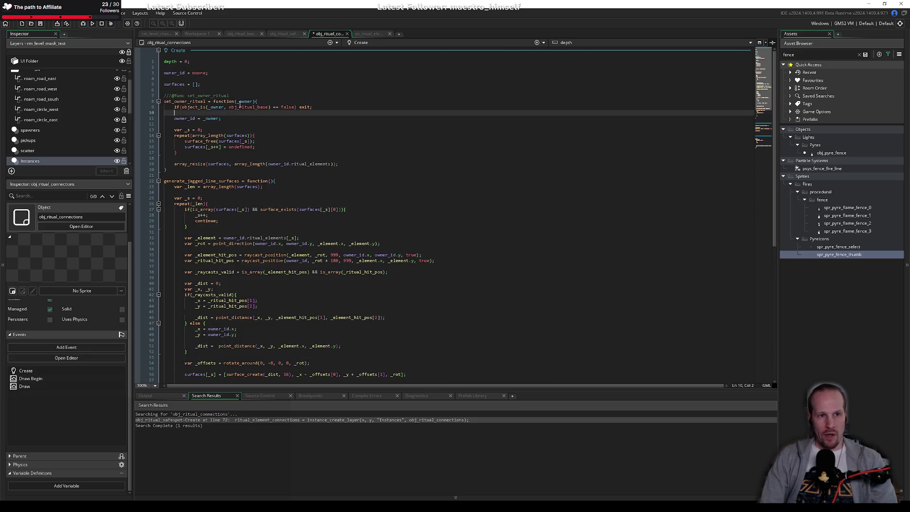
Add ', _element' after _owner in set_owner_ritual's parameter list on line 8.
double_click(244, 100)
key(shift+Right)
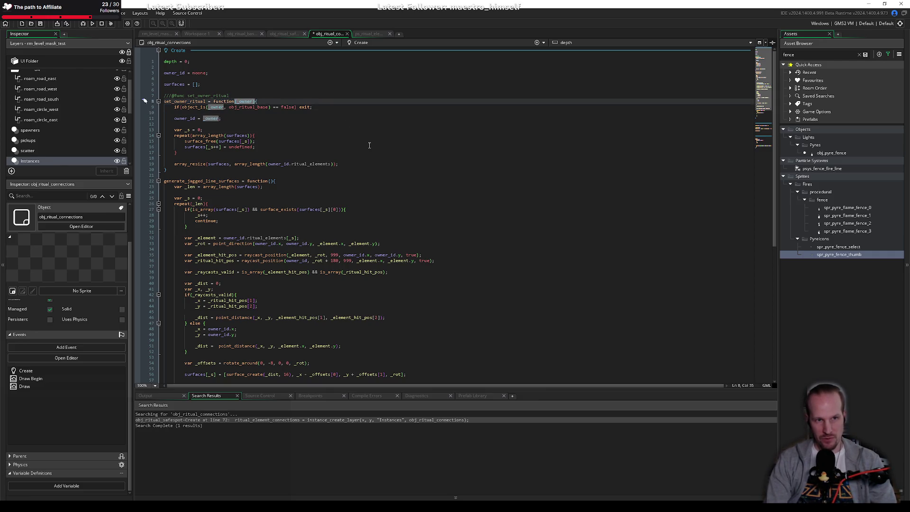
key(Right)
text(, )
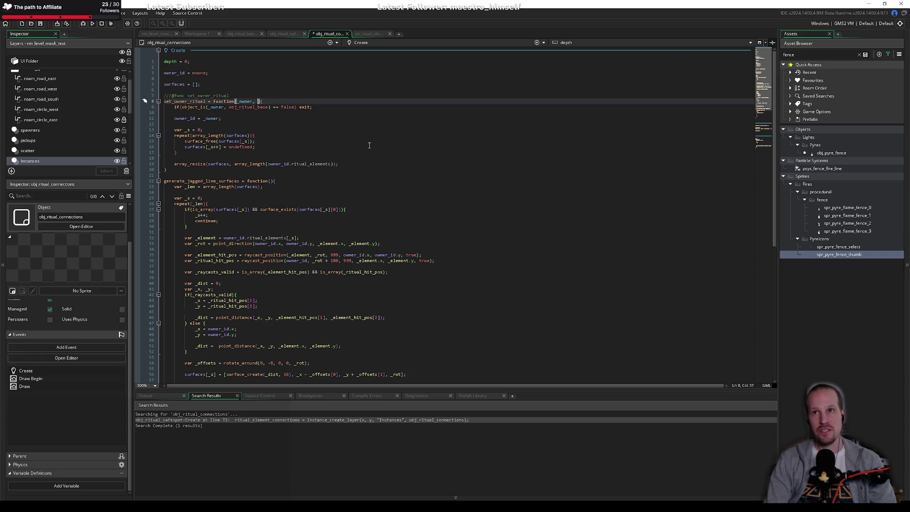
text(_element)
key(Down)
key(Down)
key(Down)
key(Down)
key(Down)
key(Down)
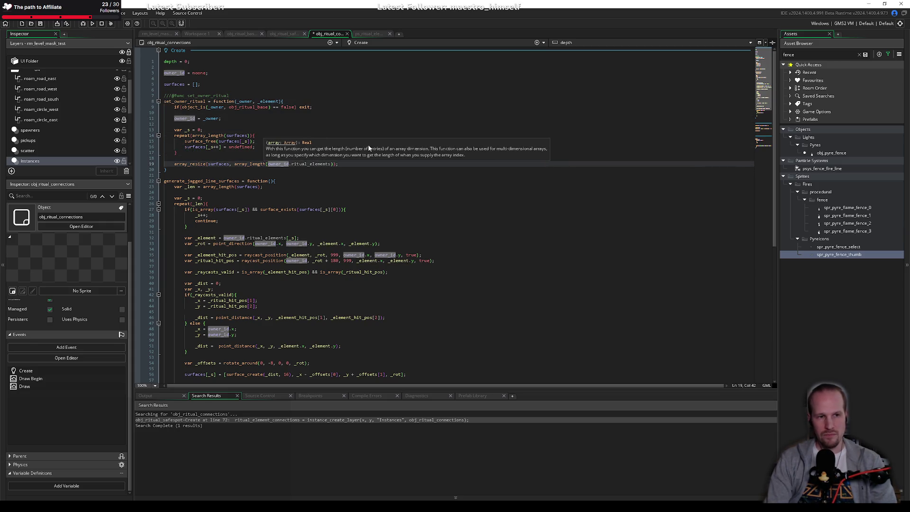
click(228, 89)
scroll(228, 189, down, 12)
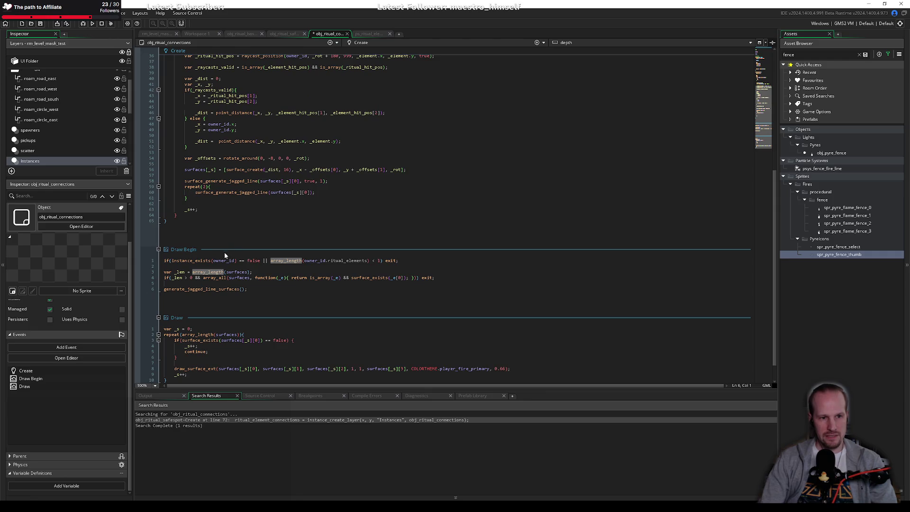
click(216, 198)
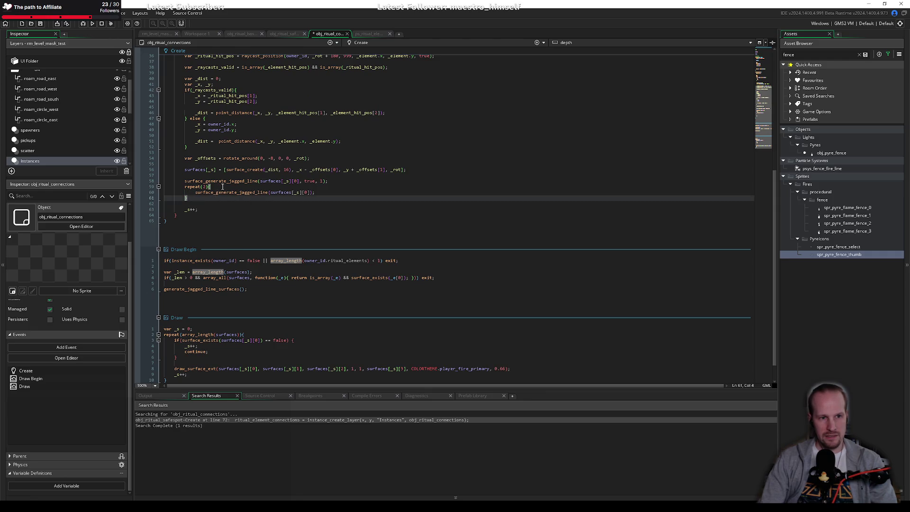
scroll(199, 200, up, 12)
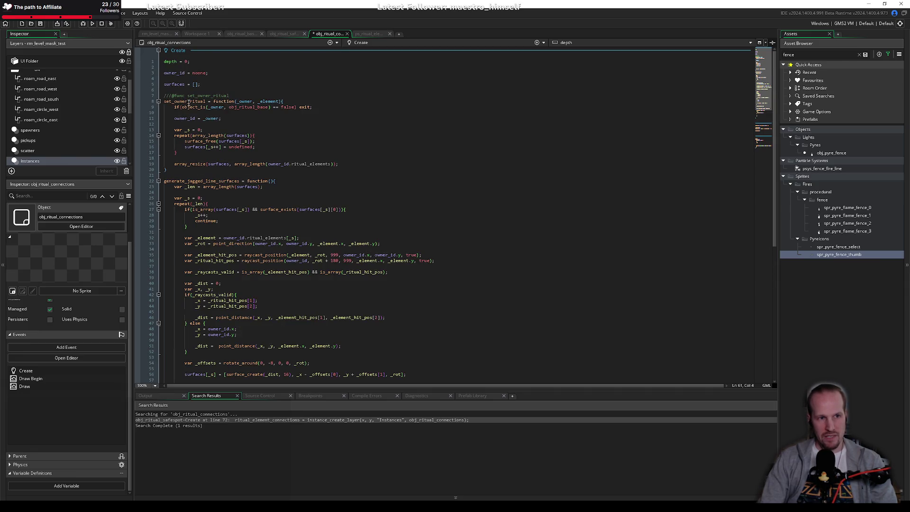
Rename the surfaces variable on line 5 to line_surface.
double_click(174, 85)
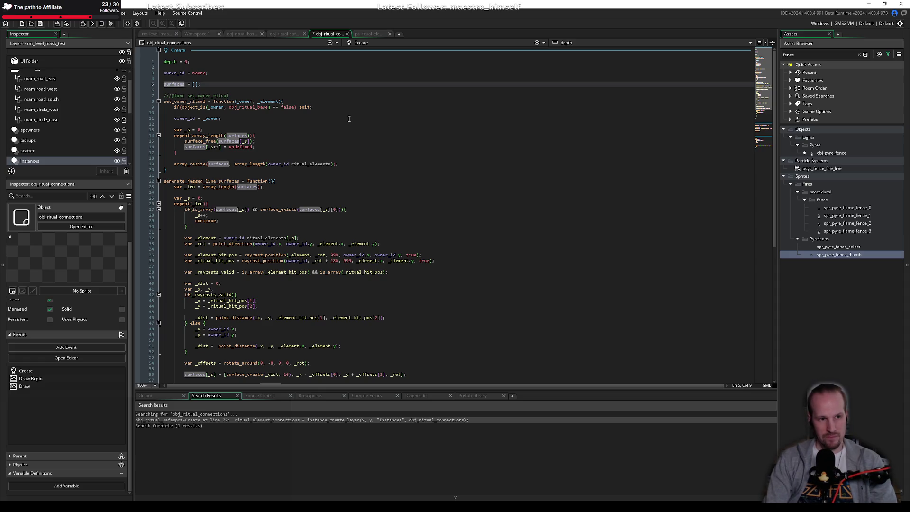
text(surface)
key(Right)
key(Right)
key(Right)
click(370, 157)
click(185, 85)
text(s)
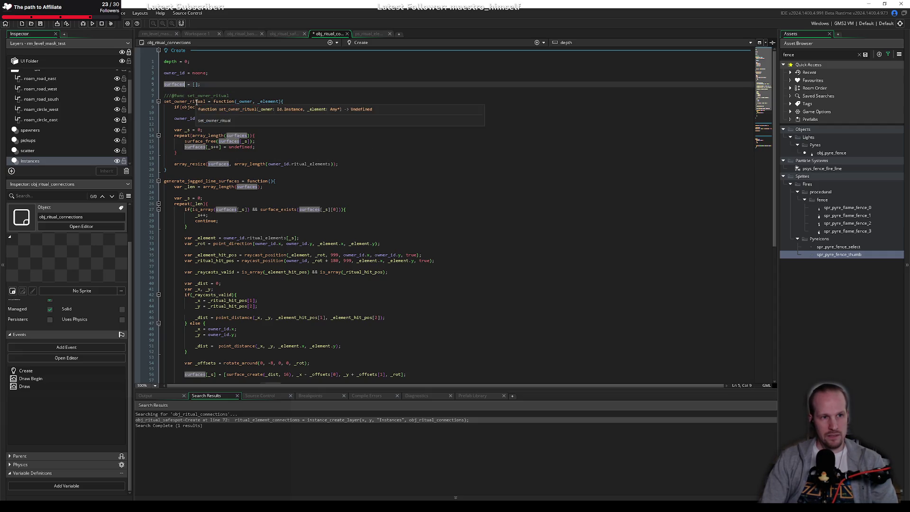
key(Home)
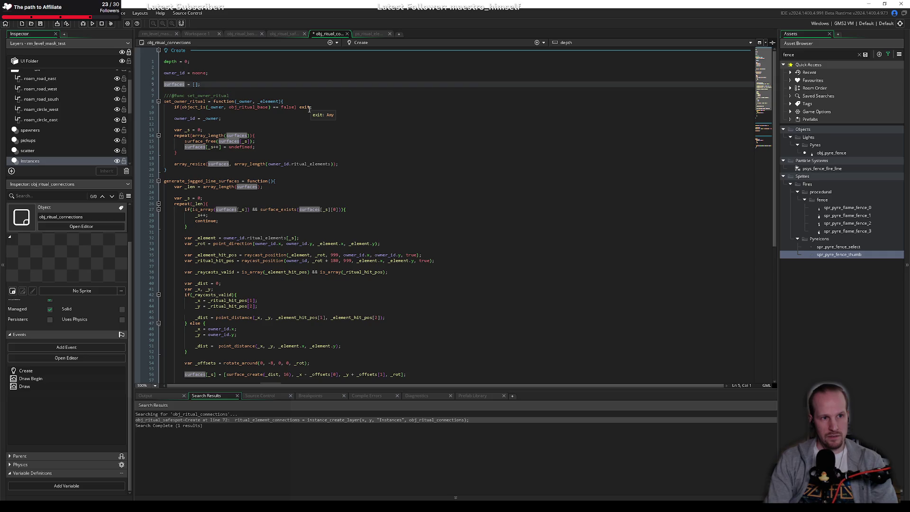
text(line_)
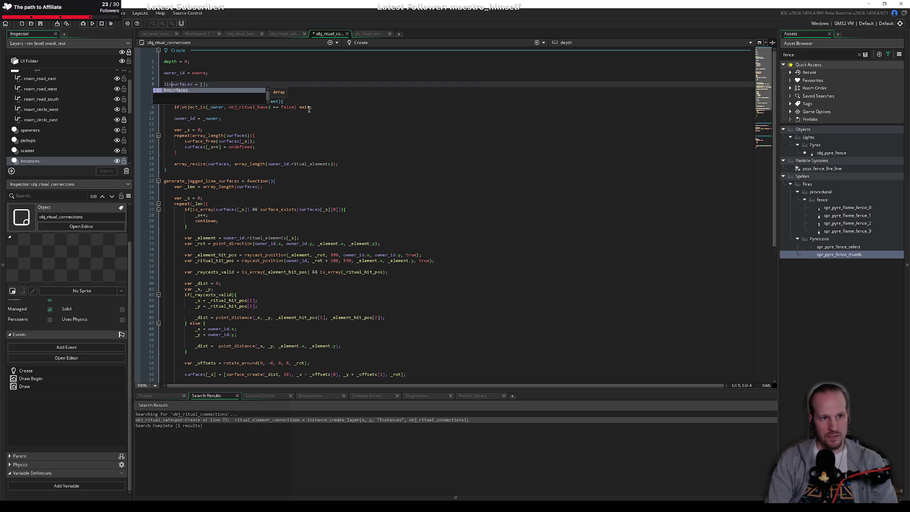
key(ctrl+Right)
key(BackSpace)
Change the variable name on line 5 to connection_surface instead.
double_click(175, 84)
click(175, 84)
key(BackSpace)
key(BackSpace)
key(Delete)
key(Delete)
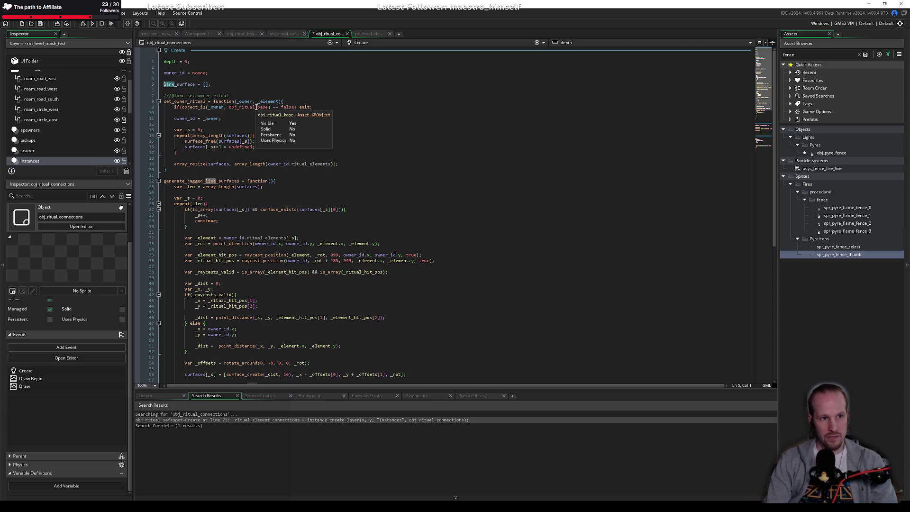
text(connection)
key(ctrl+Right)
Check where _element and surfaces are still used, then open obj_ritual_safespot's Create code.
click(276, 101)
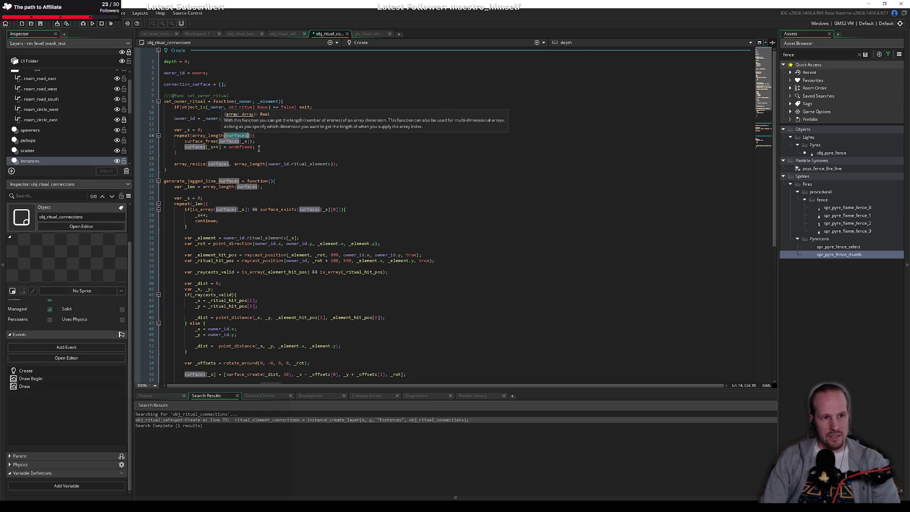
click(176, 152)
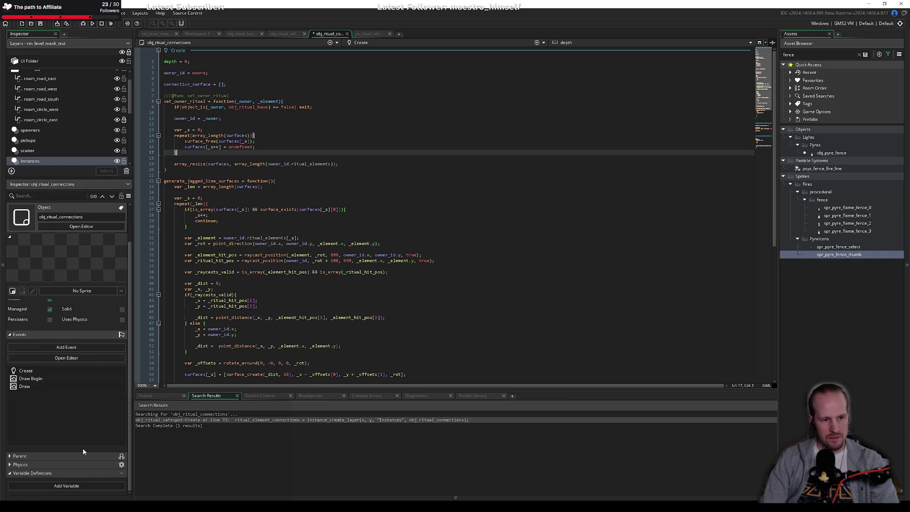
click(32, 464)
scroll(42, 441, down, 2)
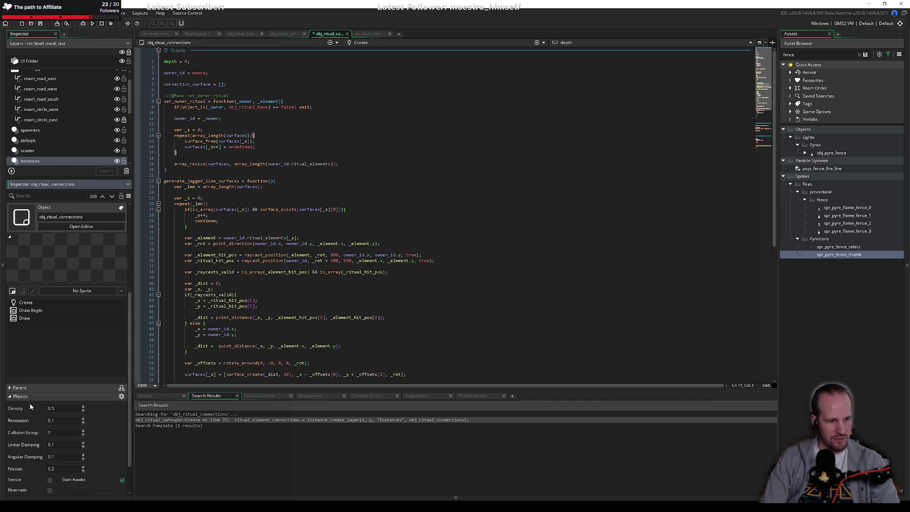
scroll(30, 408, up, 2)
click(28, 482)
click(190, 96)
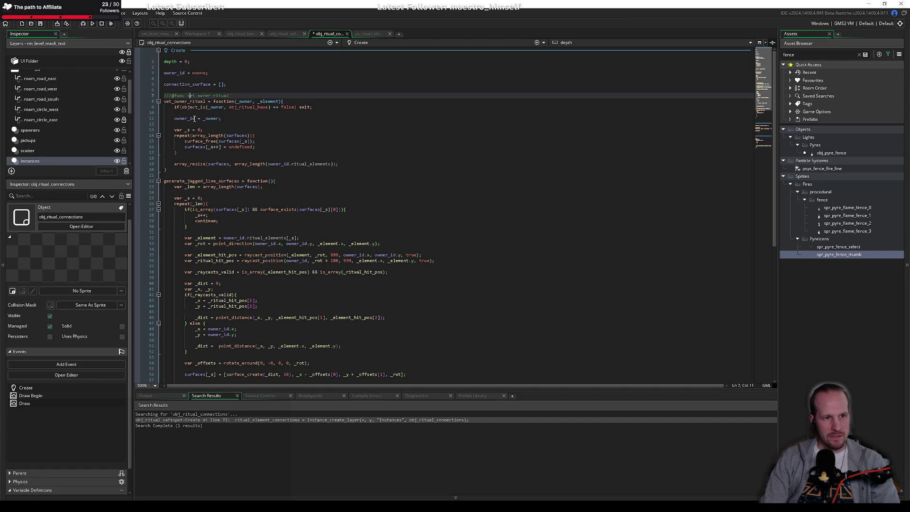
click(233, 136)
double_click(236, 137)
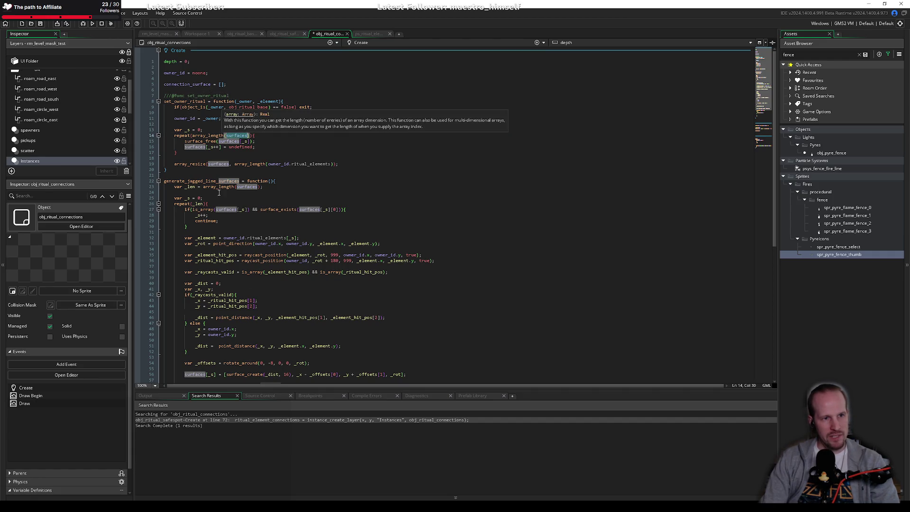
click(286, 34)
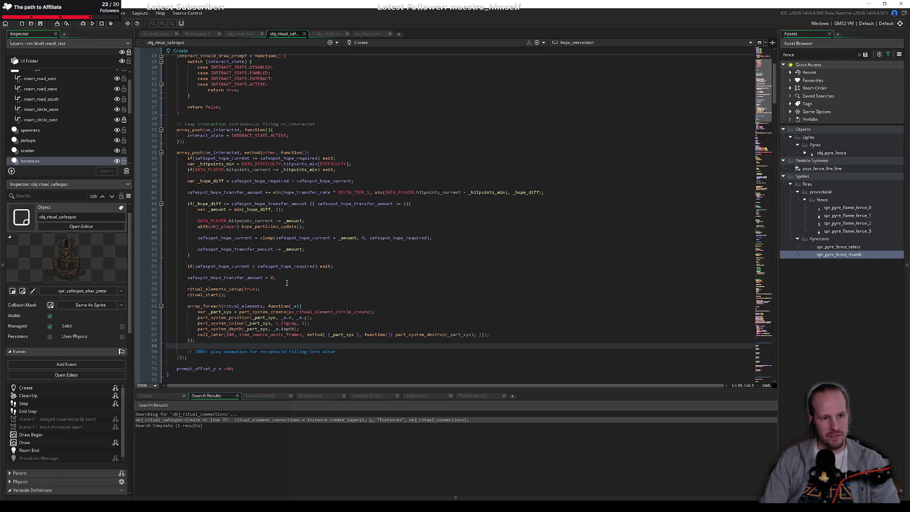
Scroll through obj_ritual_safespot's Create code and examine the lines around the TODO comment.
key(alt+Up)
key(alt+Up)
key(alt+Up)
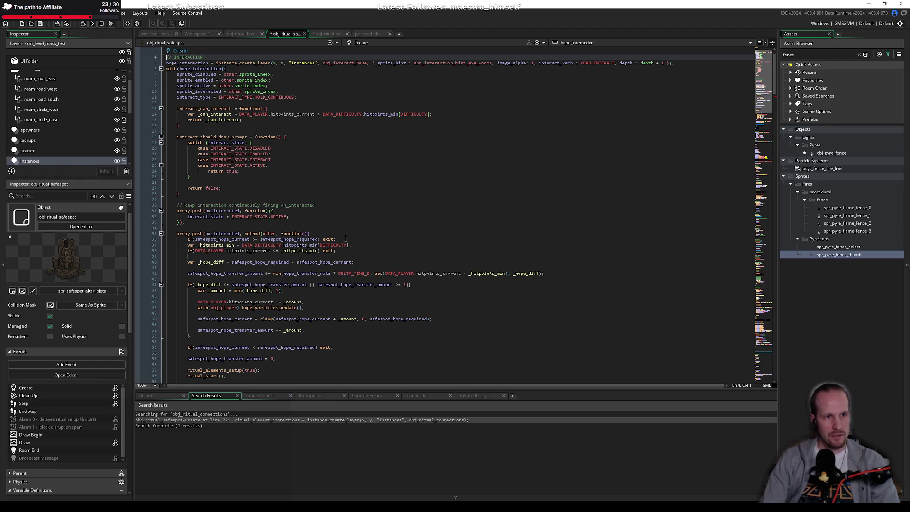
scroll(282, 282, down, 15)
click(297, 171)
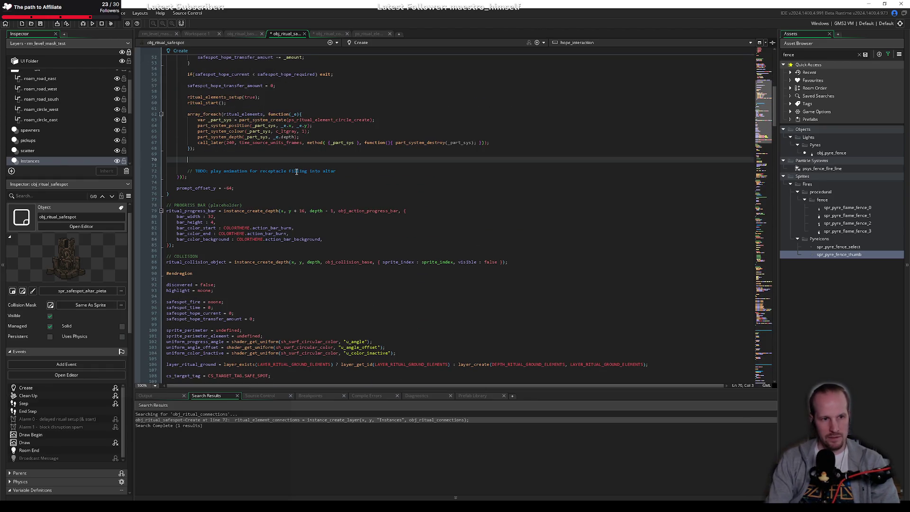
key(shift+Up)
key(shift+Home)
click(298, 171)
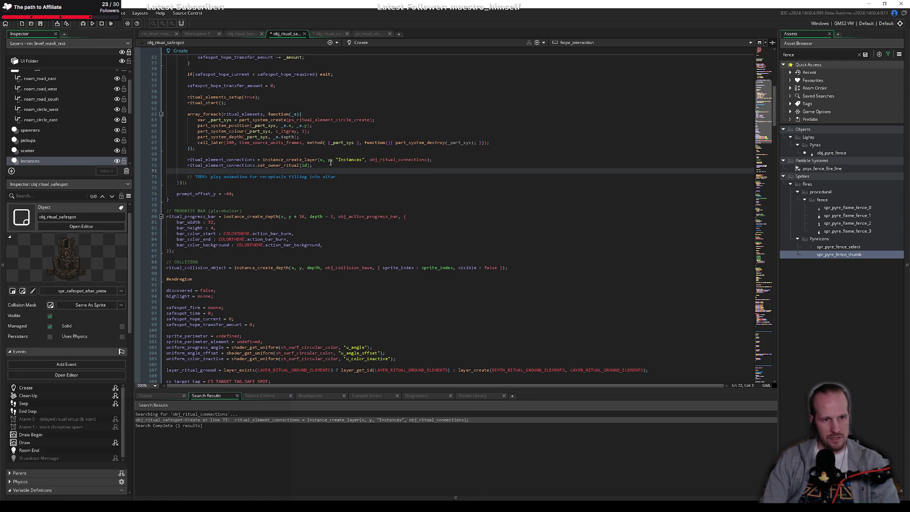
Undo the stray edit to keep the saved version, then return to obj_ritual_connections.
key(ctrl+z)
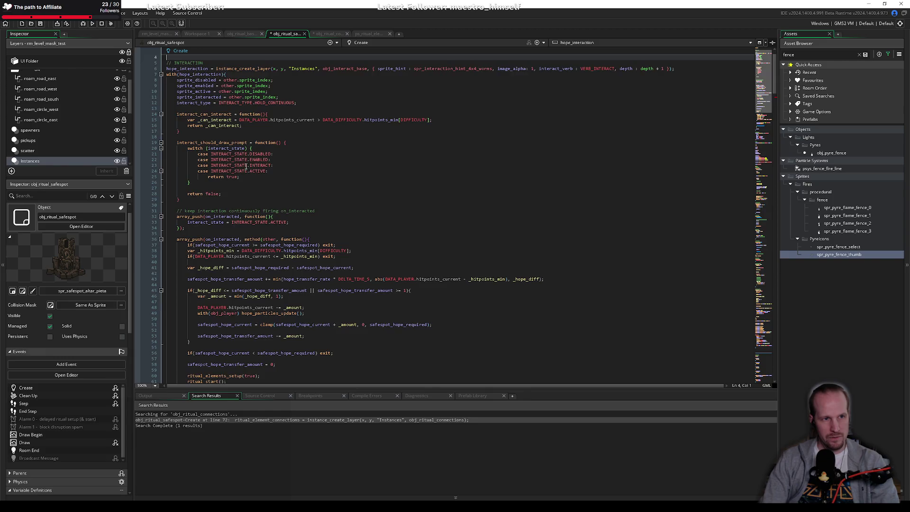
scroll(246, 142, up, 1)
key(ctrl+y)
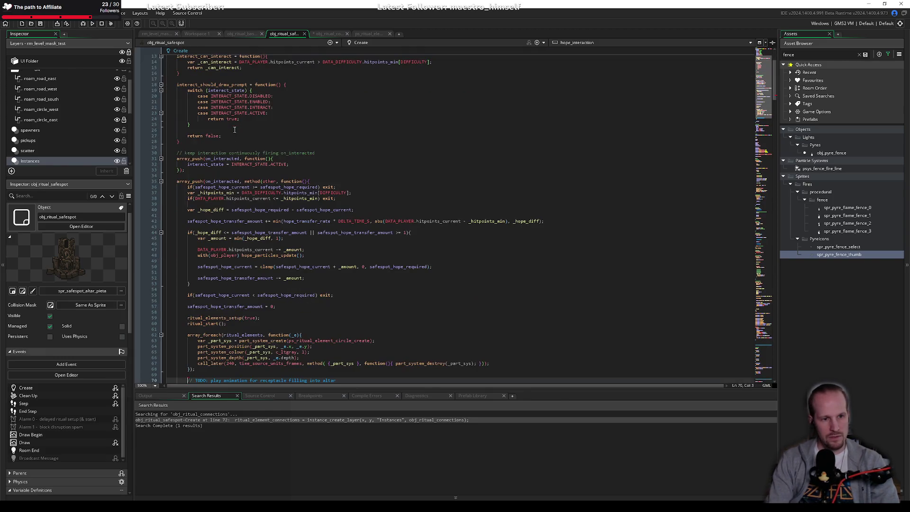
scroll(266, 94, down, 5)
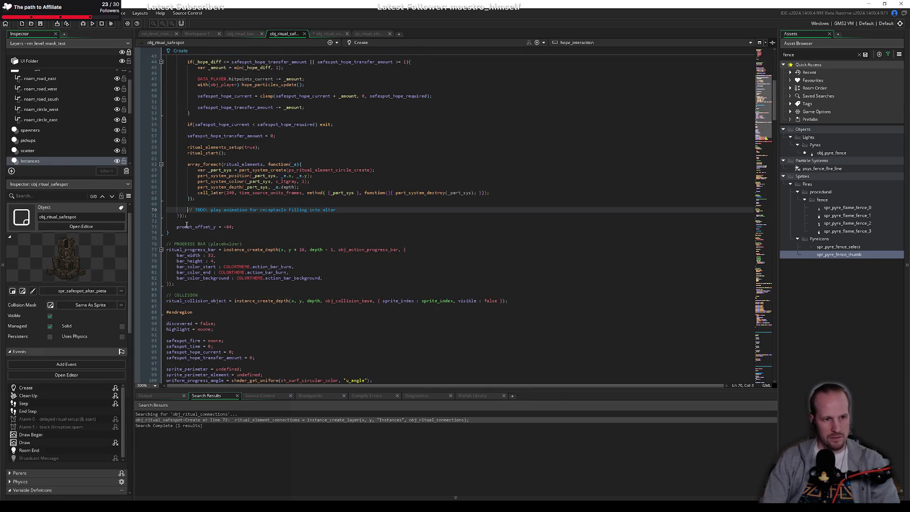
scroll(214, 226, down, 15)
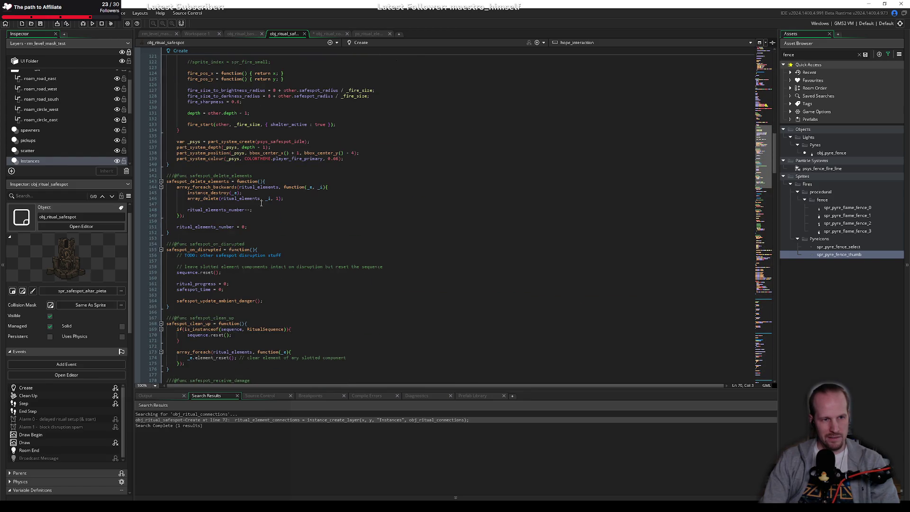
key(ctrl+Tab)
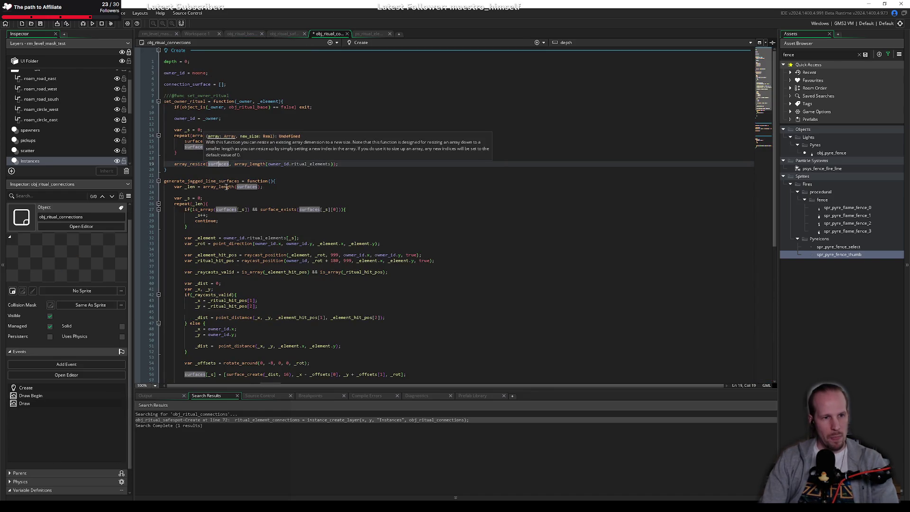
Delete the var _s line and the surface-freeing loop from set_owner_ritual.
click(231, 124)
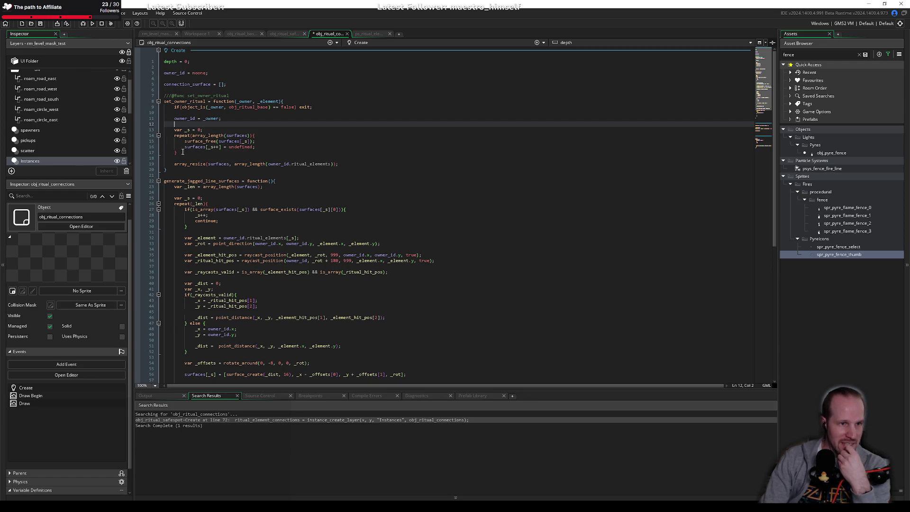
key(ctrl+z)
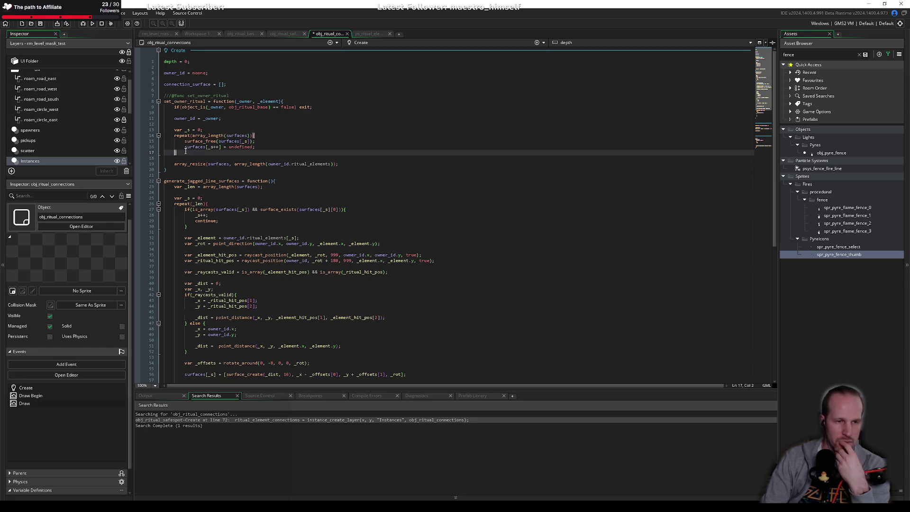
drag(179, 147, 171, 129)
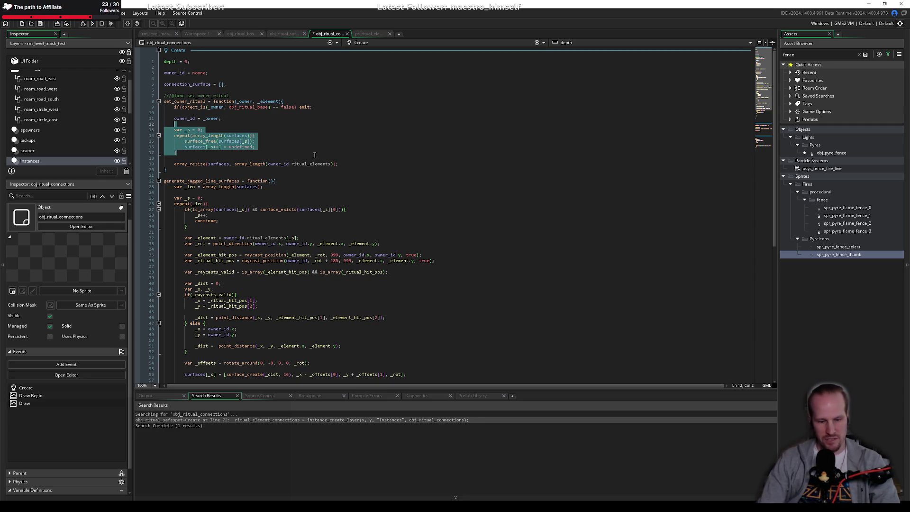
key(Delete)
key(Down)
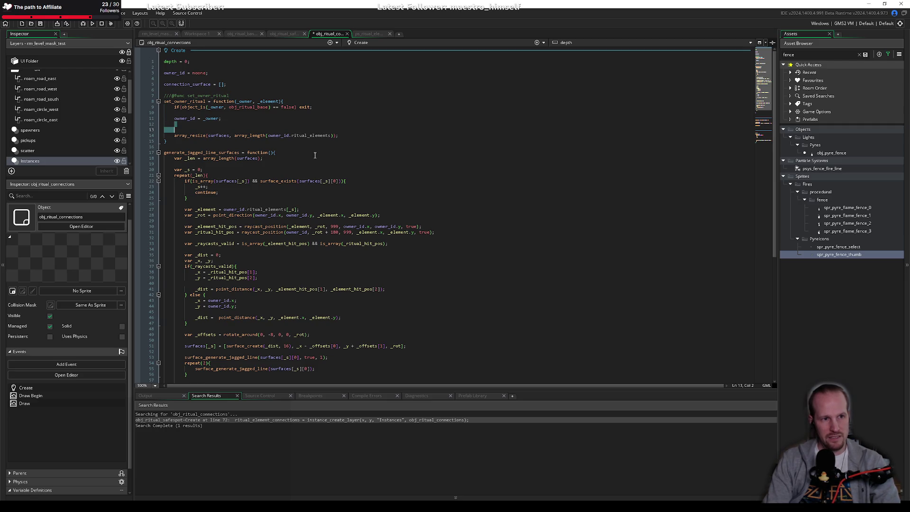
key(BackSpace)
key(Down)
Delete the array_resize call and leftover blank lines, then save obj_ritual_connections.
key(shift+End)
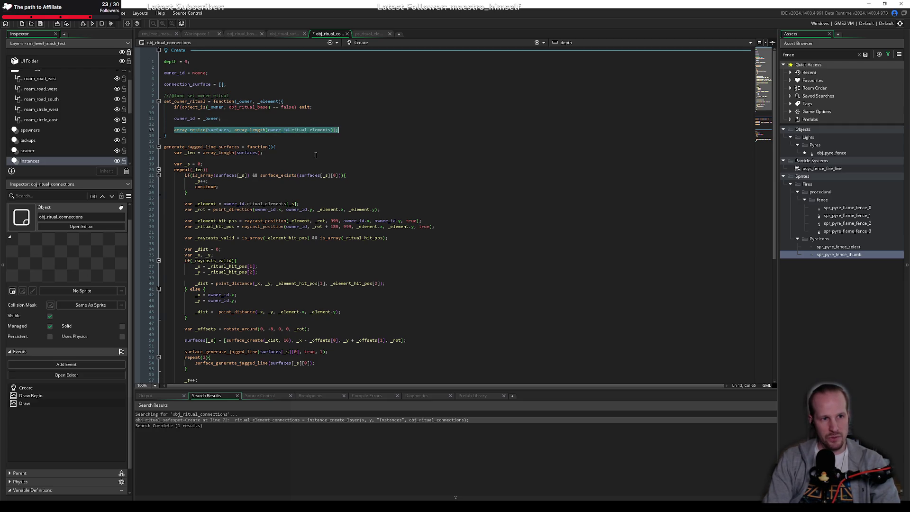
key(Delete)
key(BackSpace)
key(BackSpace)
key(BackSpace)
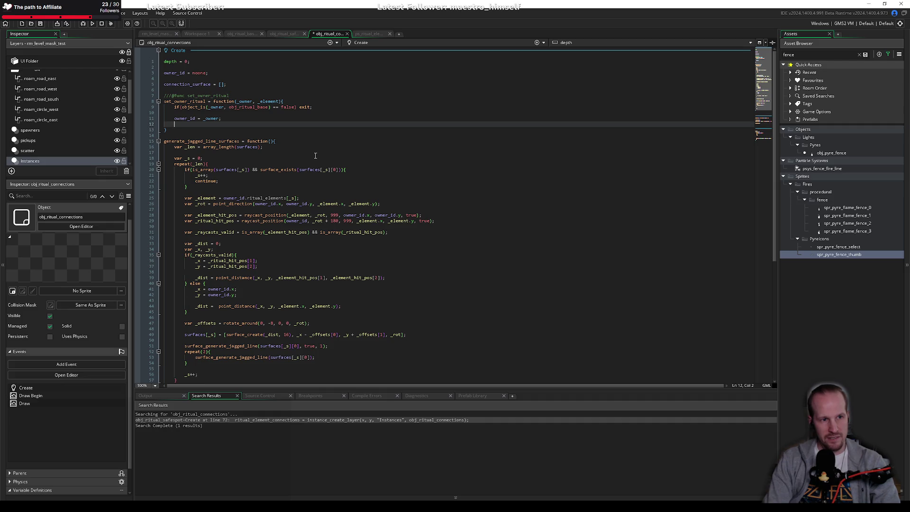
key(Return)
key(Return)
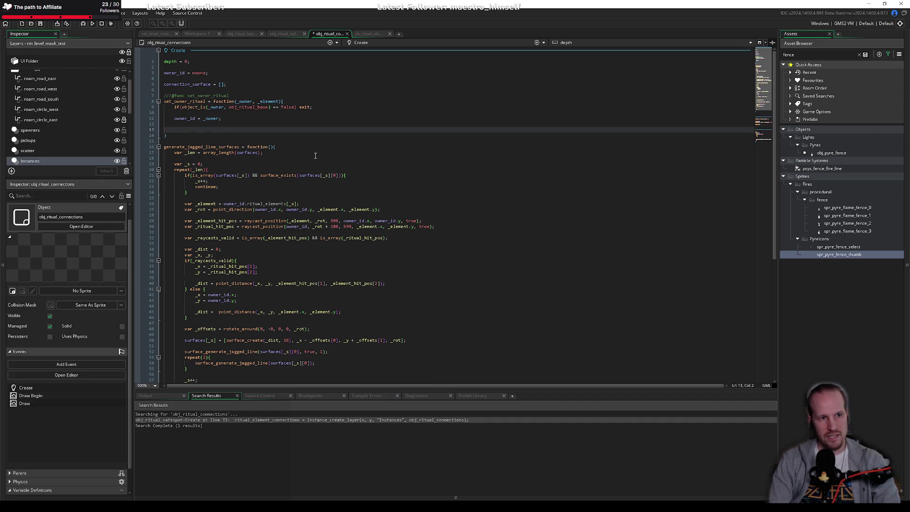
key(BackSpace)
key(BackSpace)
key(BackSpace)
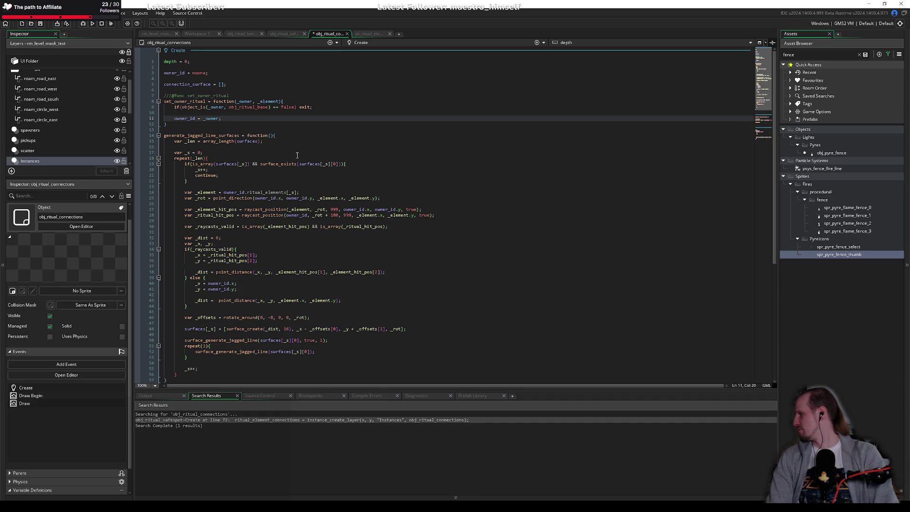
key(ctrl+s)
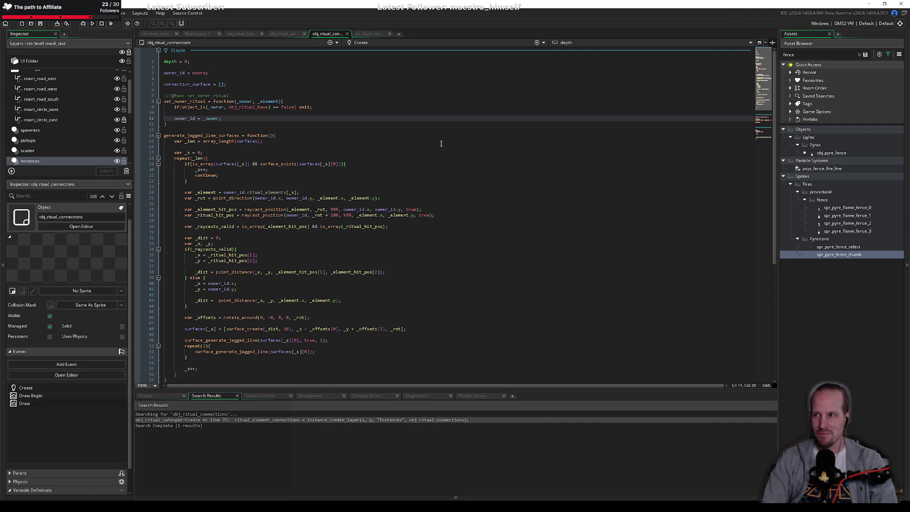
Delete the var _len and var _s declarations in generate_jagged_line_surfaces.
click(296, 128)
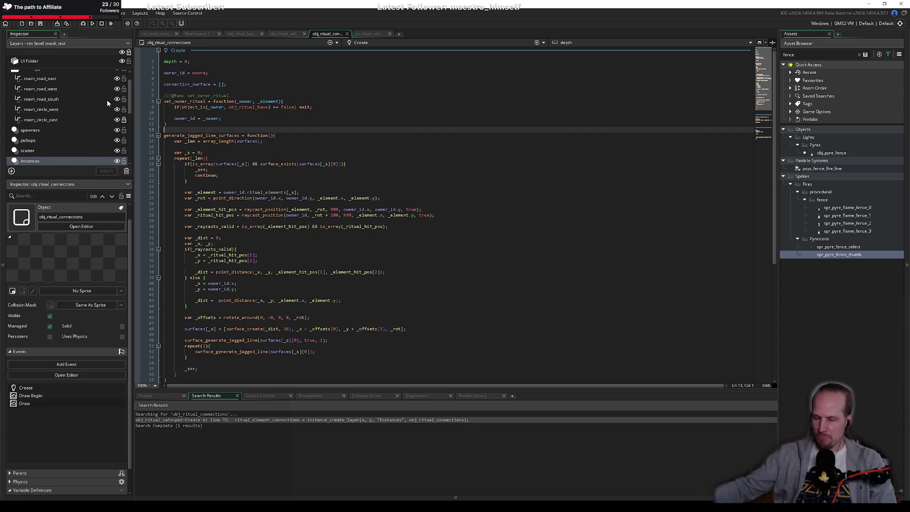
click(263, 154)
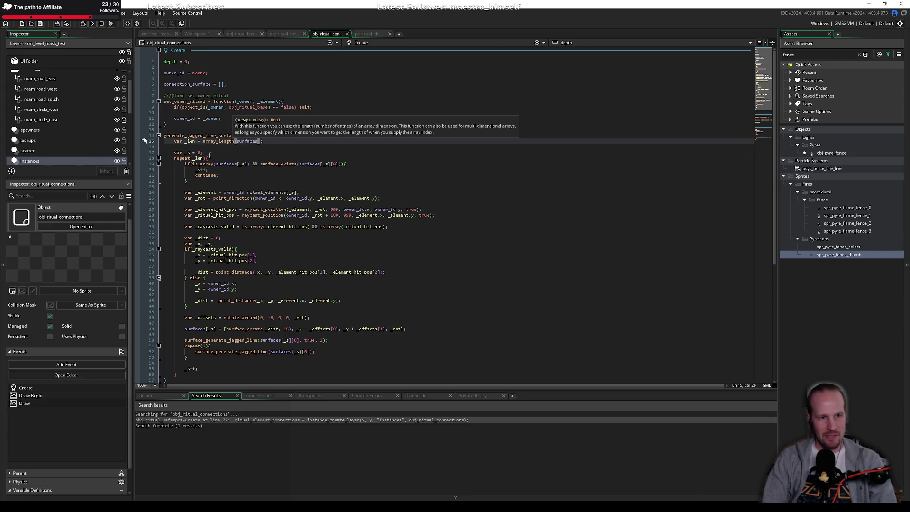
click(186, 141)
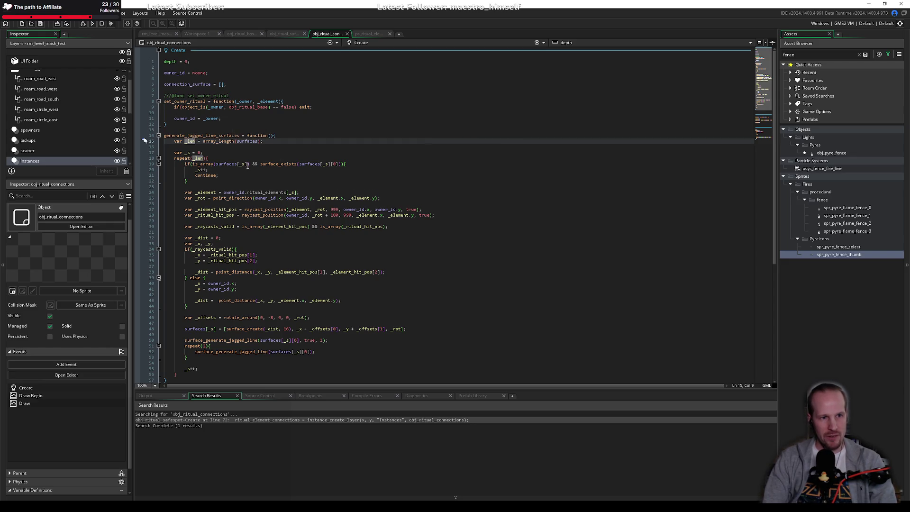
key(ctrl+d)
key(ctrl+d)
key(ctrl+d)
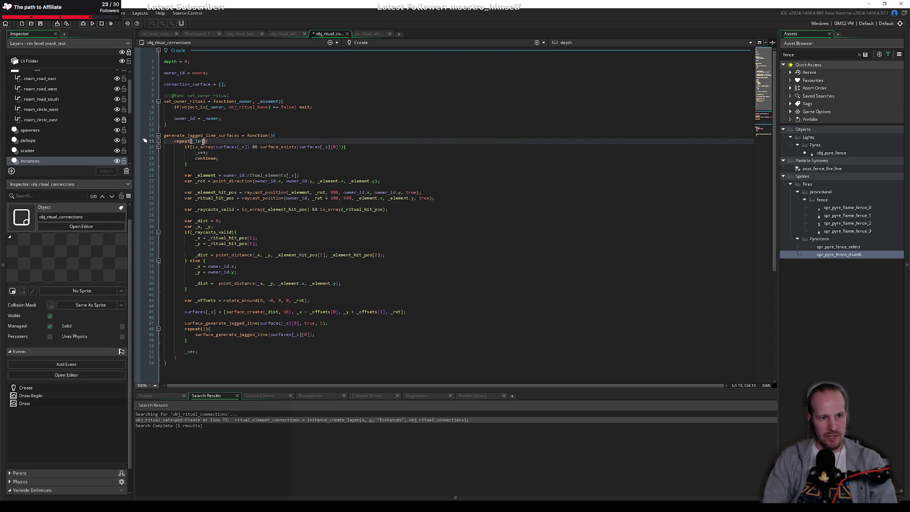
Delete the repeat(_len) line, its closing brace and the _s++ increment.
key(ctrl+d)
scroll(182, 328, down, 2)
click(189, 311)
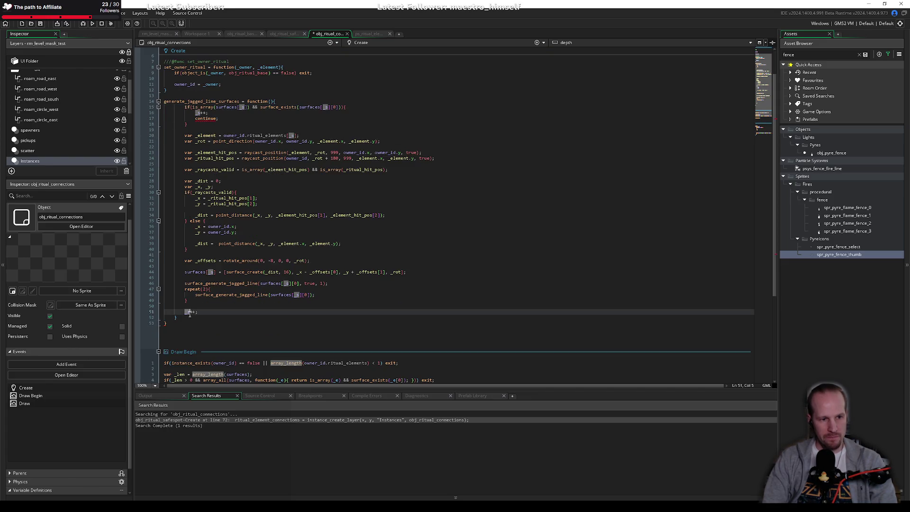
click(187, 320)
key(ctrl+d)
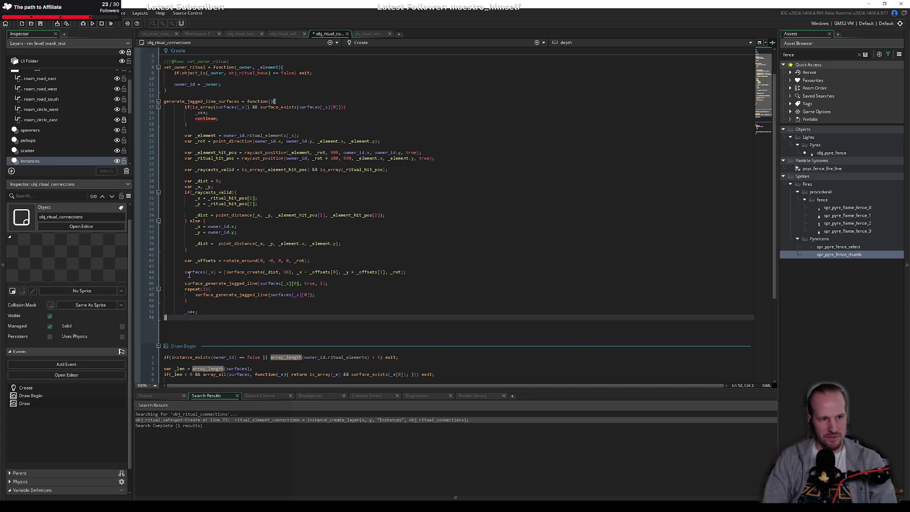
click(203, 311)
click(199, 307)
key(ctrl+d)
key(ctrl+d)
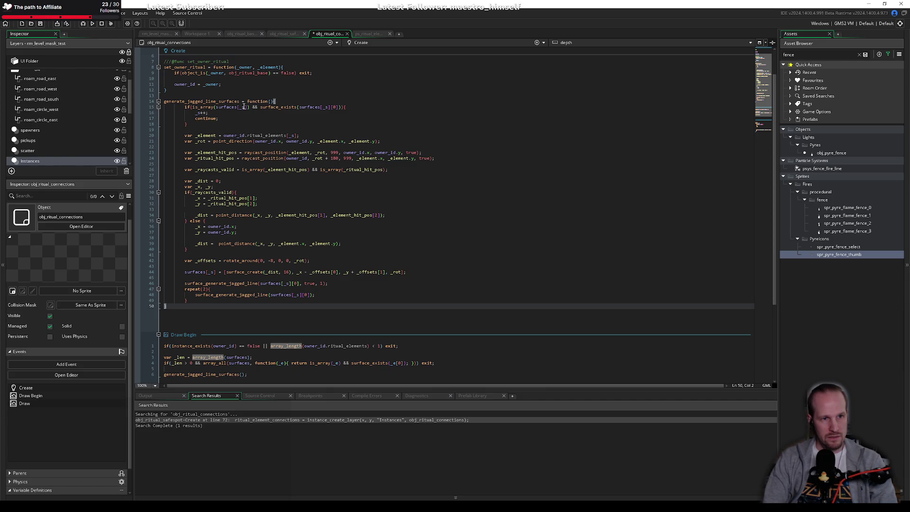
Restore the surface-check if-block after deleting it by mistake.
drag(185, 135, 187, 106)
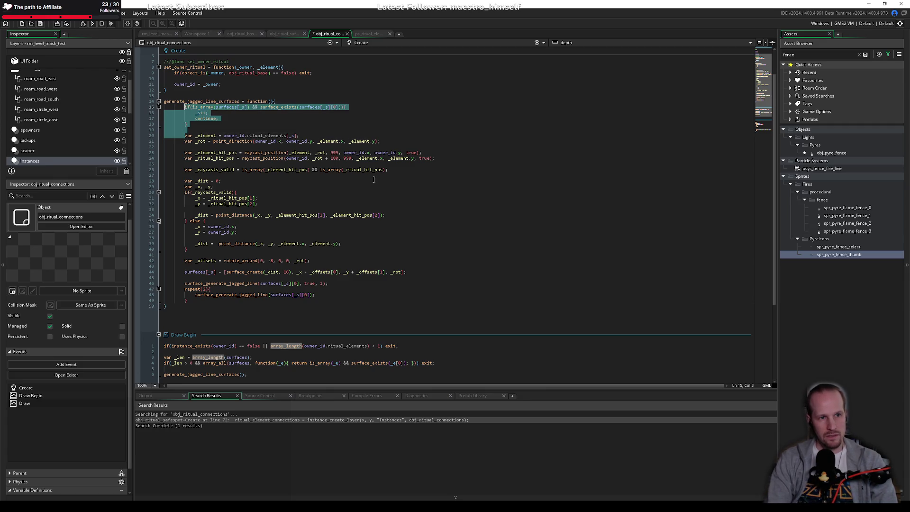
key(Delete)
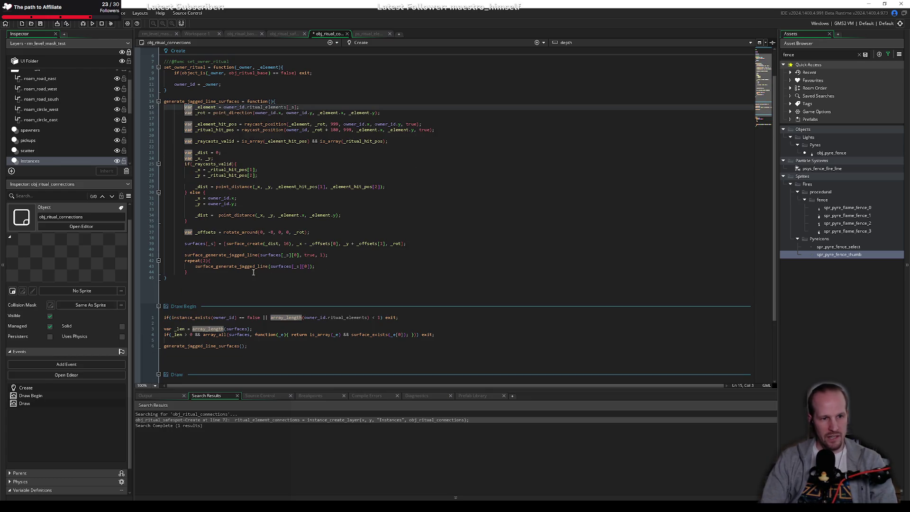
shift+click(221, 274)
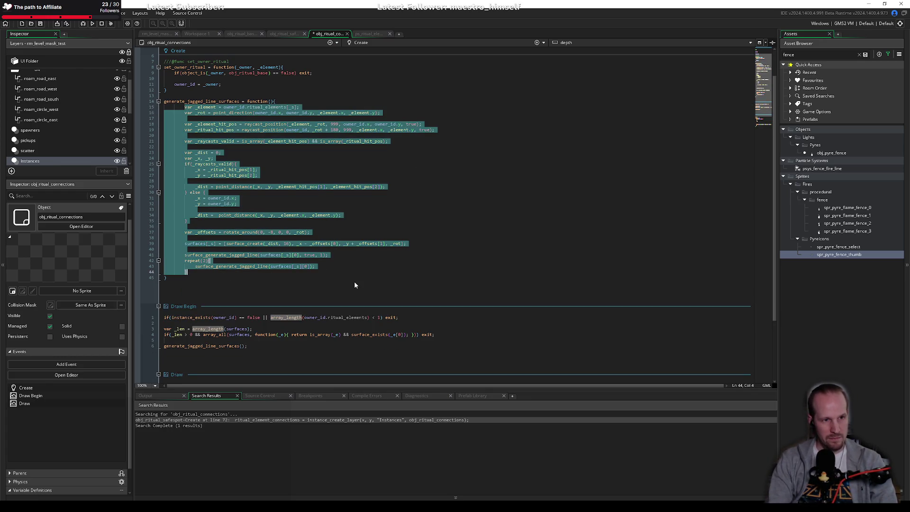
key(ctrl+z)
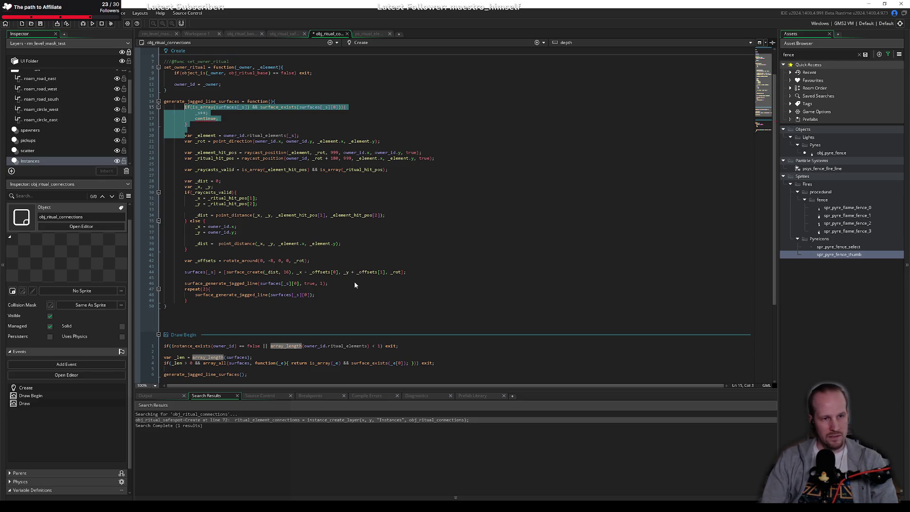
key(Up)
Select connection_surface on line 5, then surfaces[_s] in the is_array check.
key(Down)
key(ctrl+Right)
key(ctrl+Right)
key(ctrl+Right)
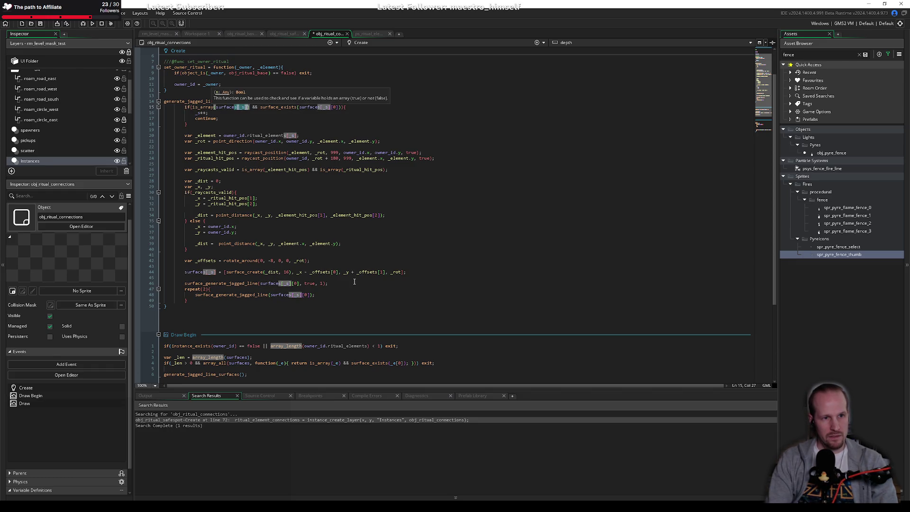
click(292, 202)
scroll(292, 202, up, 2)
double_click(188, 84)
key(ctrl+c)
drag(216, 141, 249, 141)
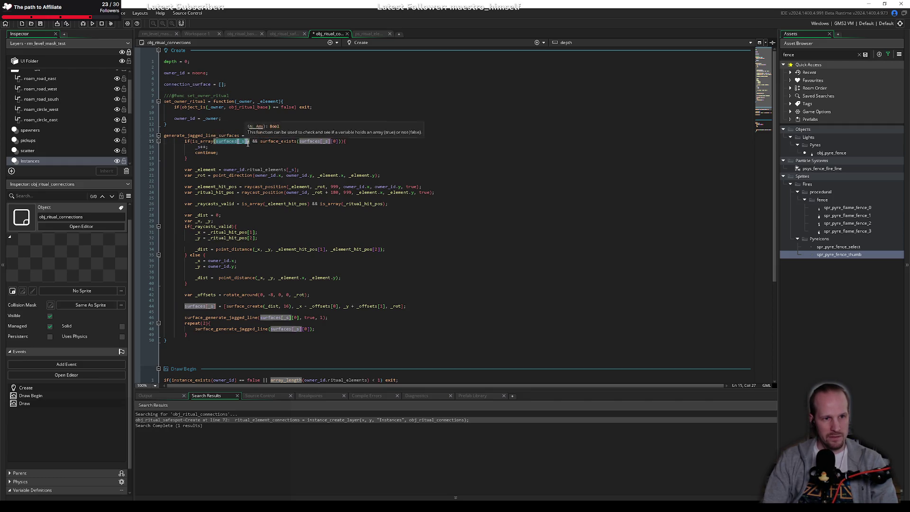
Replace surfaces[_s] with connection_surface in both the is_array and surface_exists checks.
key(ctrl+v)
click(302, 141)
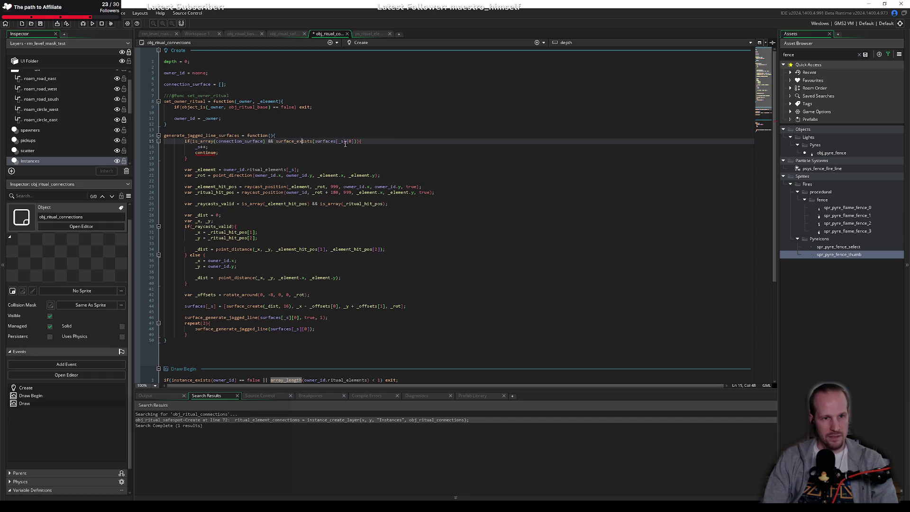
drag(265, 141, 216, 141)
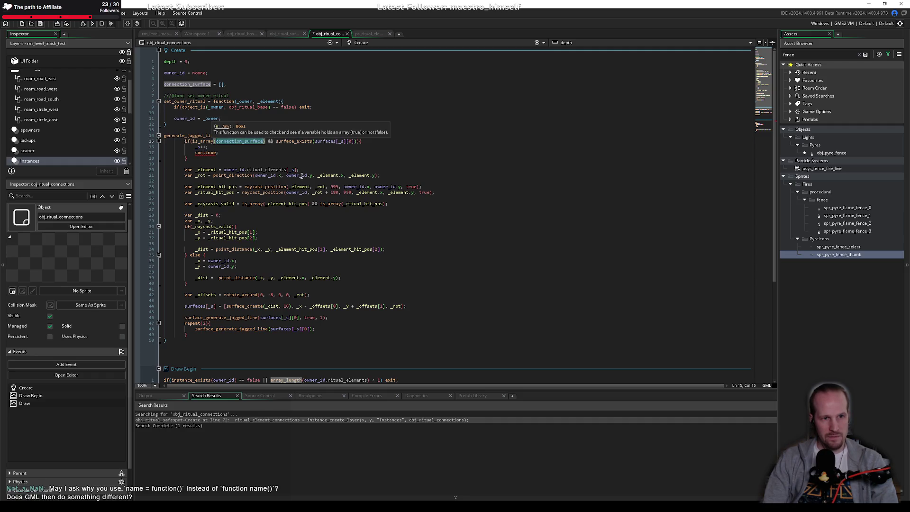
double_click(324, 141)
shift+click(351, 141)
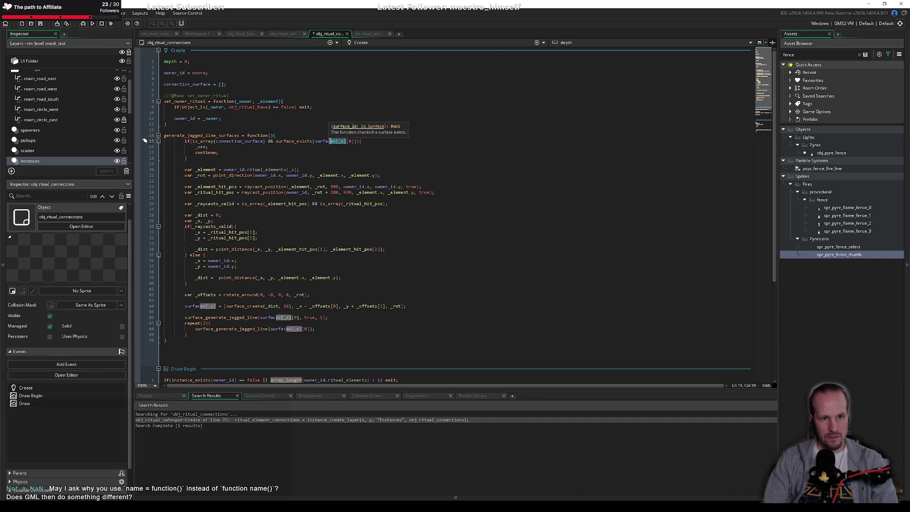
key(ctrl+v)
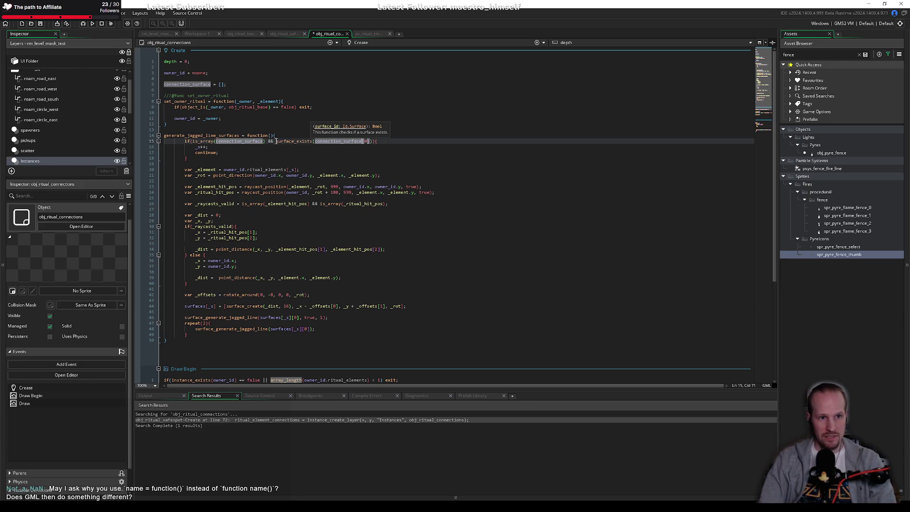
Inspect the generate_jagged_line_surfaces function declaration on line 14.
click(196, 128)
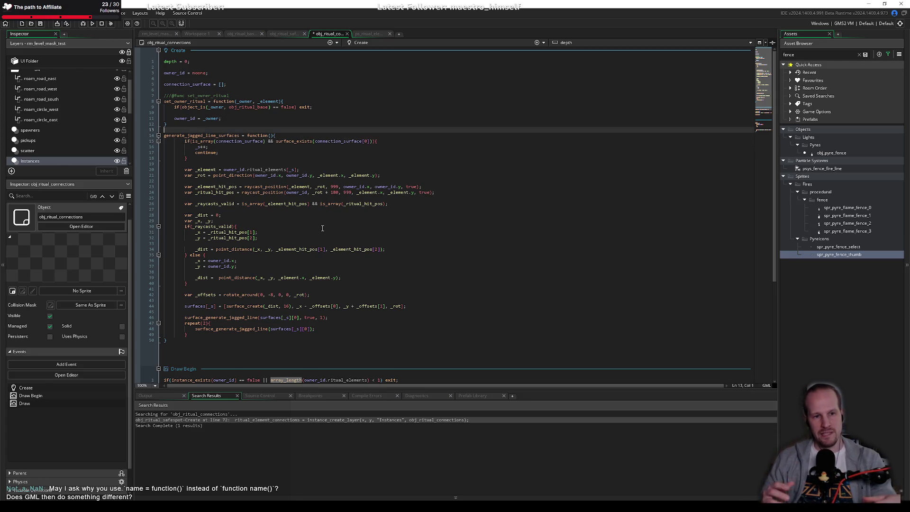
click(257, 219)
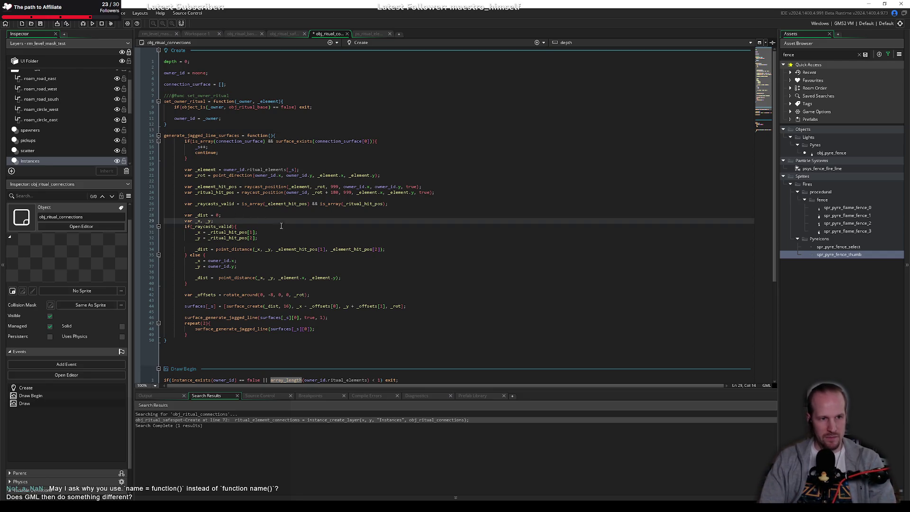
double_click(190, 136)
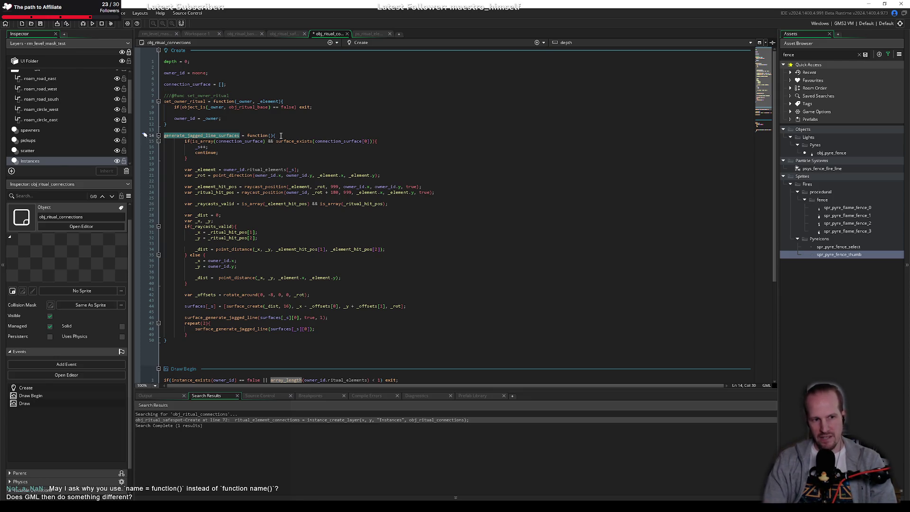
key(Down)
key(Down)
key(Down)
double_click(265, 136)
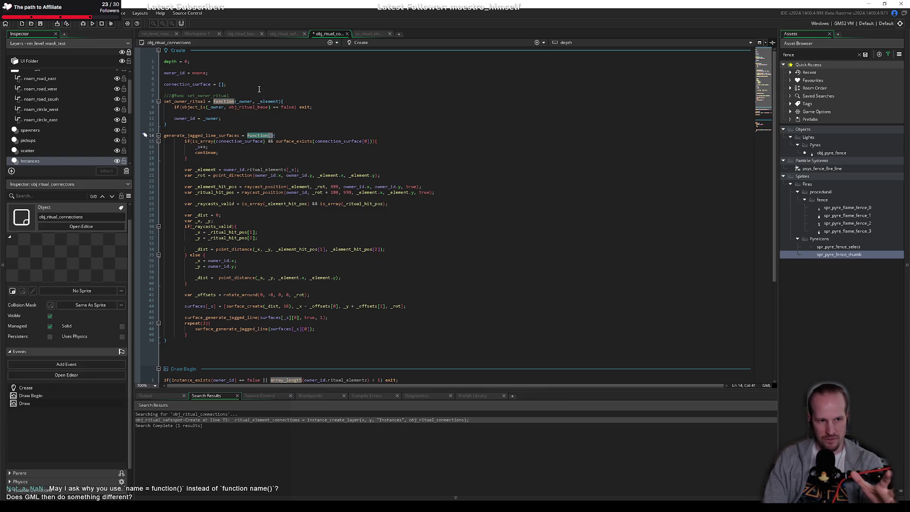
Try an id.set_owner_ritual call after set_owner_ritual, undo it, and switch to obj_ritual_base.
key(Up)
key(Up)
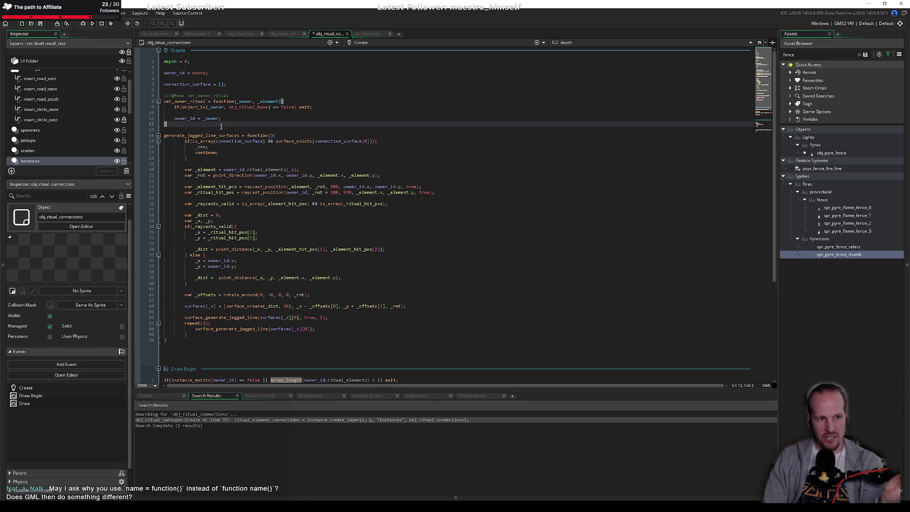
key(Return)
key(Return)
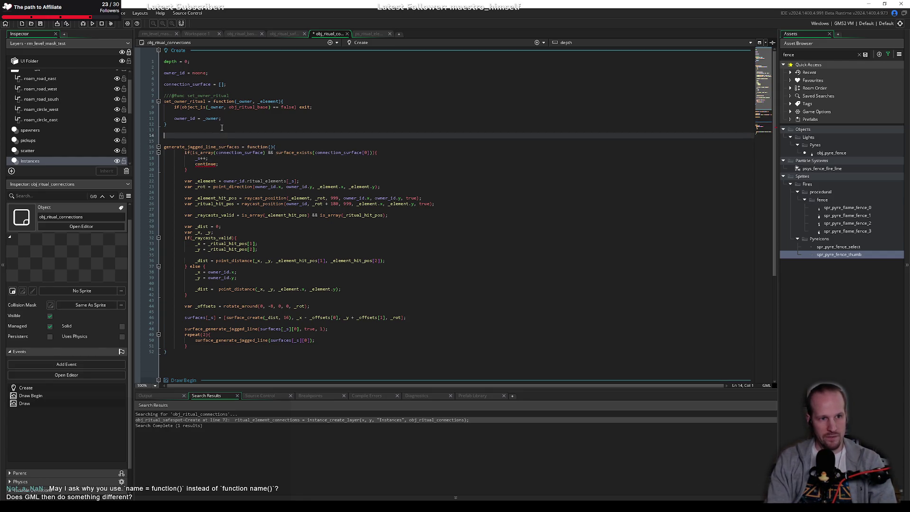
text(id.)
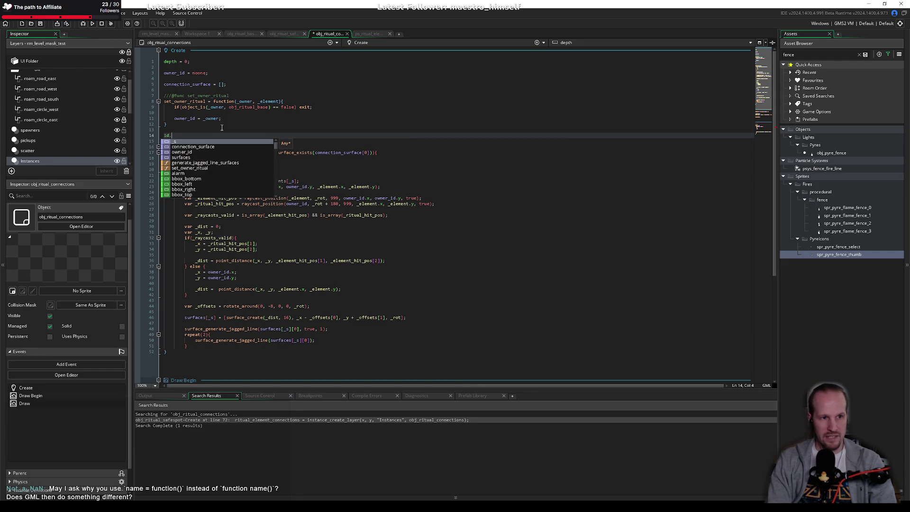
key(Down)
key(Down)
key(Down)
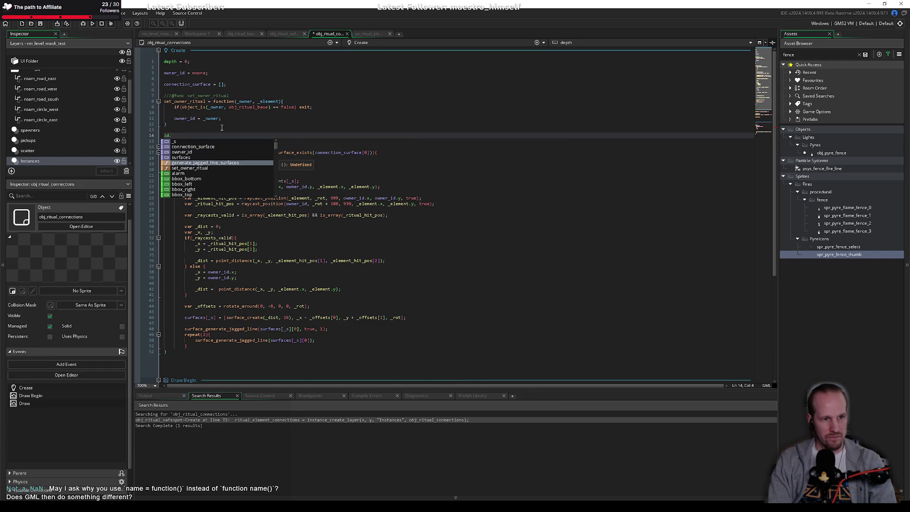
key(Return)
key(ctrl+z)
key(ctrl+z)
key(ctrl+z)
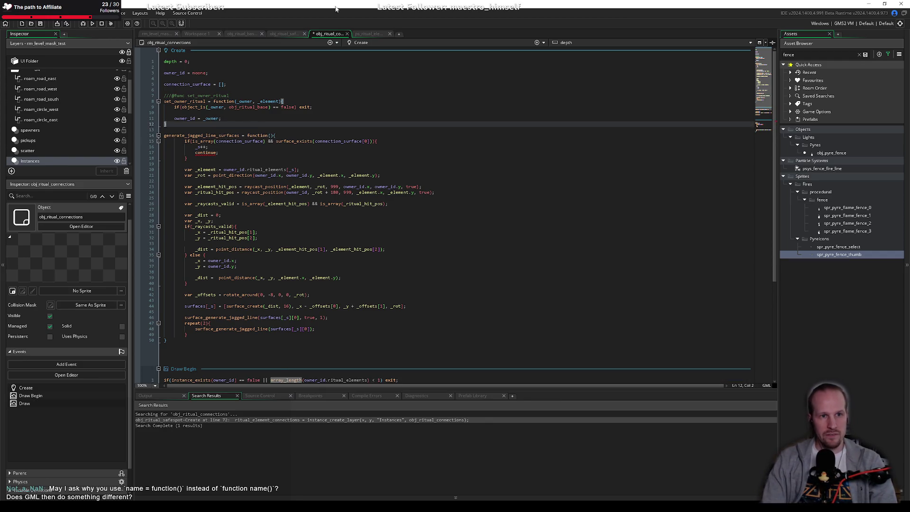
click(250, 33)
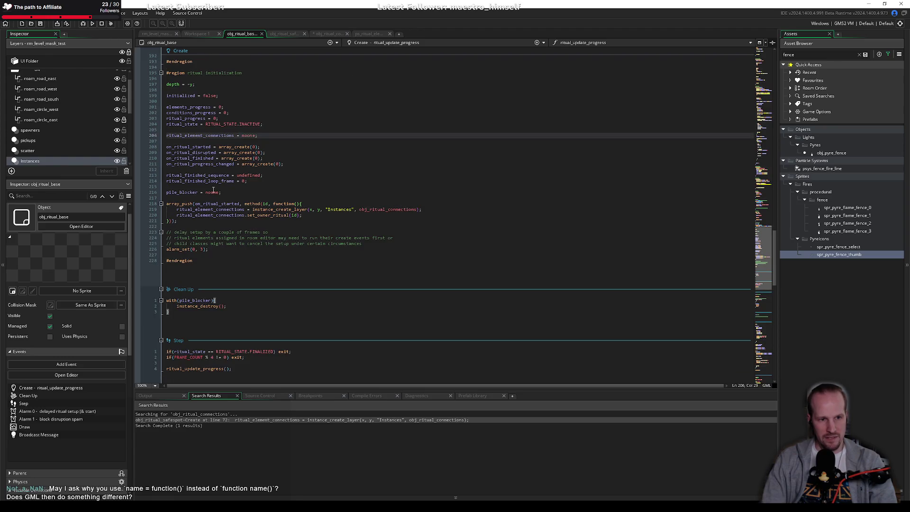
Inspect the ritual_element_connections and set_owner_ritual calls on line 220 of obj_ritual_base.
click(253, 215)
double_click(265, 215)
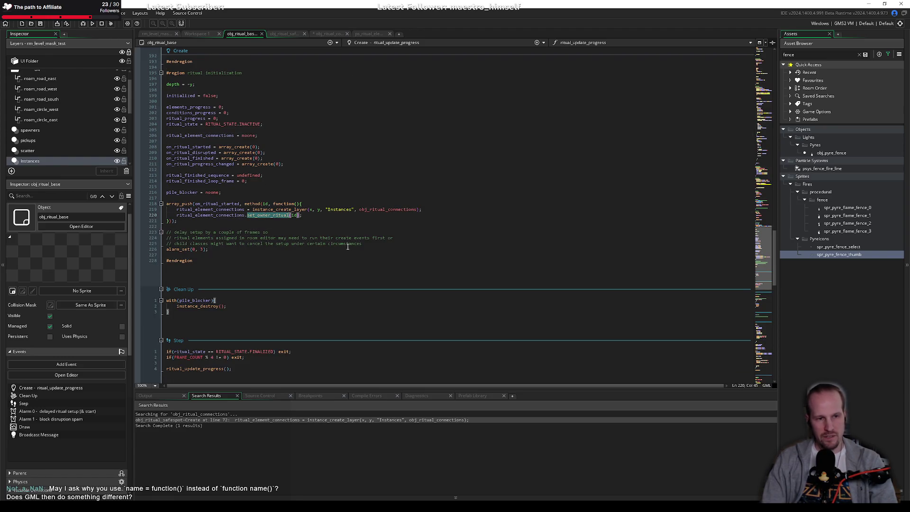
double_click(218, 215)
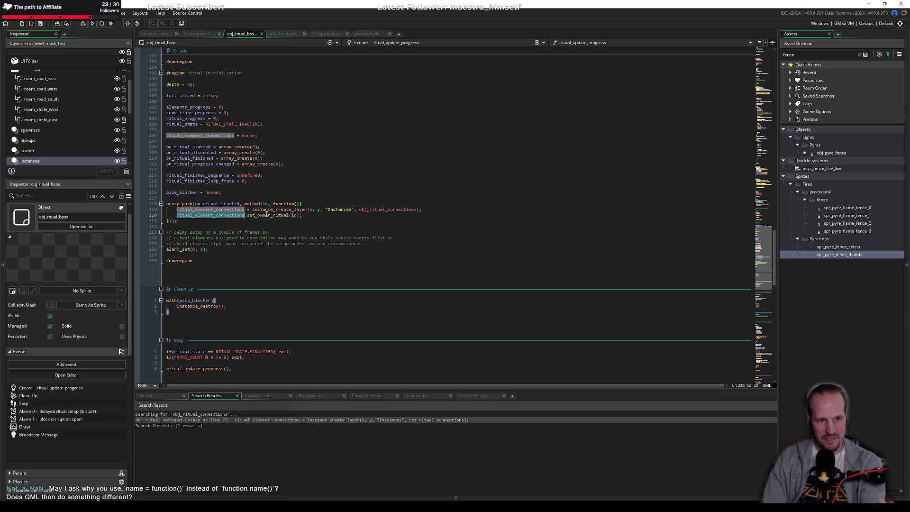
double_click(268, 215)
double_click(223, 215)
click(313, 215)
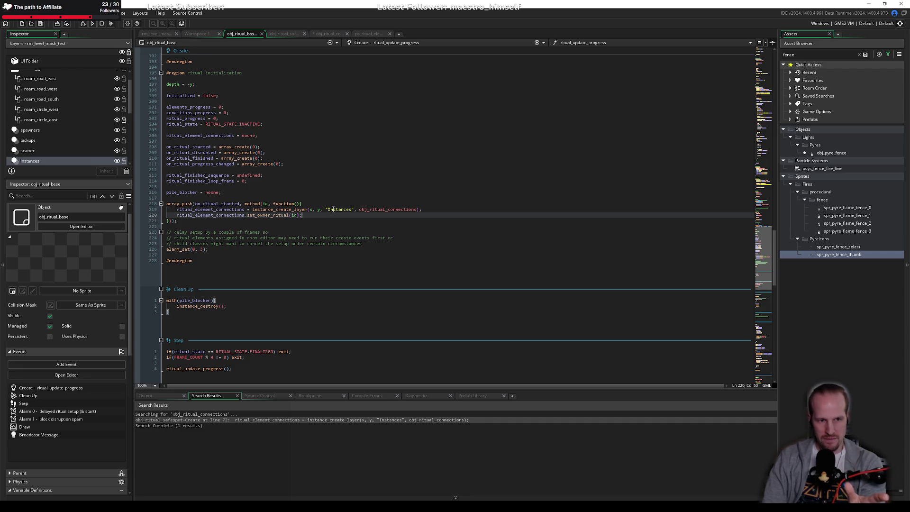
click(331, 221)
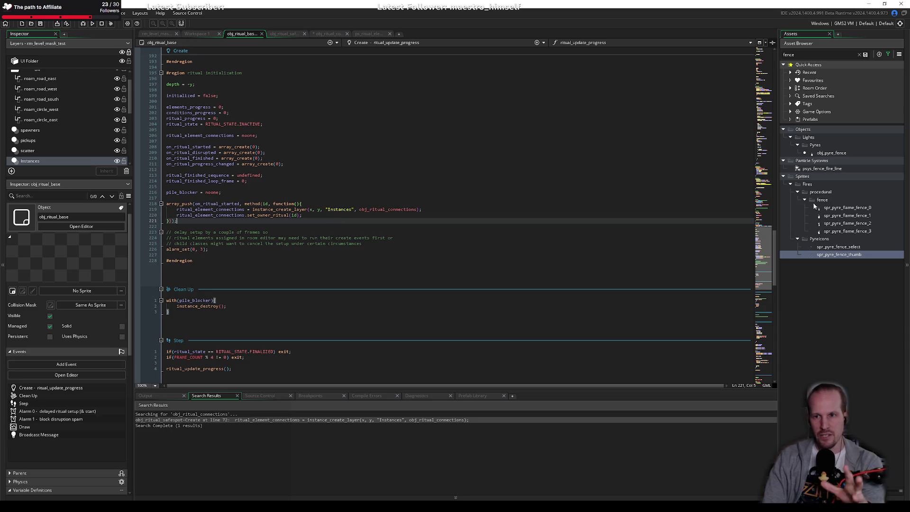
Clear the fence asset filter, review lines 201–221, then switch to obj_ritual_safespot's code.
click(866, 55)
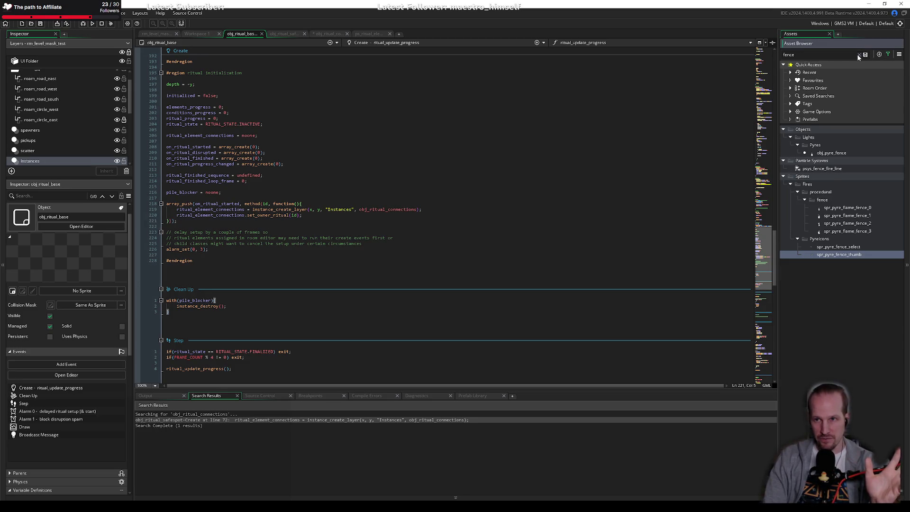
click(201, 197)
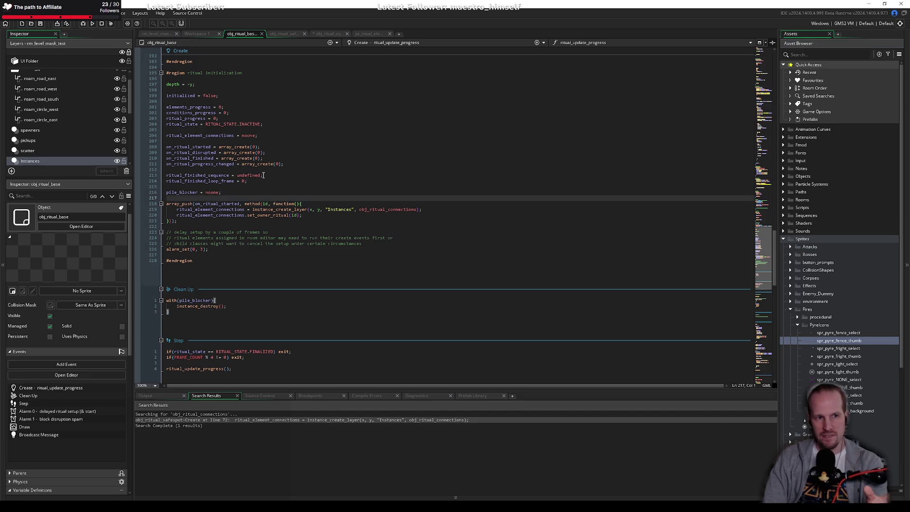
mouse_move(167, 107)
mouse_down()
mouse_move(227, 114)
mouse_move(185, 221)
mouse_up()
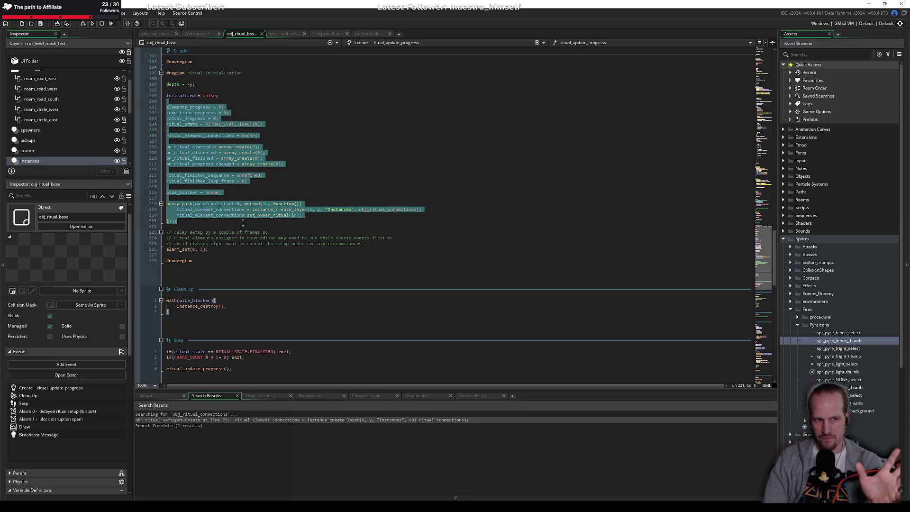
click(185, 221)
click(280, 33)
scroll(312, 134, up, 3)
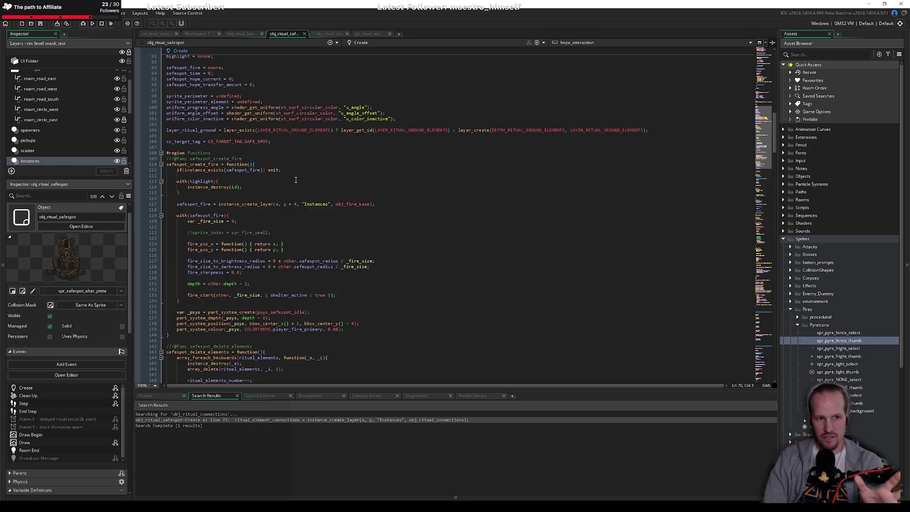
Add an empty test() function after line 5 of obj_ritual_connections' Create code.
click(321, 34)
click(238, 86)
key(Return)
key(Return)
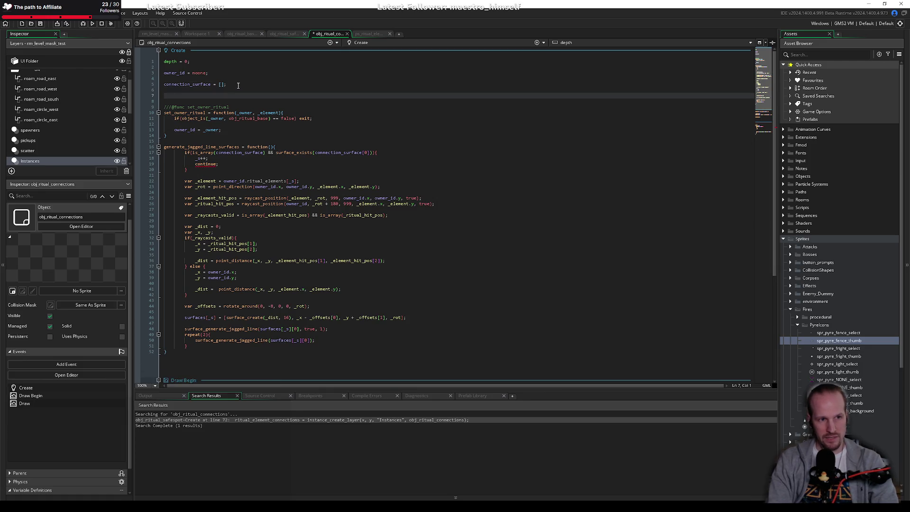
text(function test(){)
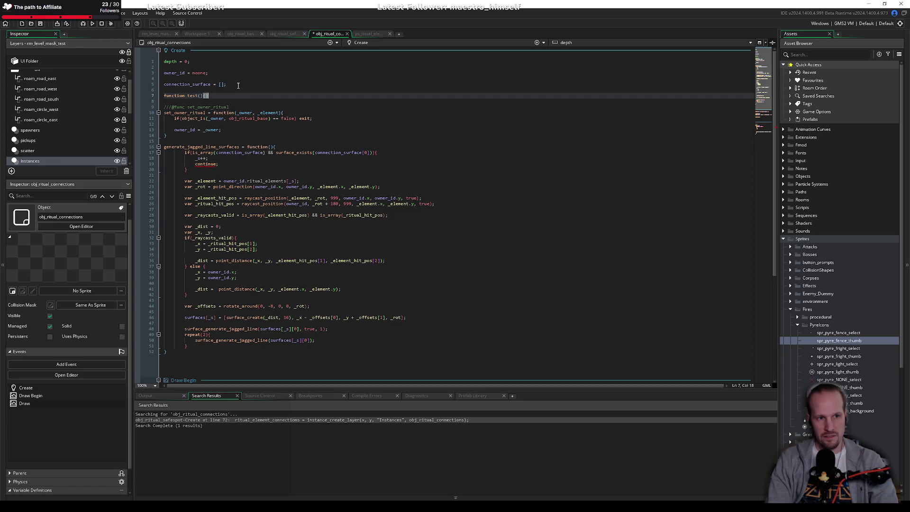
key(Return)
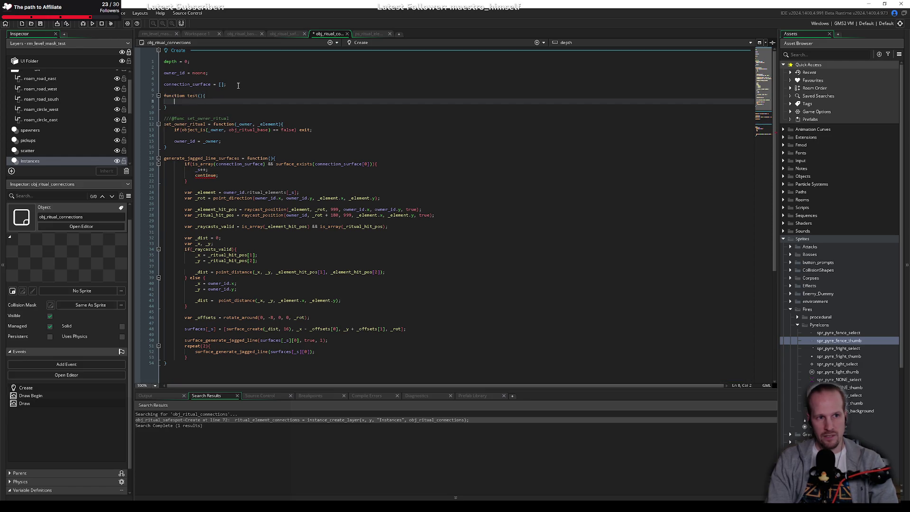
Select the test function on lines 7–9 and delete it.
drag(173, 106, 164, 98)
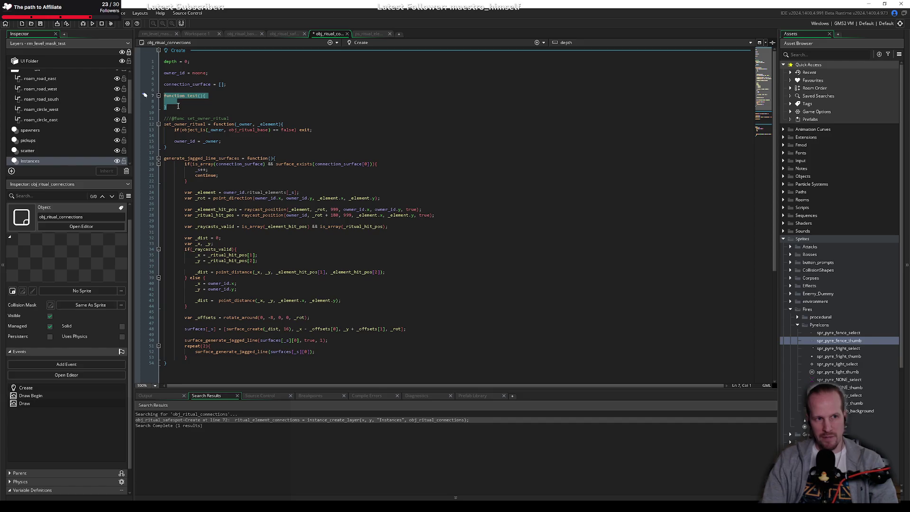
click(172, 107)
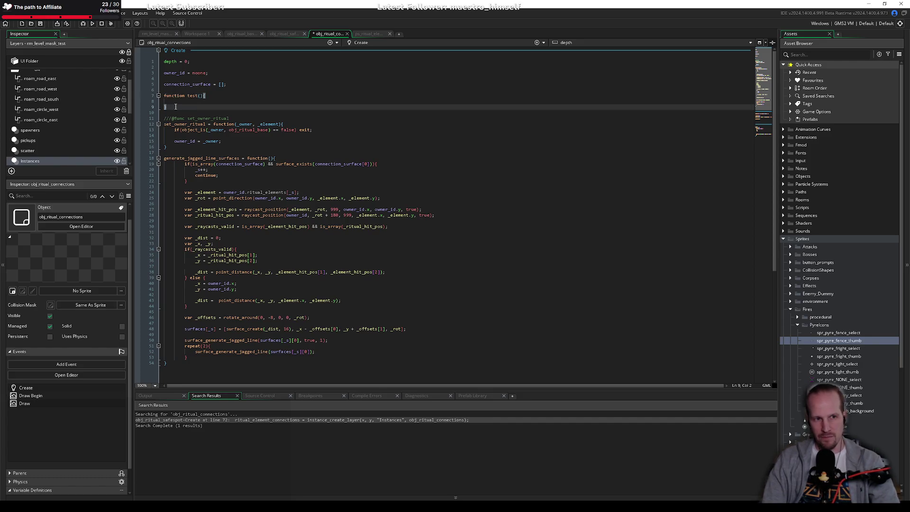
drag(180, 108, 160, 98)
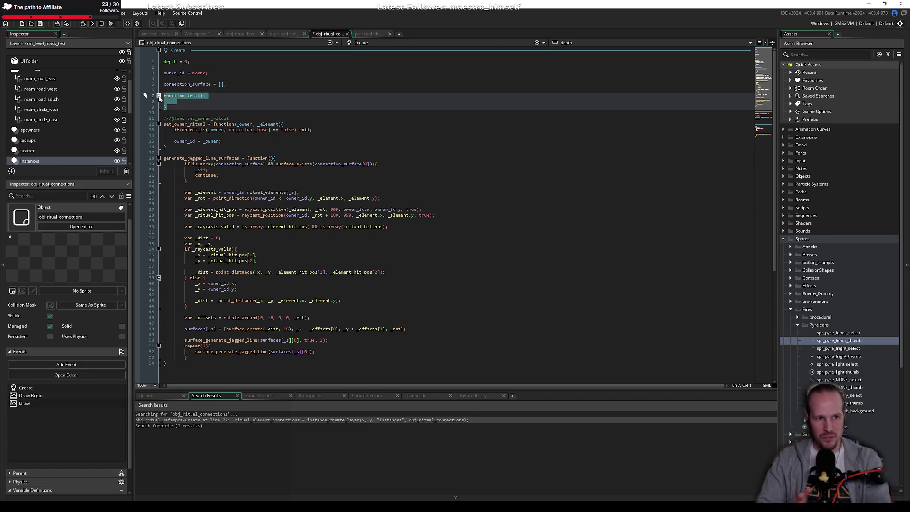
click(179, 101)
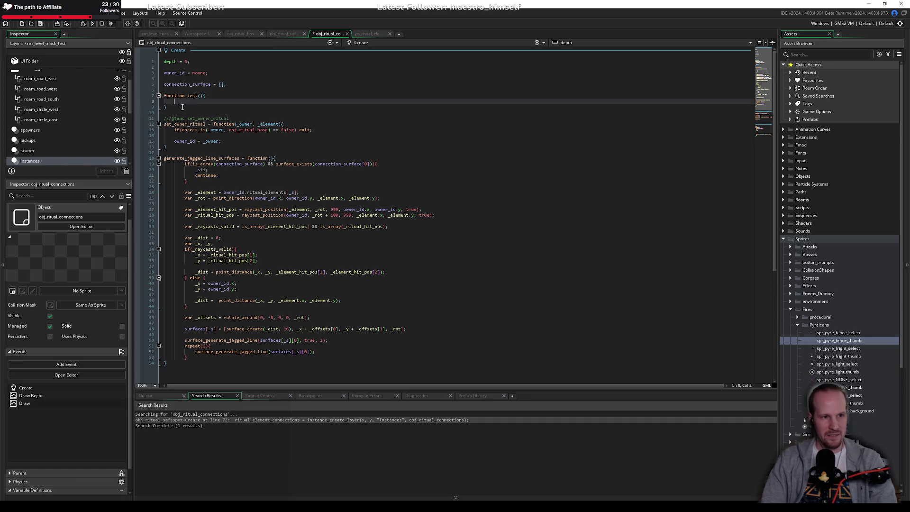
drag(175, 108, 145, 95)
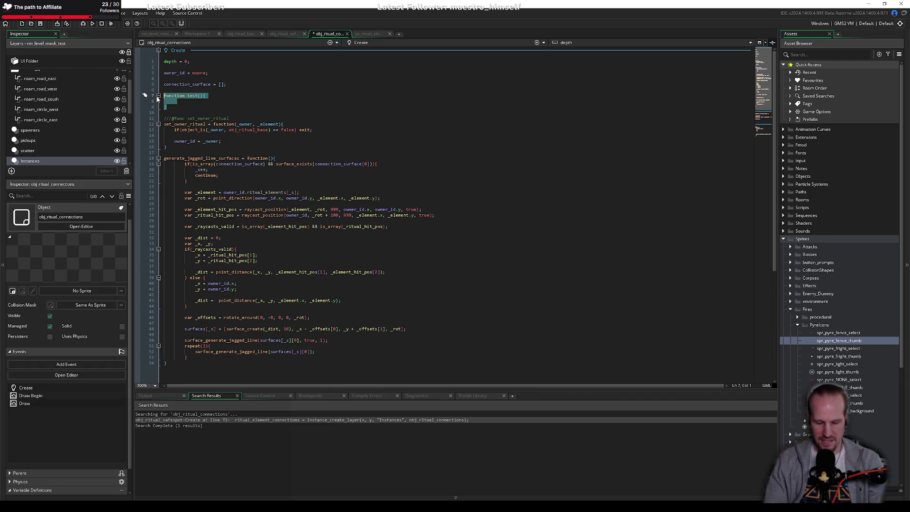
key(Delete)
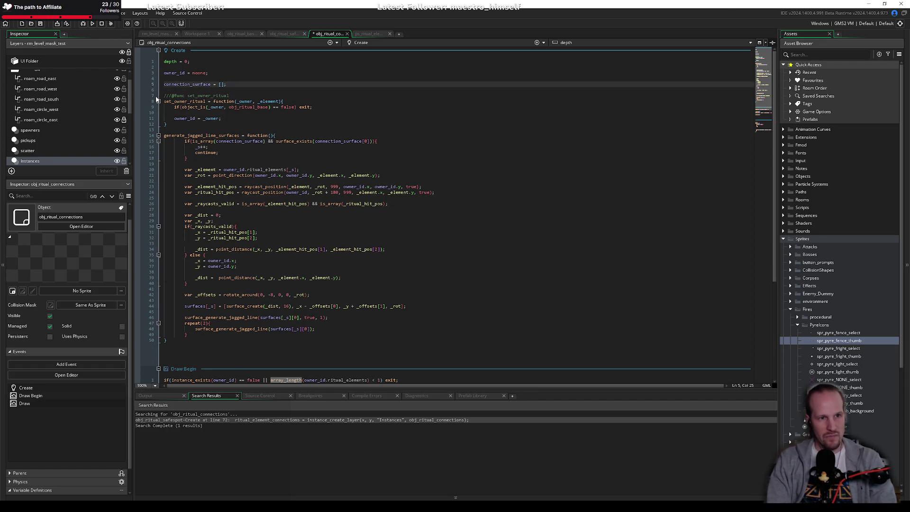
Look over the generate_jagged_line_surfaces function assignment on line 14.
click(239, 142)
click(194, 129)
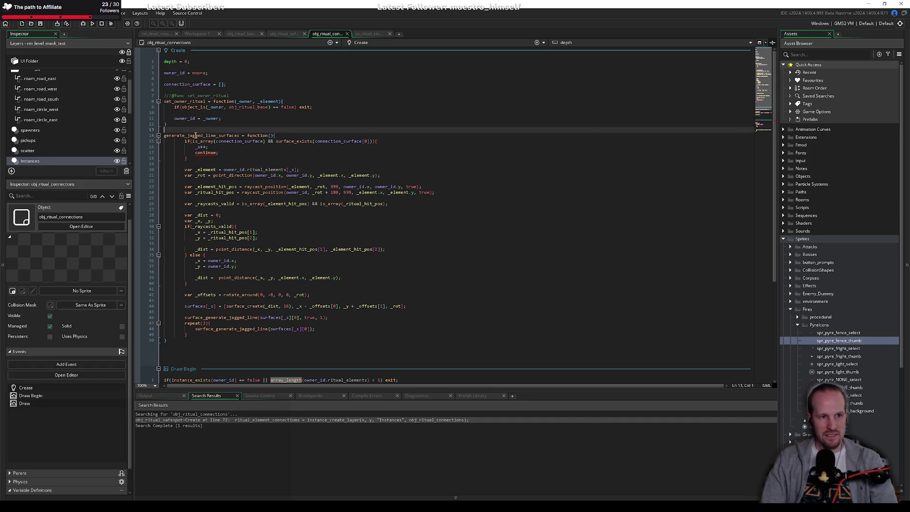
double_click(189, 134)
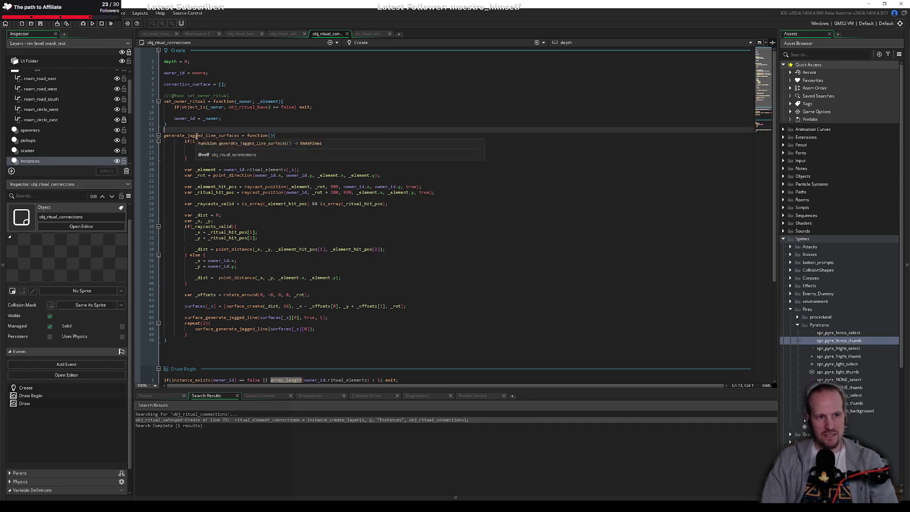
shift+click(279, 137)
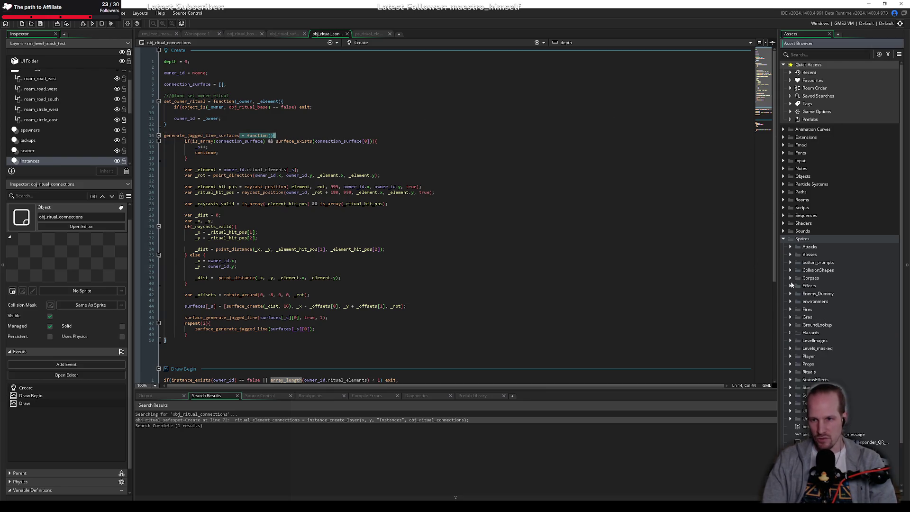
Collapse Sprites, expand Scripts, and try an asset search for 'context' before dismissing it.
double_click(803, 240)
click(785, 209)
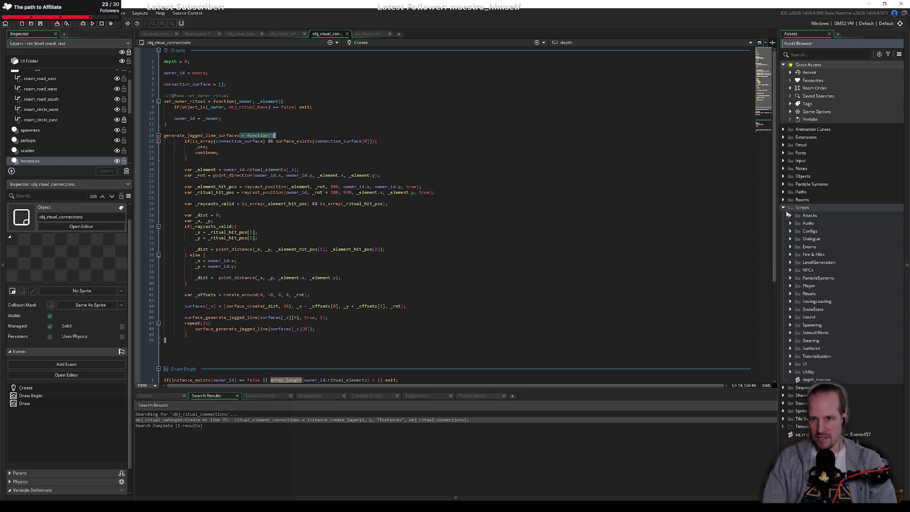
key(ctrl+t)
text(e)
key(BackSpace)
key(BackSpace)
key(BackSpace)
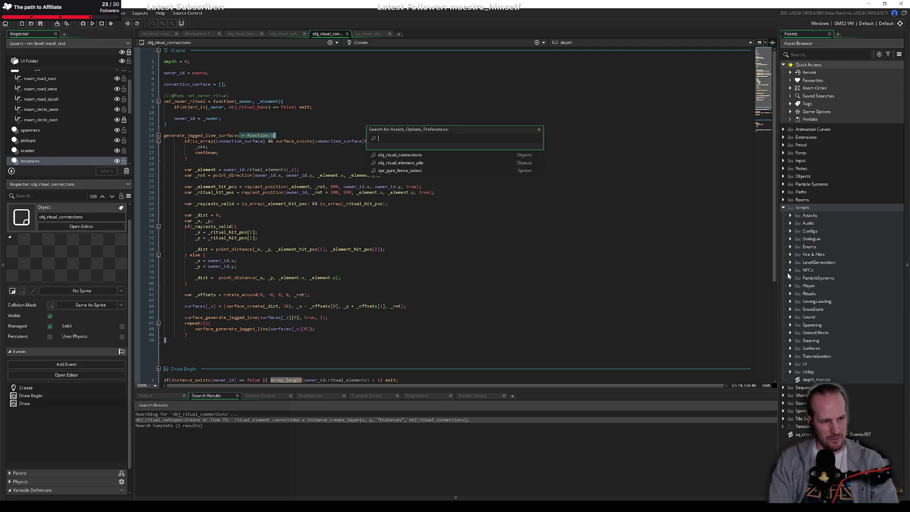
text(context)
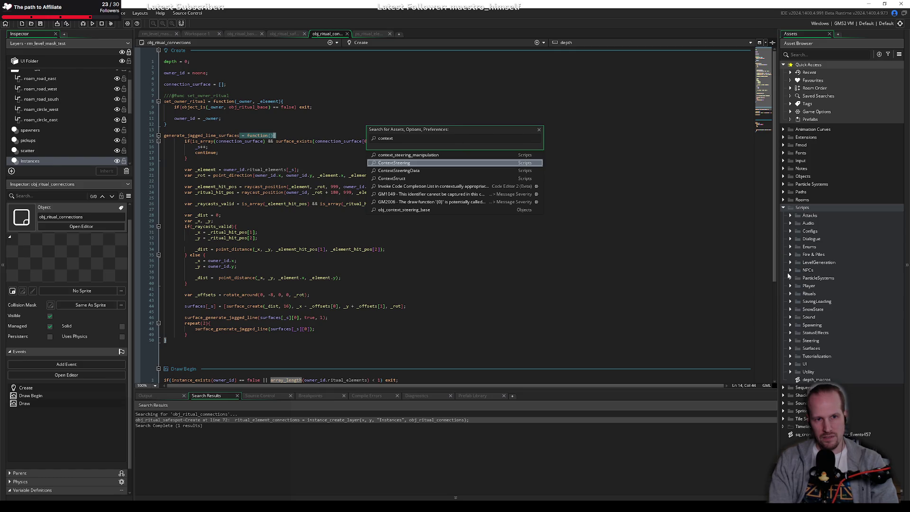
key(Escape)
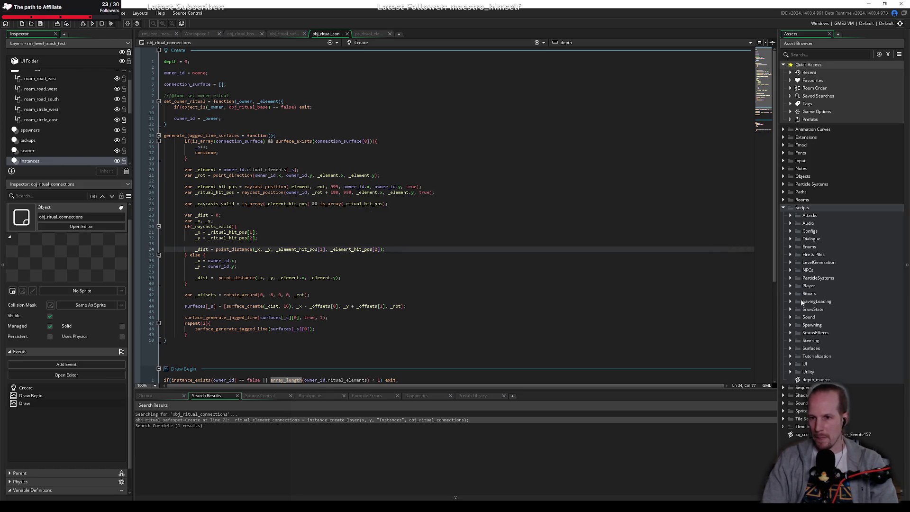
Expand the SavingLoading, SnowState, Sound and Audio script folders and open fmod_control.
click(791, 301)
click(791, 317)
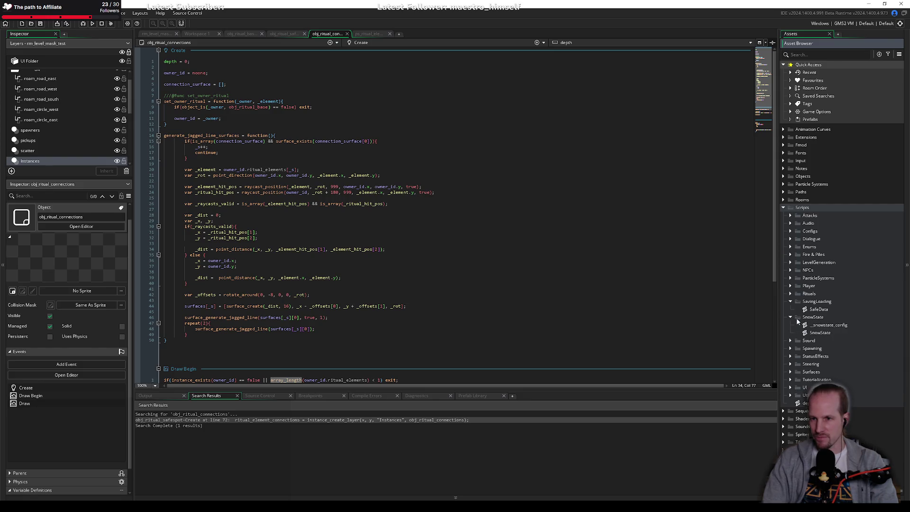
click(791, 341)
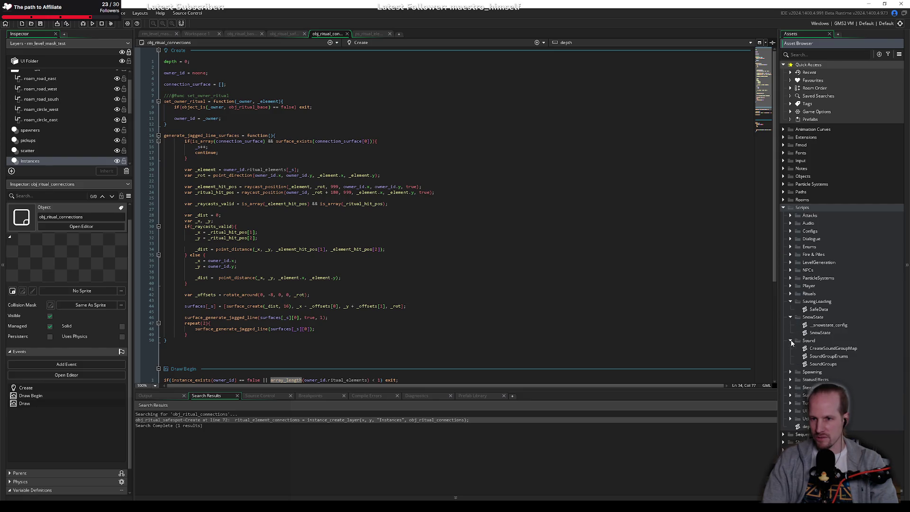
click(825, 350)
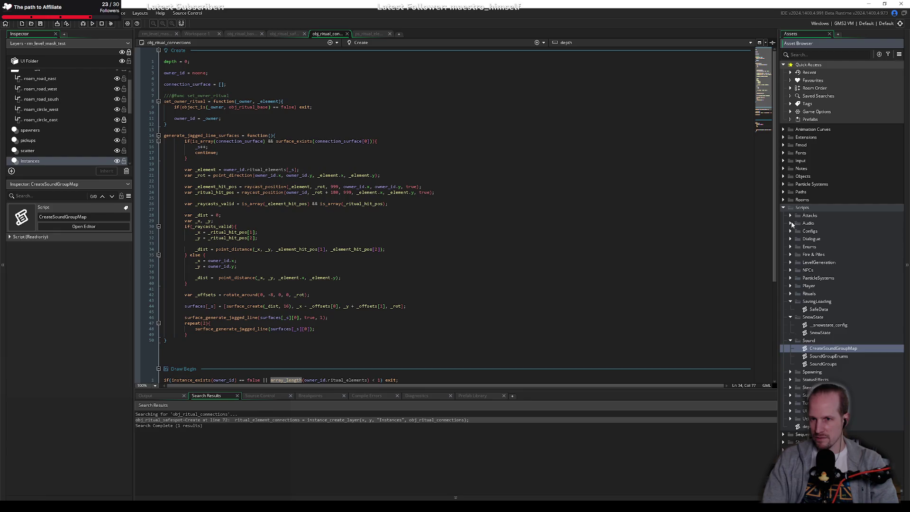
click(791, 223)
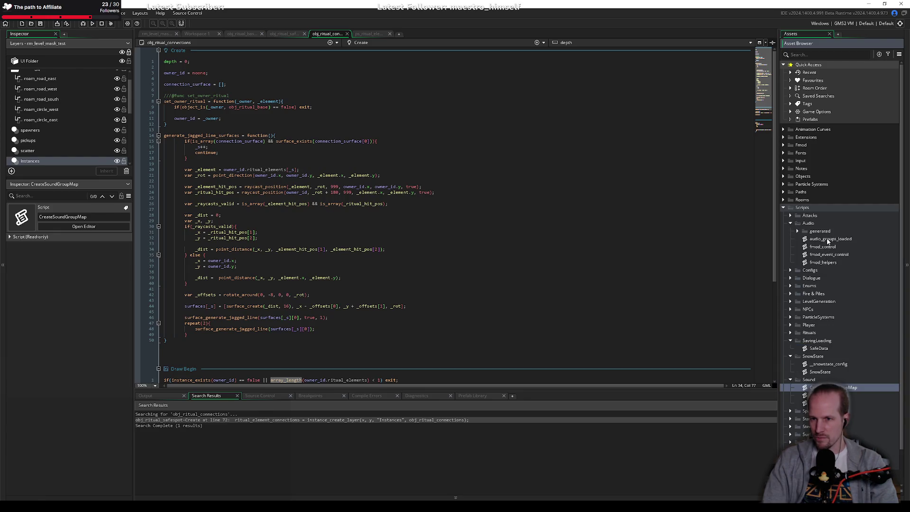
double_click(823, 246)
Review the whole fmod_room_change function in fmod_control.
key(Up)
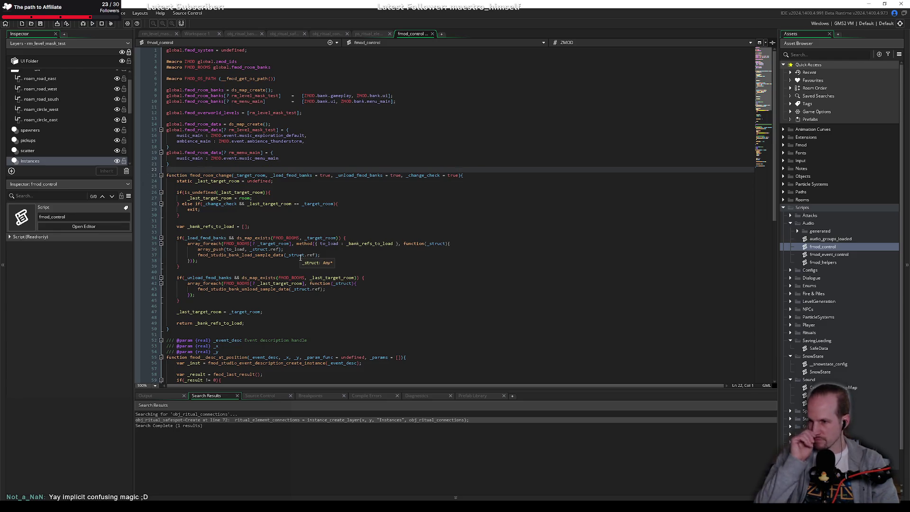
click(307, 193)
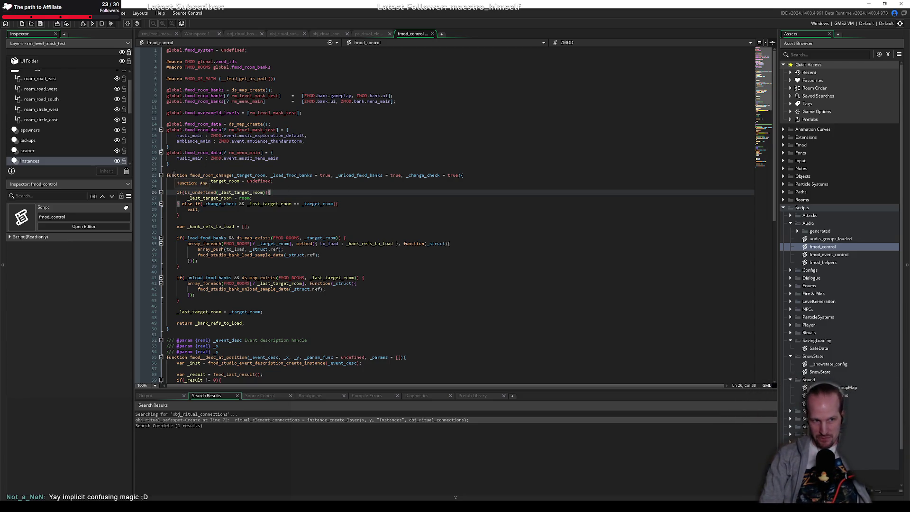
double_click(211, 176)
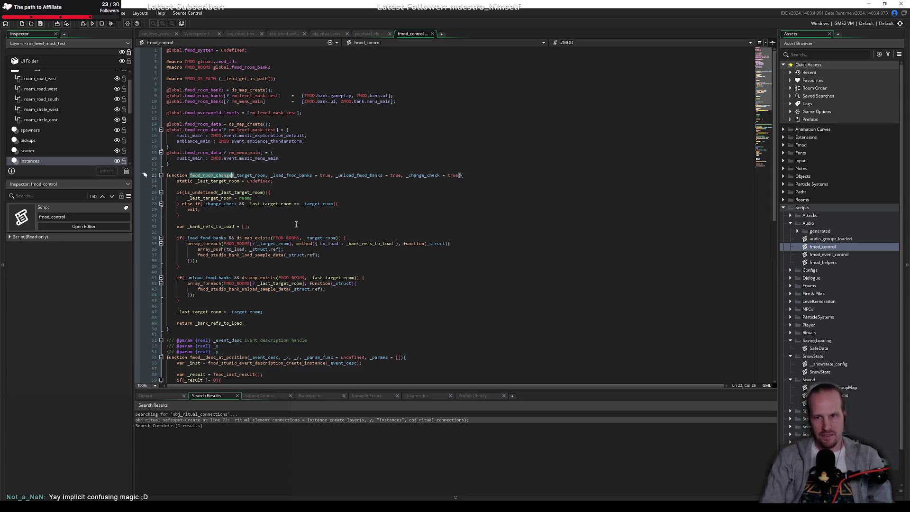
click(183, 171)
key(Down)
key(ctrl+shift+bracketright)
key(Right)
mouse_move(184, 172)
mouse_down()
mouse_move(199, 179)
mouse_move(238, 327)
mouse_up()
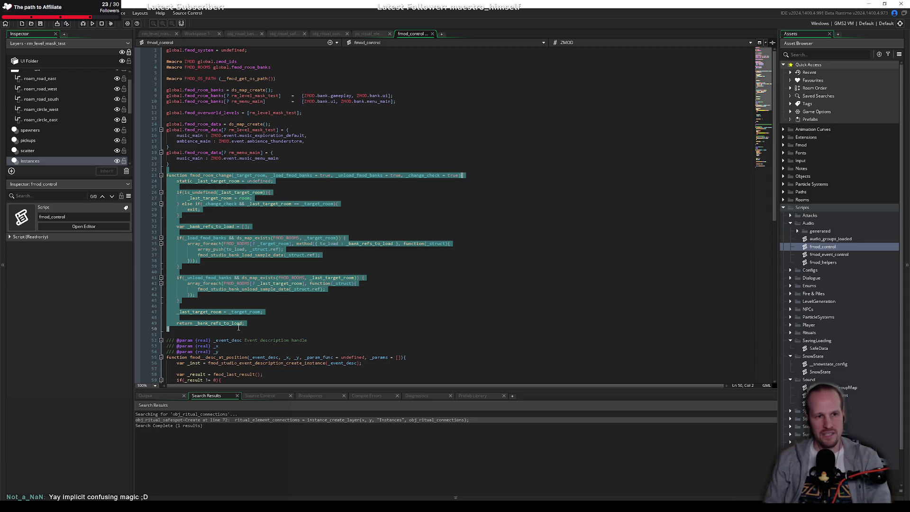
click(239, 171)
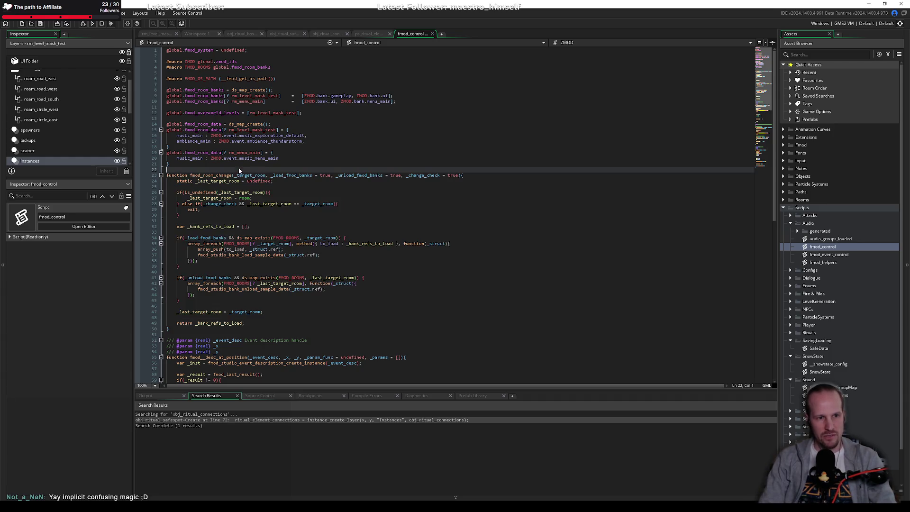
double_click(211, 175)
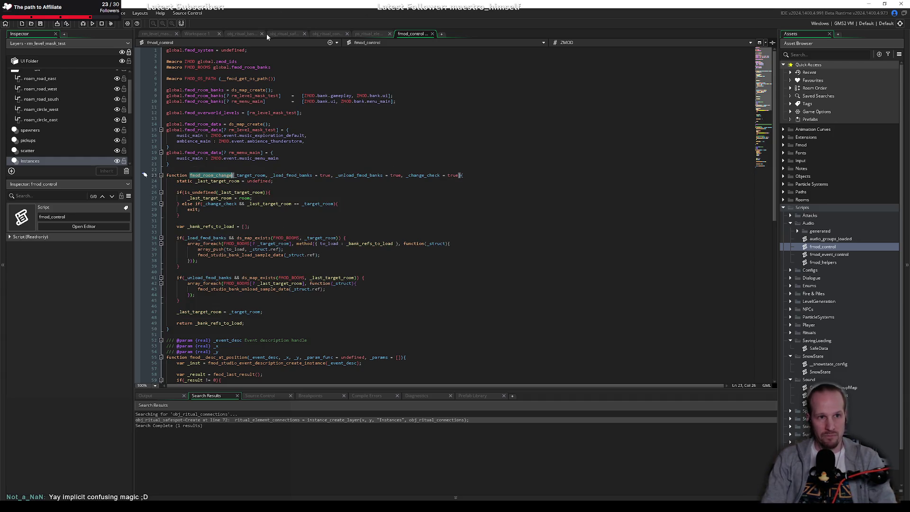
Search the project for all uses of fmod_desc_at_position_params.
scroll(322, 289, down, 4)
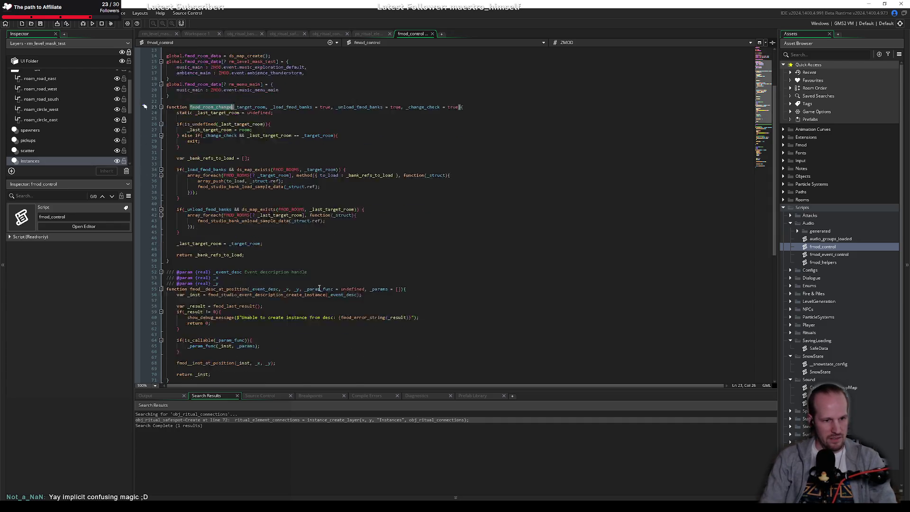
scroll(321, 289, down, 4)
scroll(216, 317, down, 4)
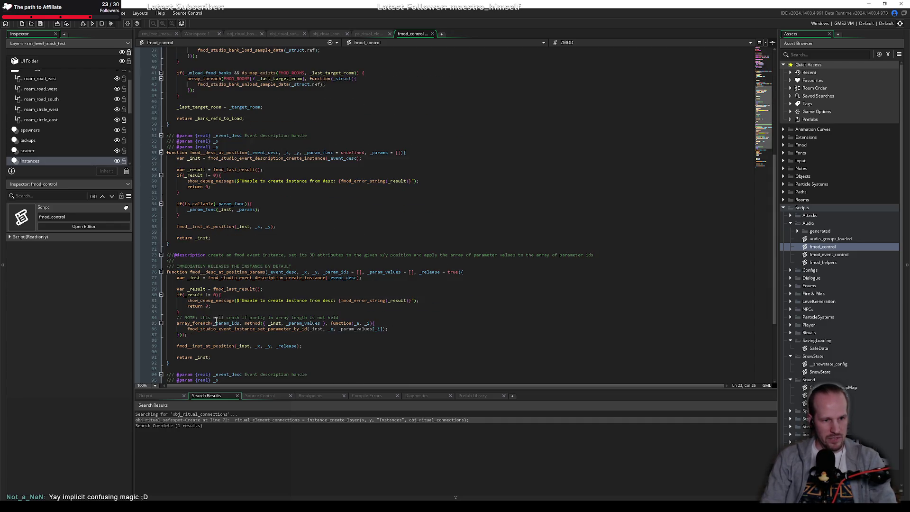
double_click(244, 274)
key(ctrl+shift+f)
key(Return)
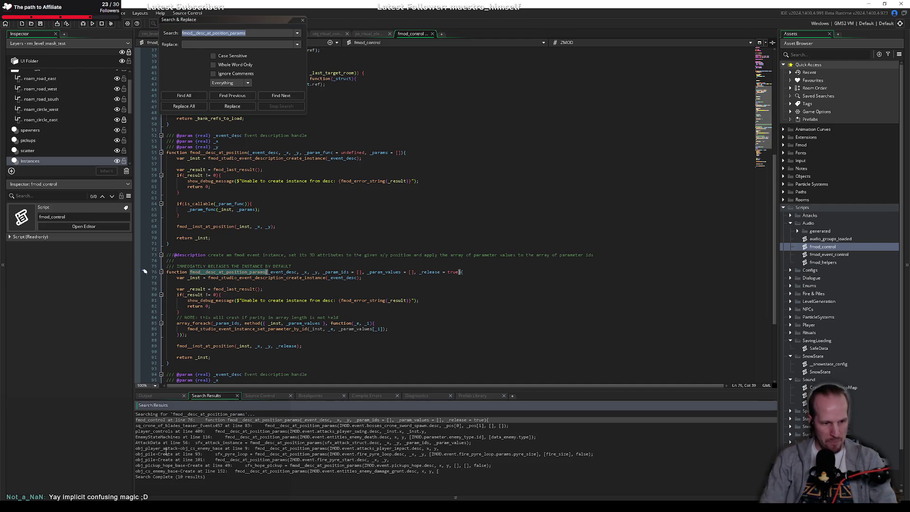
Open the obj_player_attack result and breakpoint its fmod_desc_at_position_params call.
double_click(158, 448)
click(213, 192)
click(302, 20)
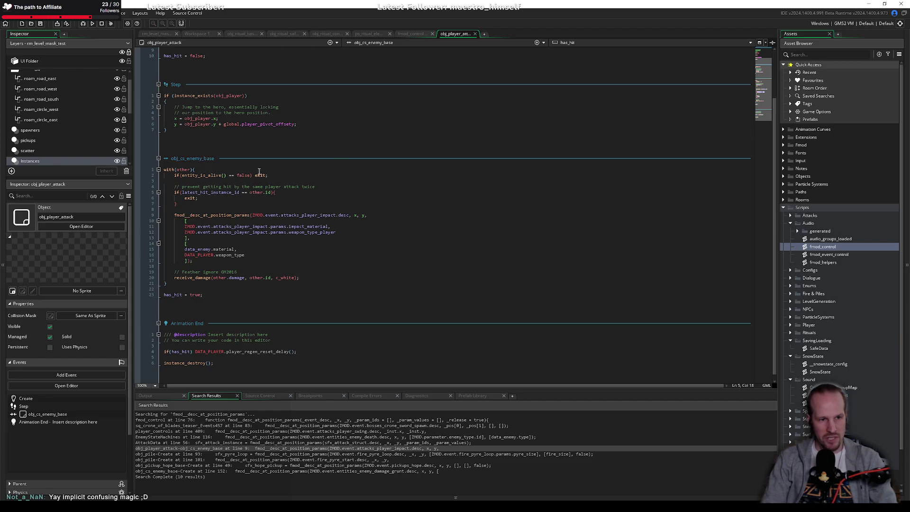
click(196, 217)
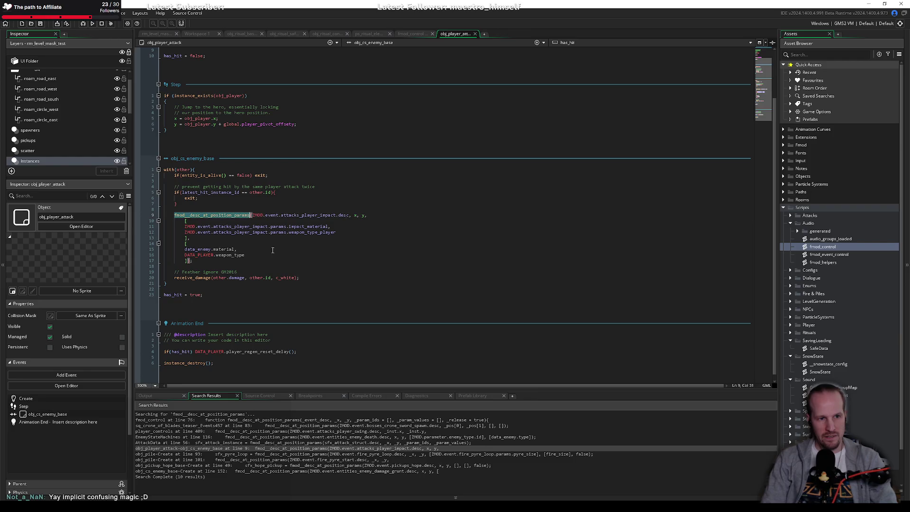
key(Up)
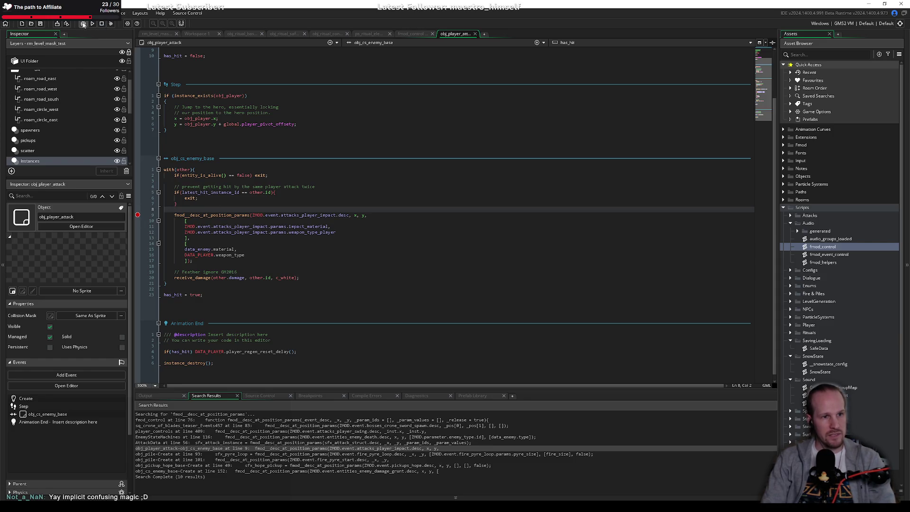
Glance at obj_ritual_connections and obj_ritual_safespot code, then launch a debug build.
click(328, 33)
scroll(218, 156, down, 5)
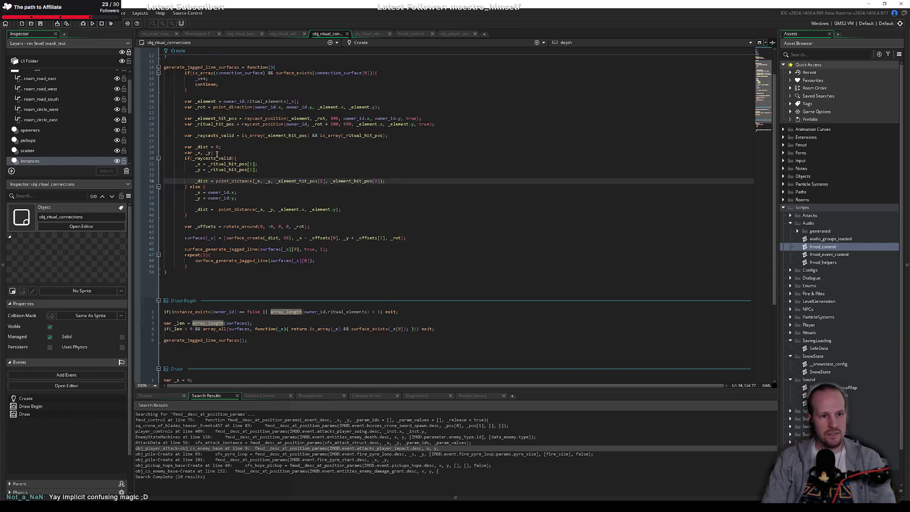
scroll(225, 131, up, 5)
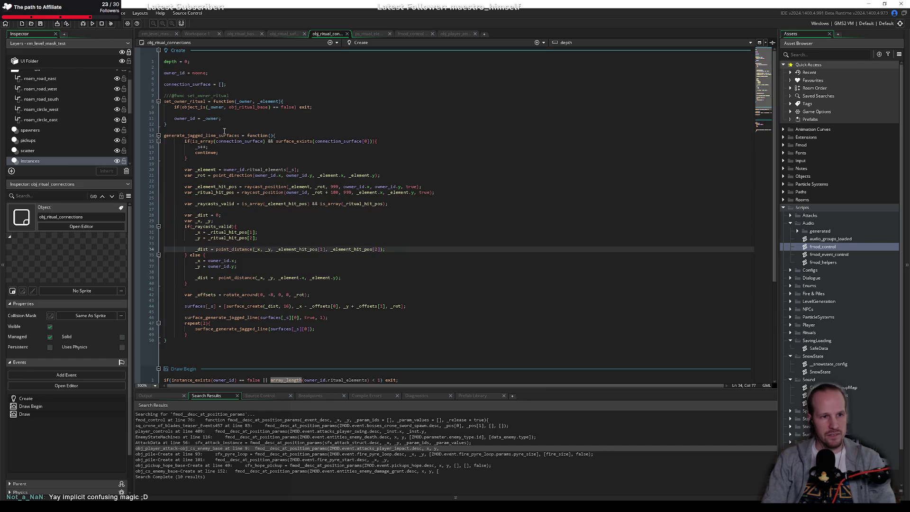
click(284, 34)
click(85, 24)
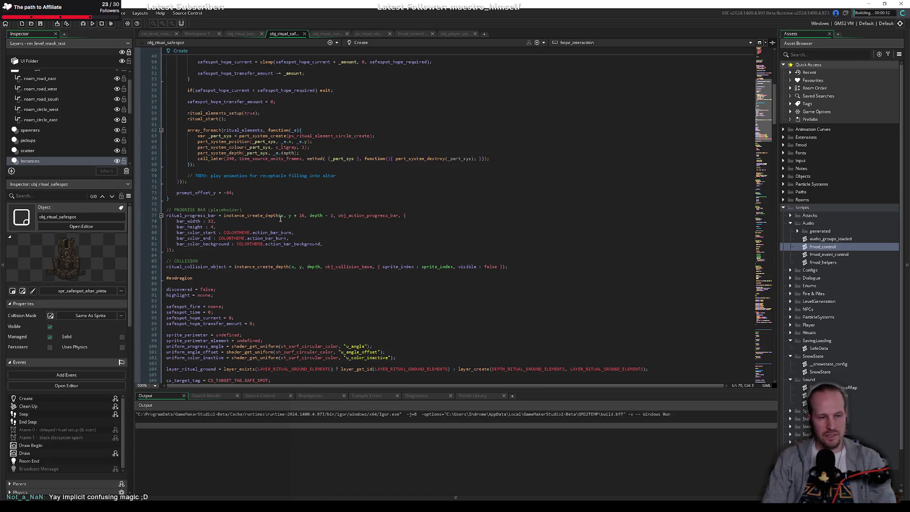
click(411, 34)
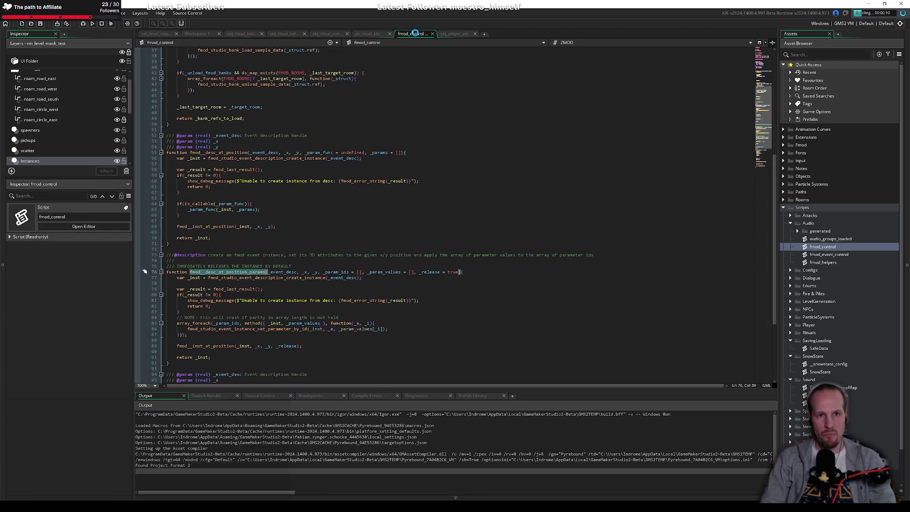
click(454, 33)
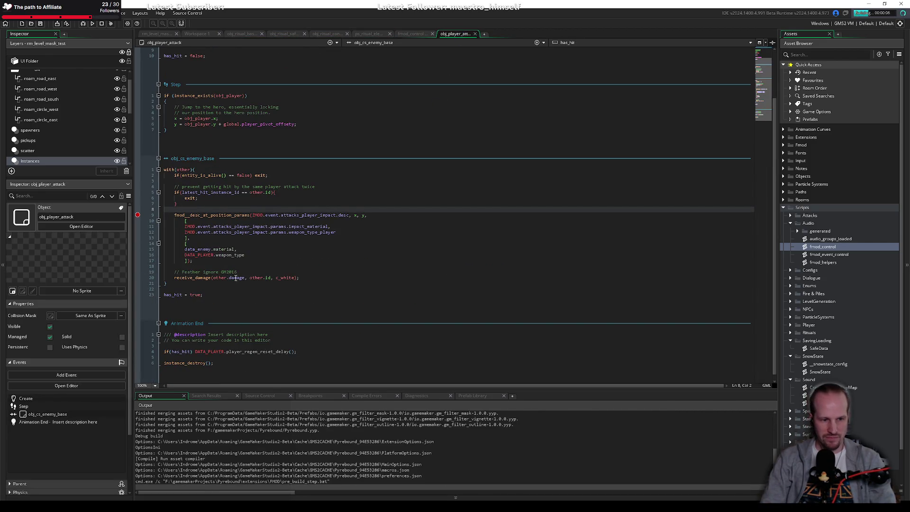
Comment out the stray continue block on lines 15–18 of obj_ritual_connections and save.
mouse_move(226, 216)
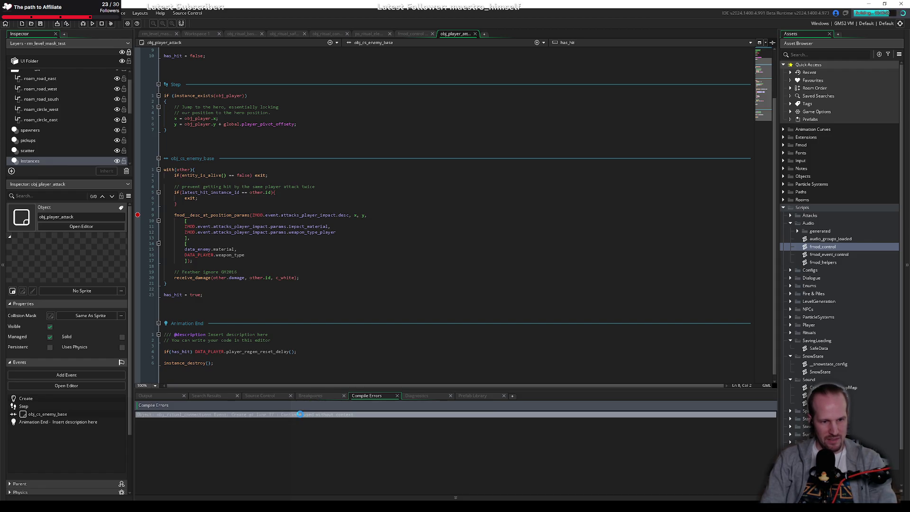
double_click(306, 414)
click(237, 151)
key(shift+Up)
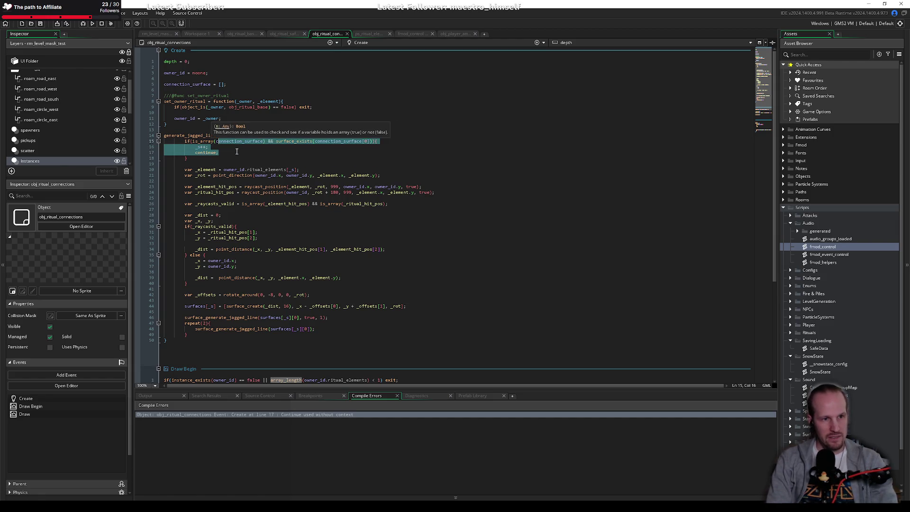
key(Down)
key(Down)
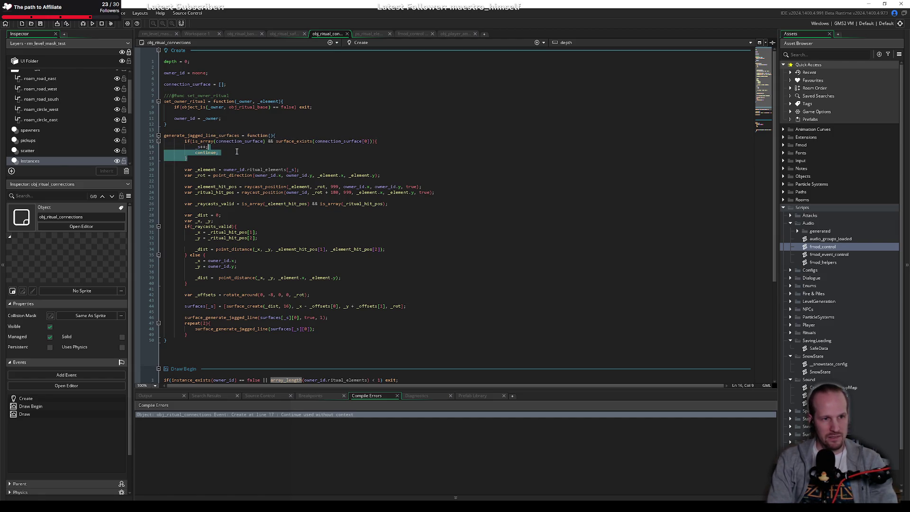
key(shift+Up)
key(shift+Up)
key(shift+Up)
key(ctrl+k)
key(ctrl+s)
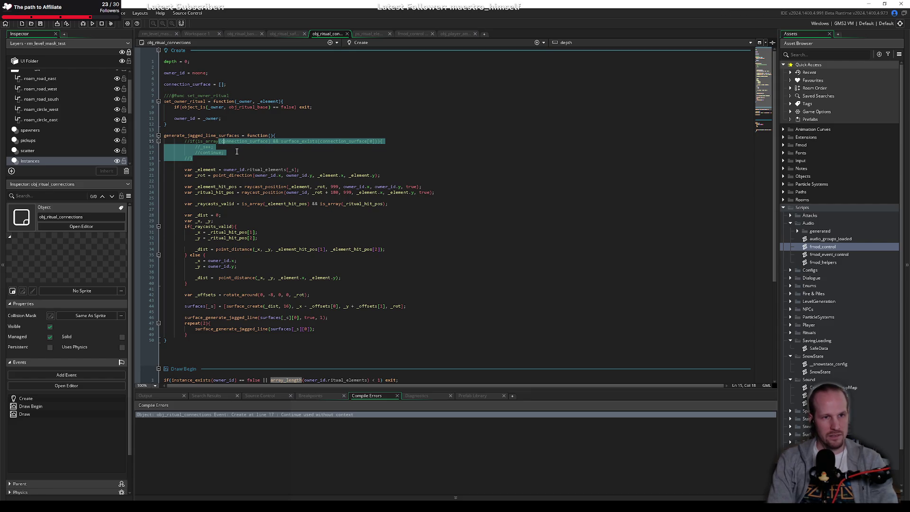
Rebuild and run the game with the fix, then open a new Vivaldi window.
key(F5)
click(90, 23)
click(285, 158)
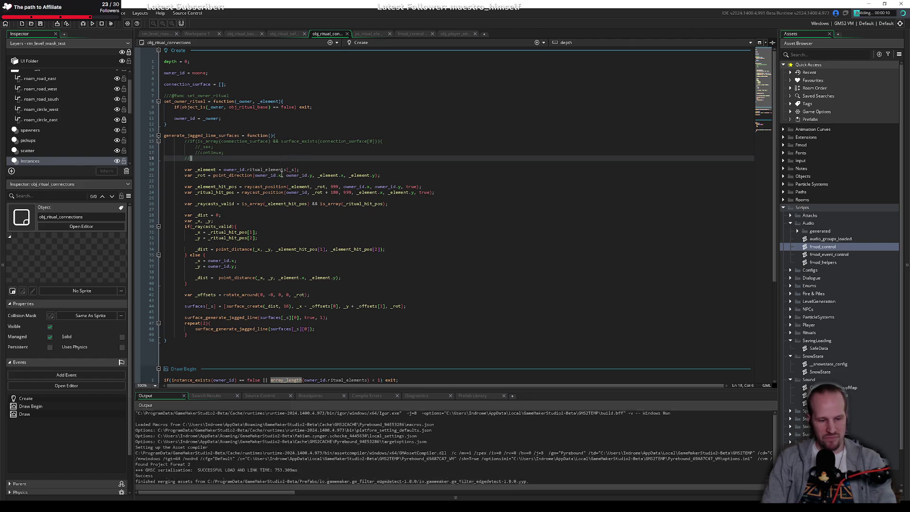
mouse_move(112, 508)
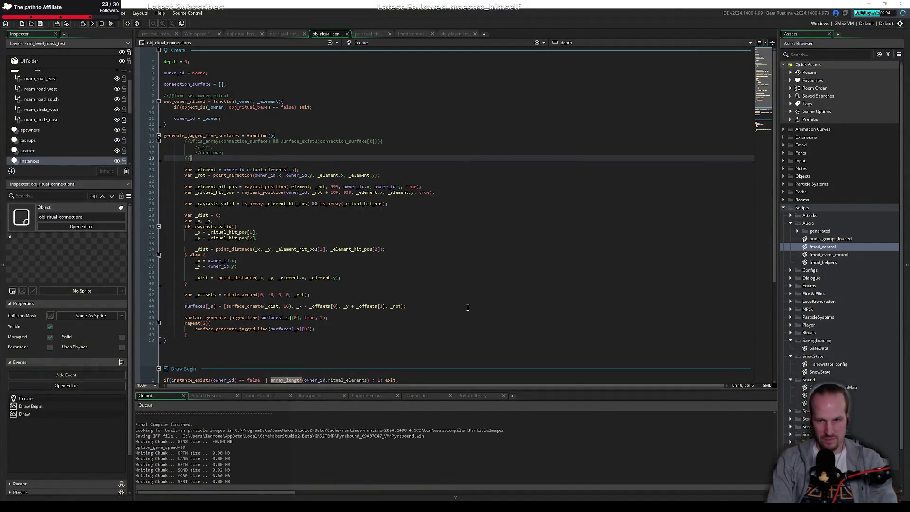
key(super+2)
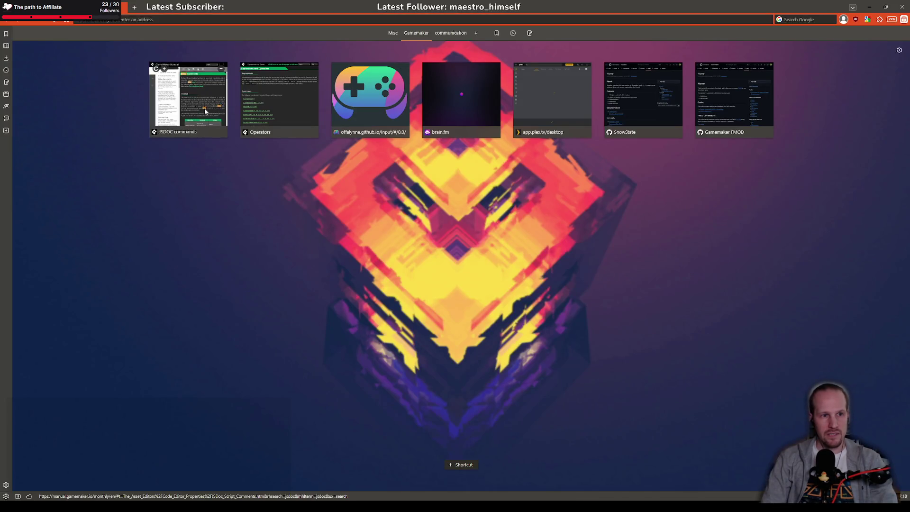
Open the GameMaker Manual and search it for 'functi'.
click(204, 107)
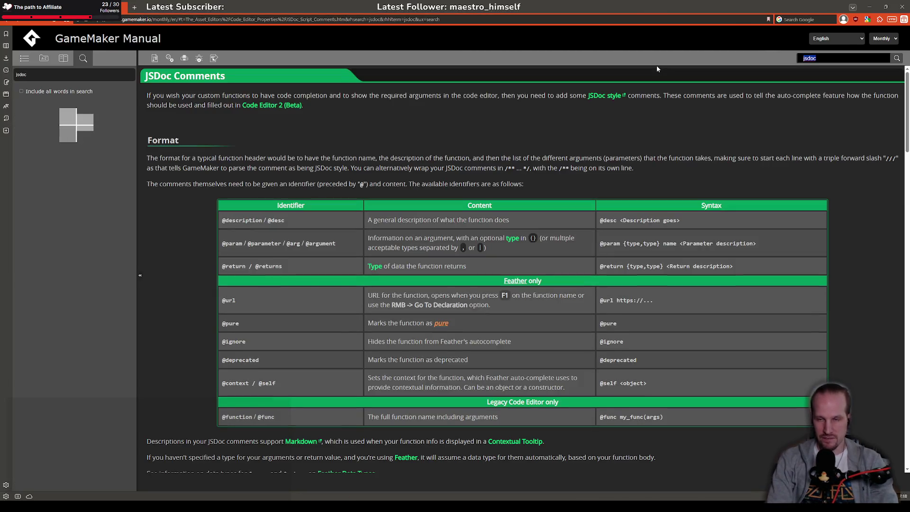
text(functi)
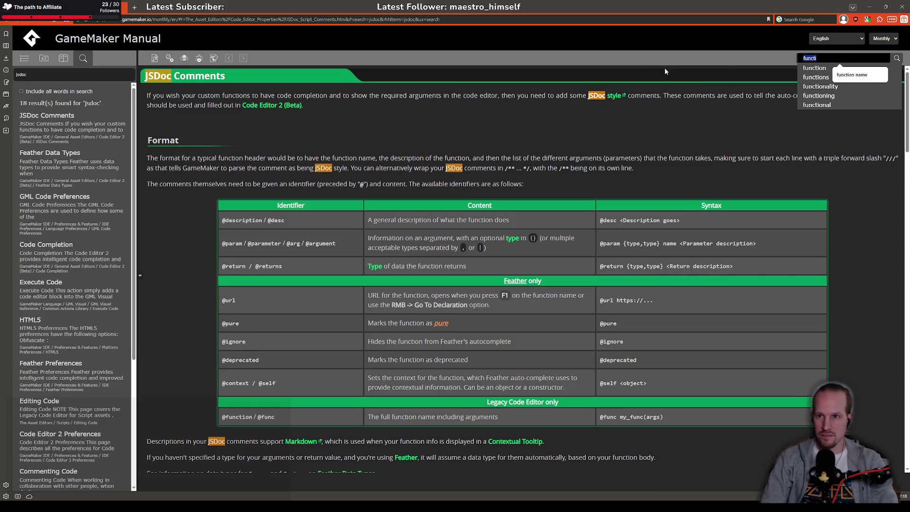
key(Return)
Web-search 'gamemaker methods vs. functions' and open the Script Functions vs. Methods manual page.
click(786, 131)
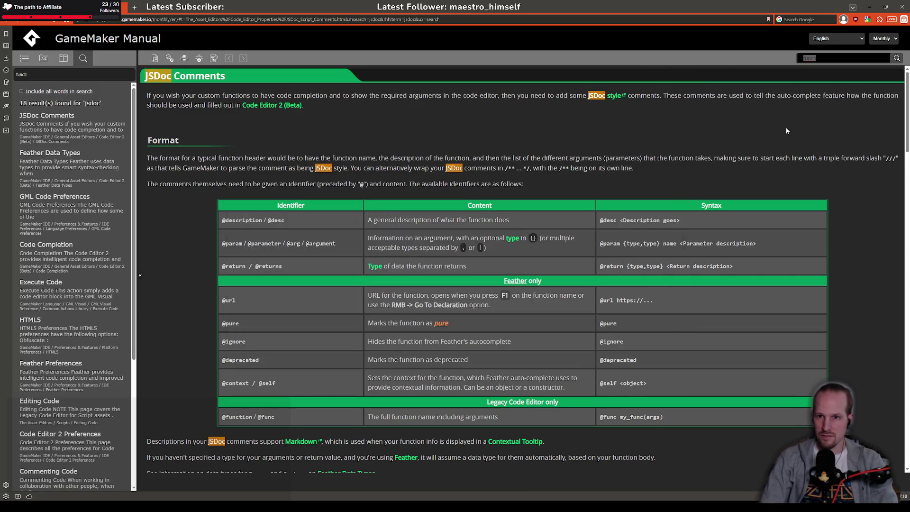
click(806, 19)
text(gamemake)
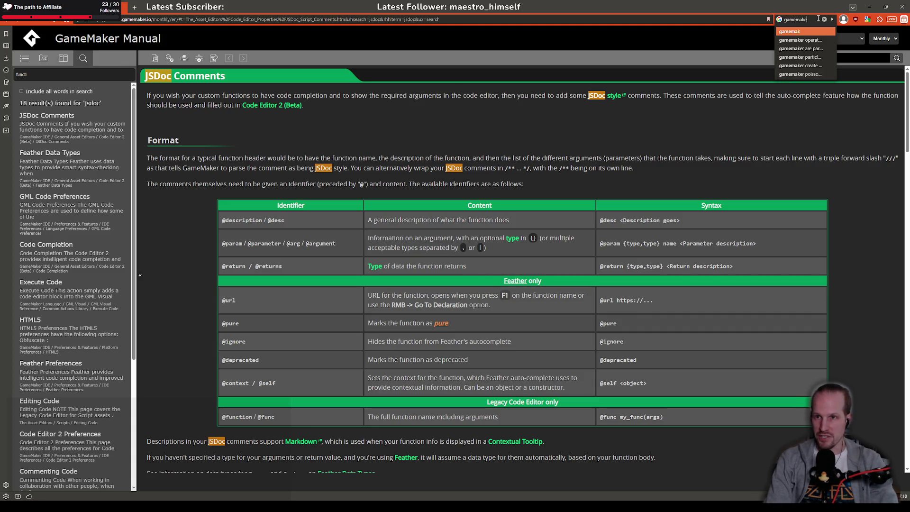
text(r metho)
text(ds vs. functions)
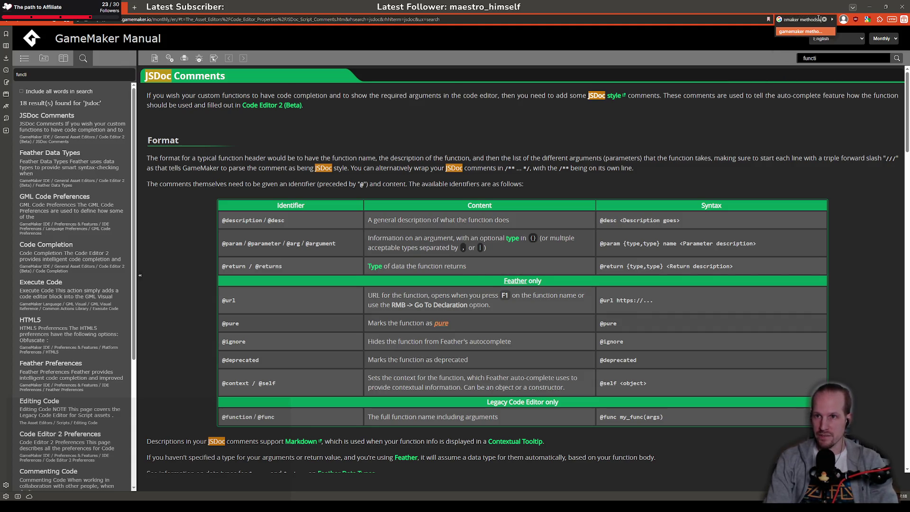
key(Return)
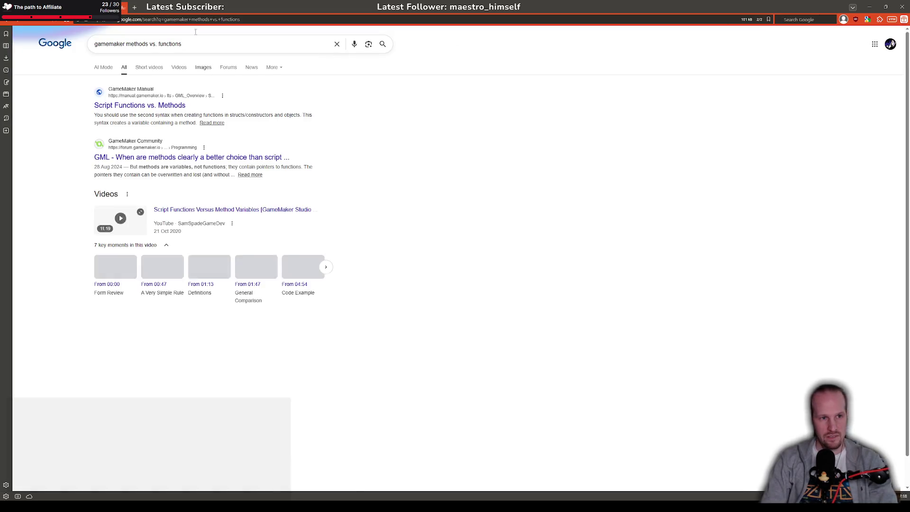
click(143, 105)
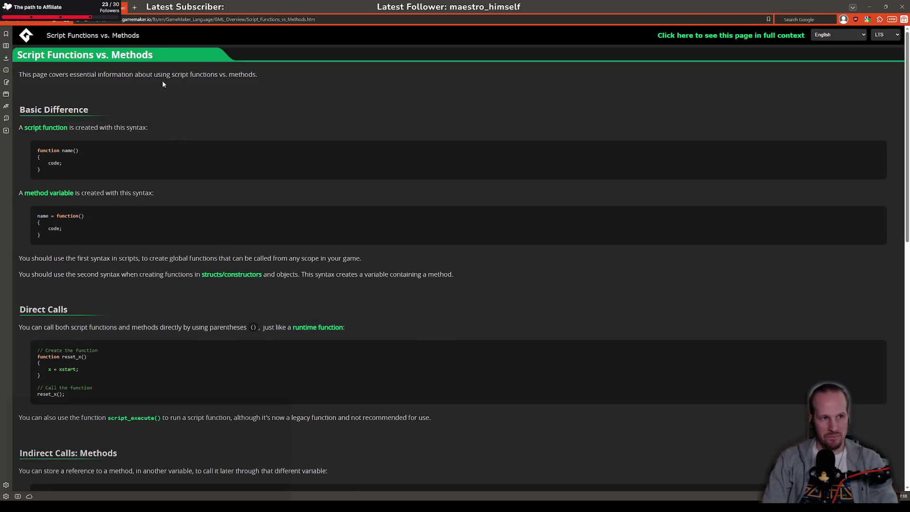
click(161, 19)
key(Escape)
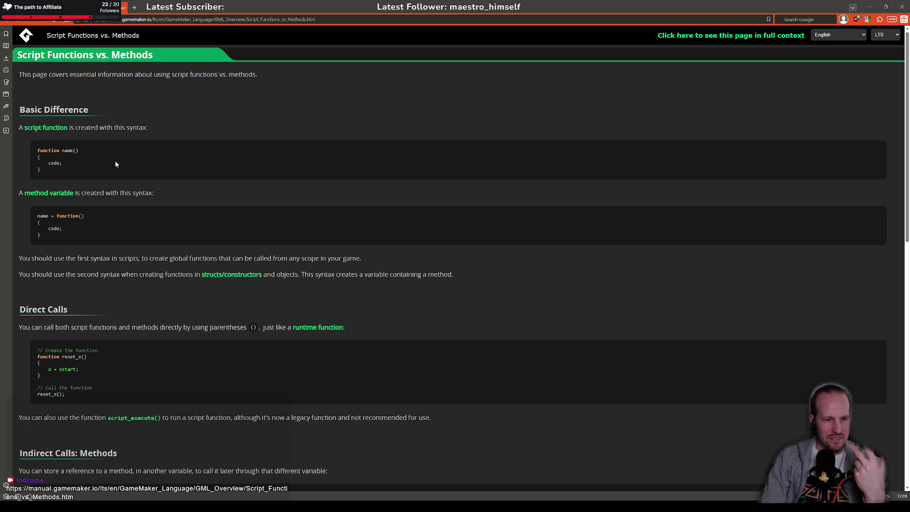
scroll(115, 161, down, 6)
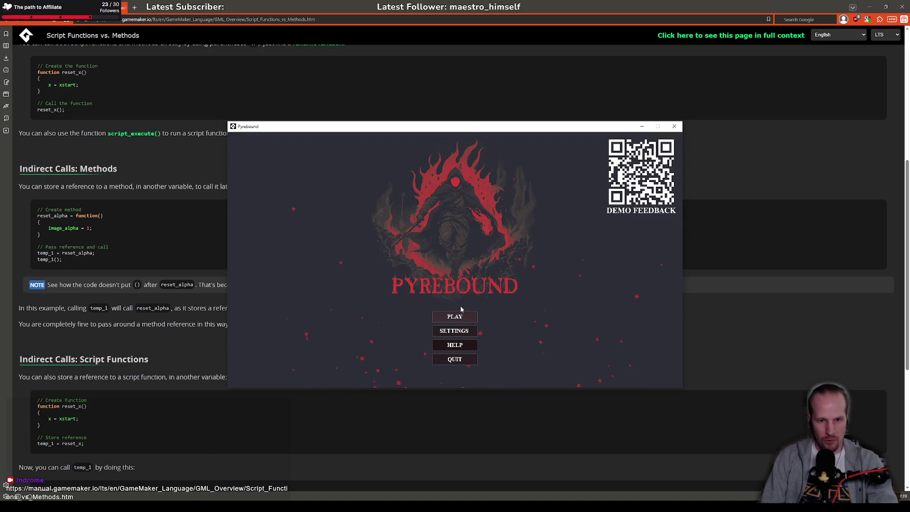
Start Pyrebound from the title screen and walk up-right to trigger the breakpoint.
click(459, 319)
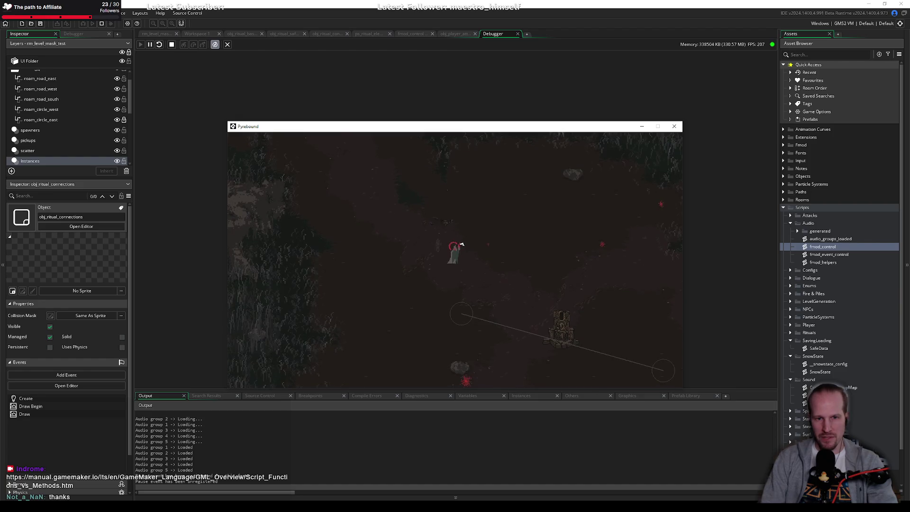
key(w)
key(d)
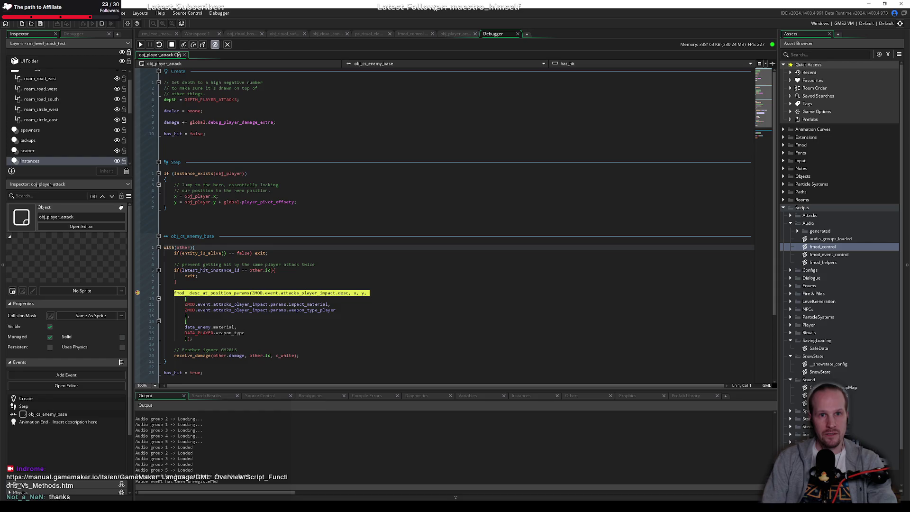
Inspect the paused fmod_desc_at_position_params call's parameters, then step into it.
click(177, 281)
scroll(202, 288, down, 2)
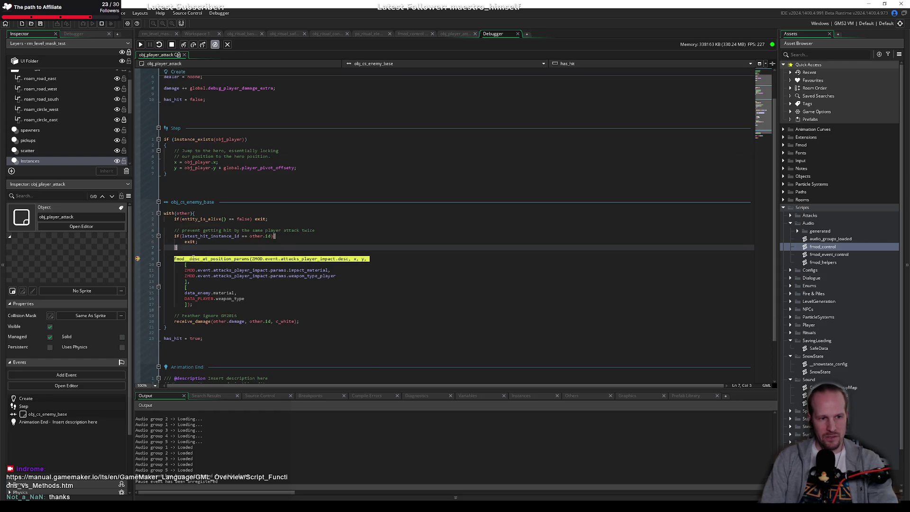
click(220, 259)
click(265, 259)
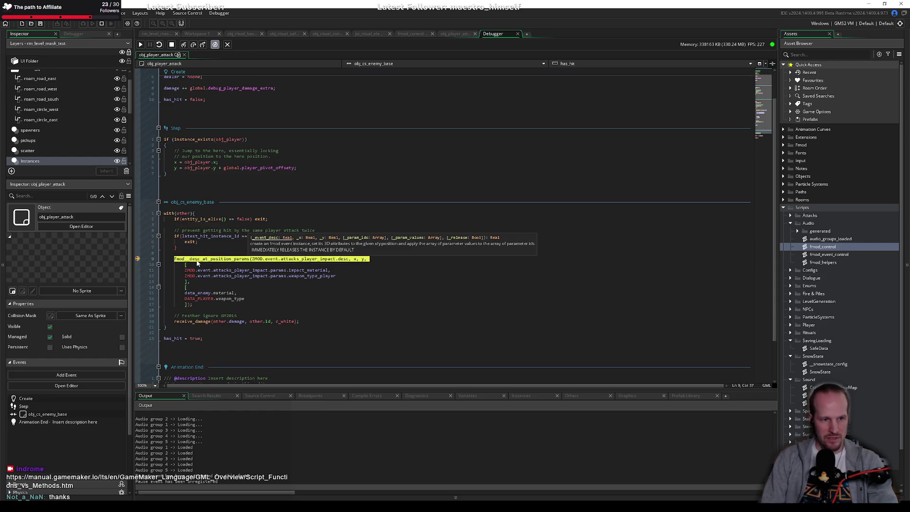
key(Up)
key(Up)
click(209, 259)
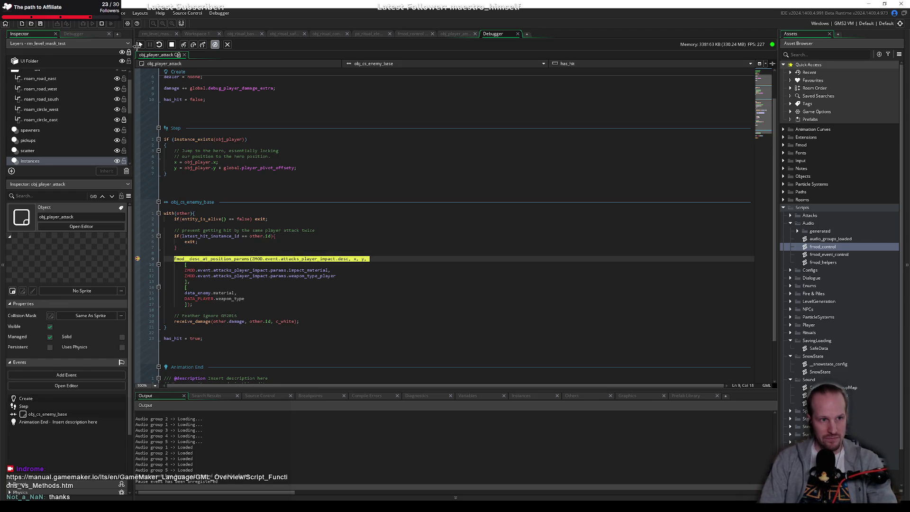
click(183, 44)
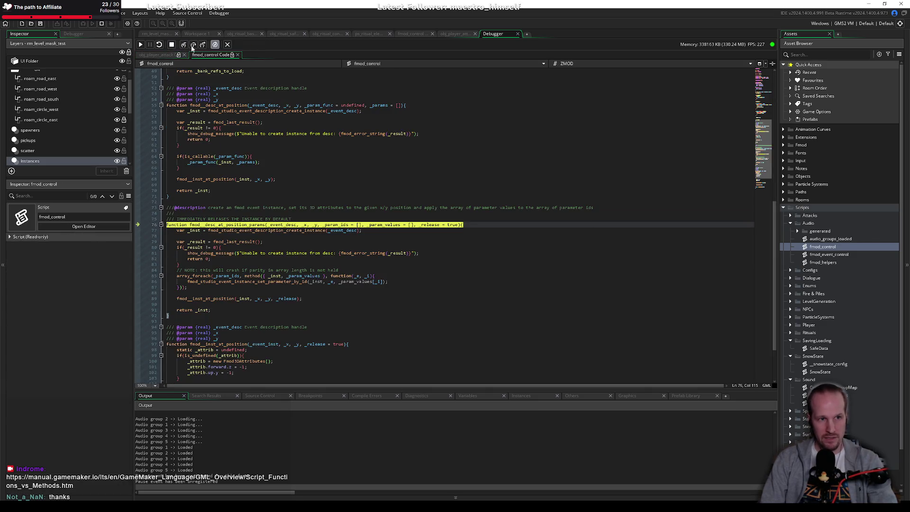
Step over one line, enlarge the Variables panel, and inspect the Self local variable.
click(193, 44)
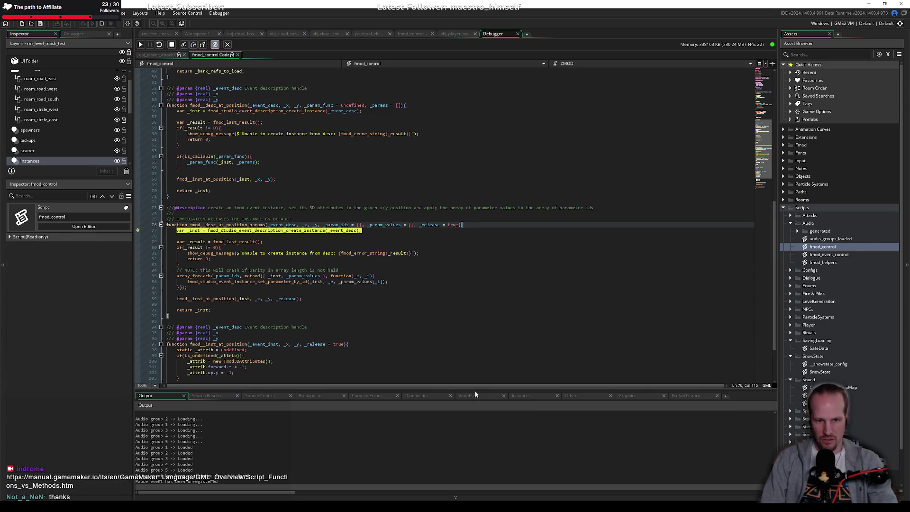
click(475, 395)
drag(476, 388, 479, 347)
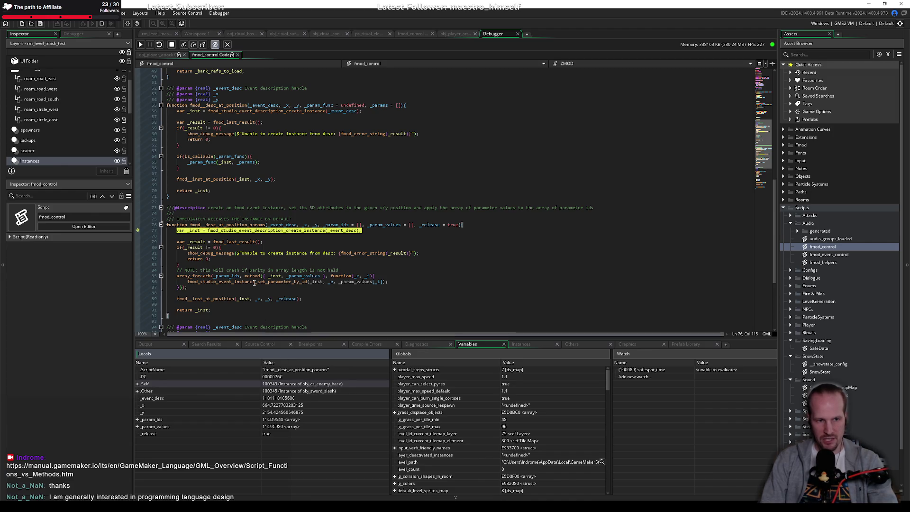
click(454, 34)
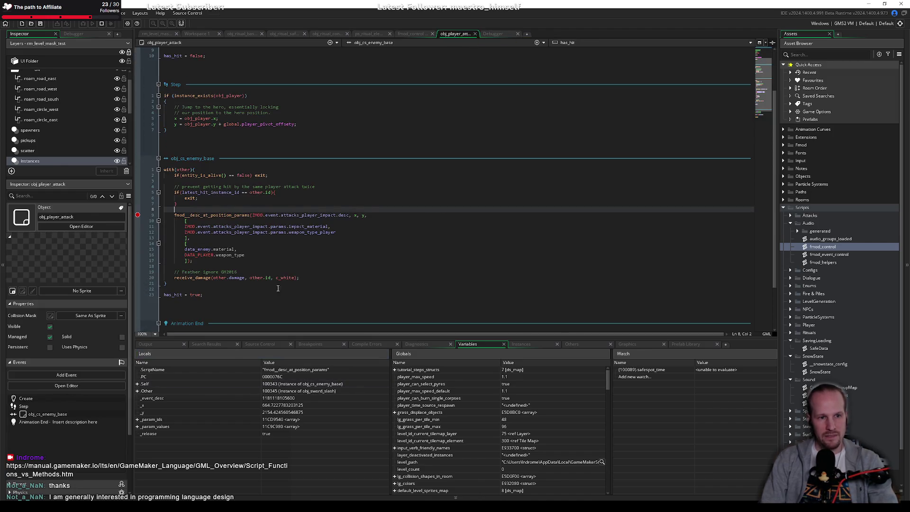
double_click(183, 170)
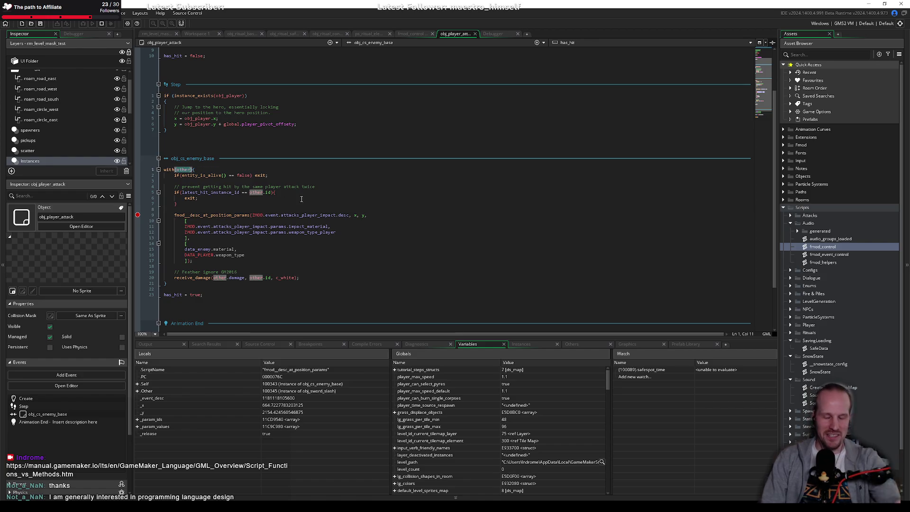
click(499, 34)
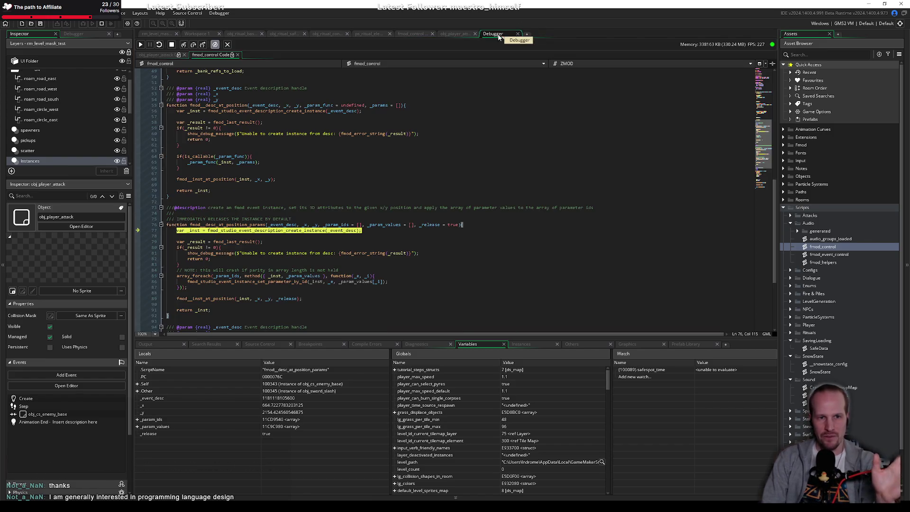
click(294, 385)
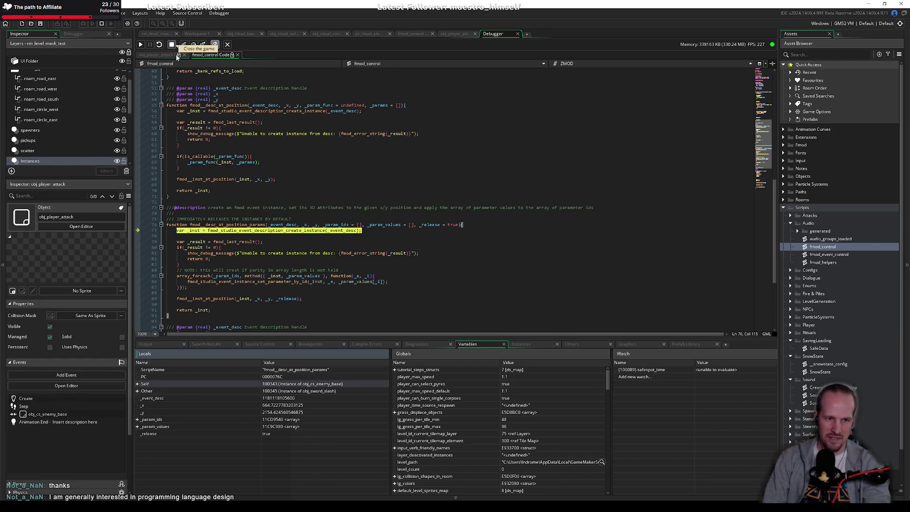
Read fmod_desc_at_position_params' description comment and function definition on line 76.
click(279, 208)
click(262, 214)
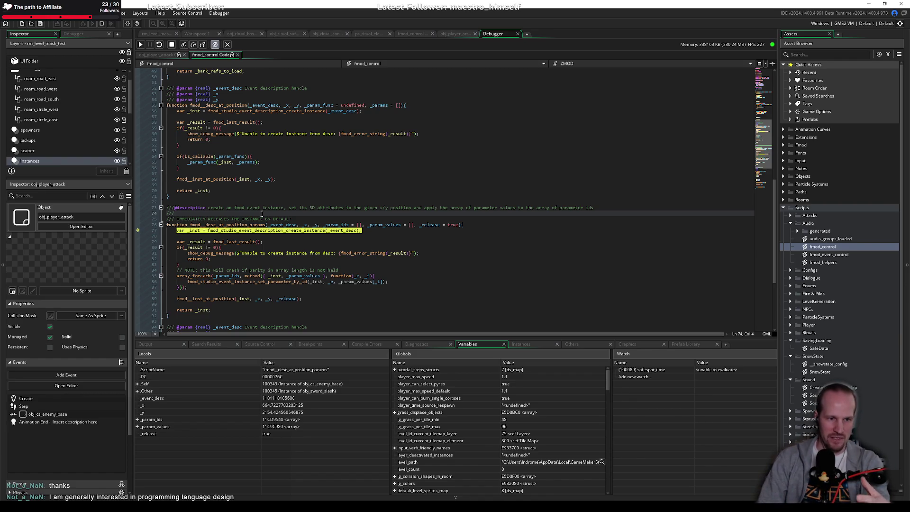
double_click(228, 224)
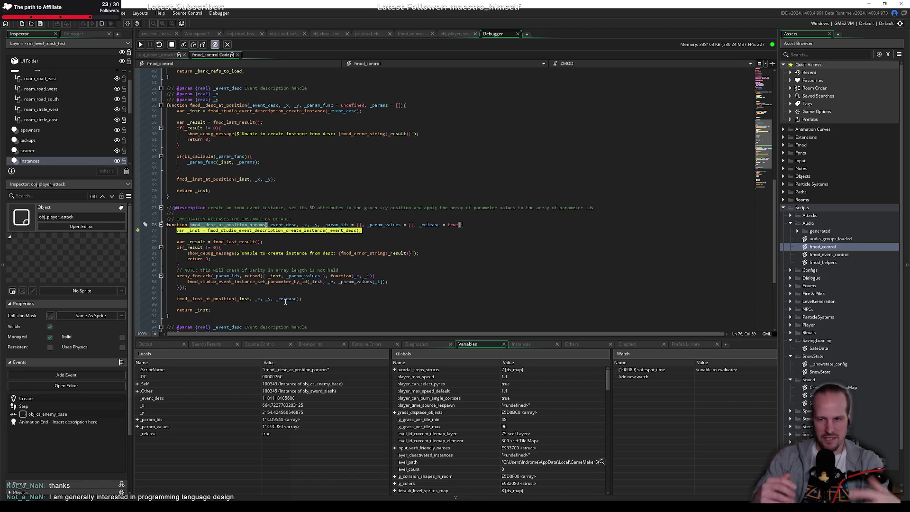
click(265, 242)
mouse_move(195, 225)
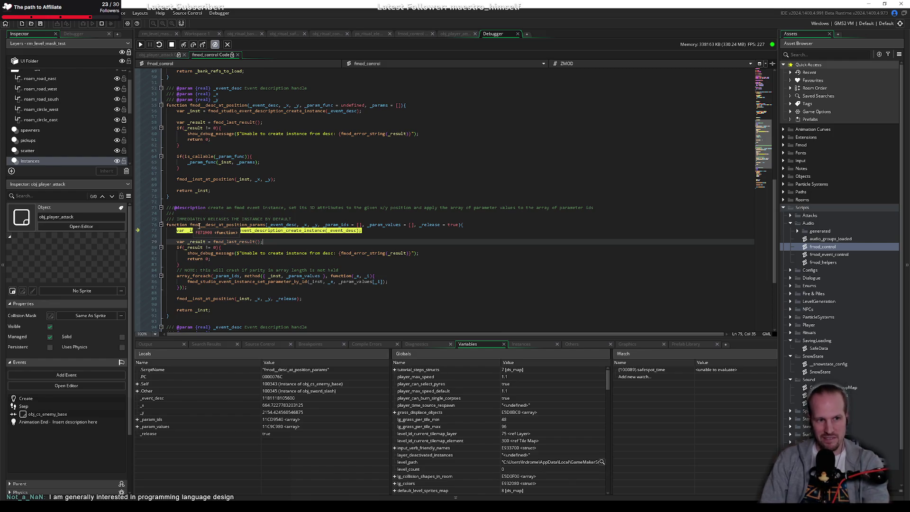
click(235, 224)
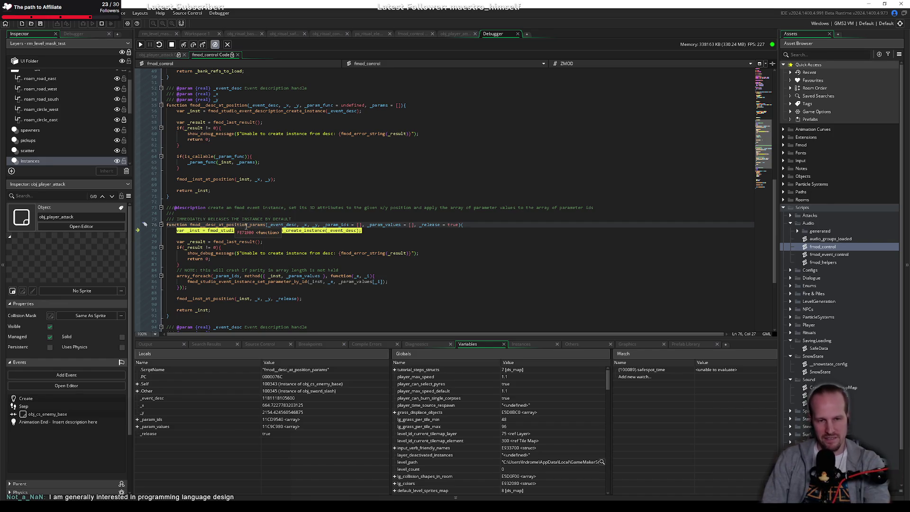
double_click(251, 225)
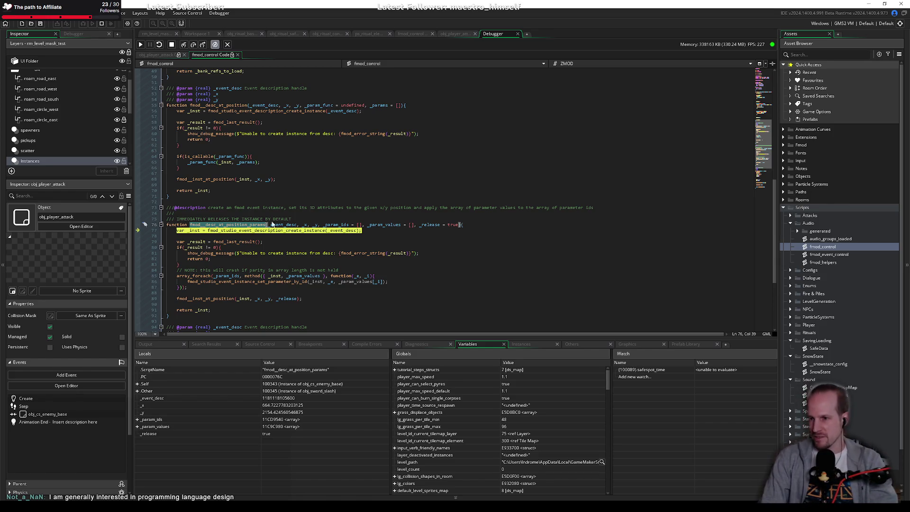
Stop the running game from the debugger toolbar.
key(Up)
key(Up)
key(Up)
click(172, 44)
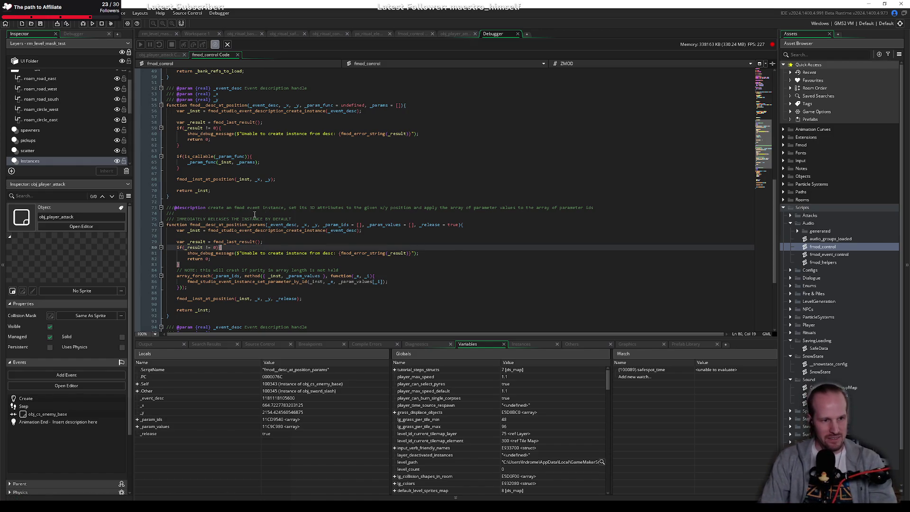
click(384, 201)
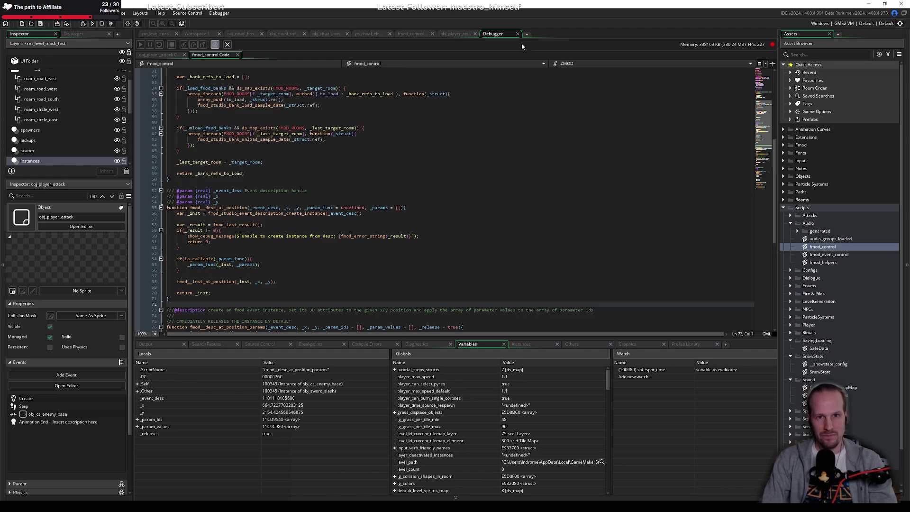
Close the Debugger and review the Step event and the fmod_control bank-loading code.
click(518, 34)
click(308, 148)
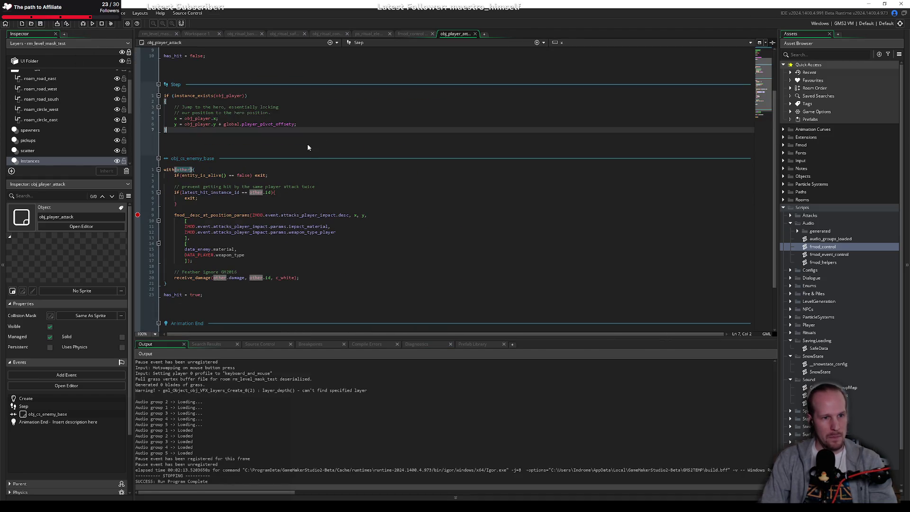
click(190, 170)
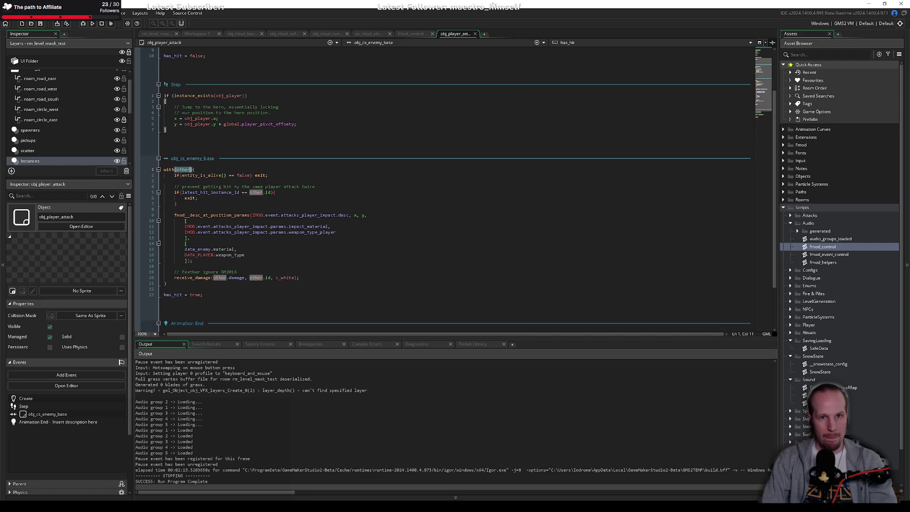
click(404, 33)
click(220, 250)
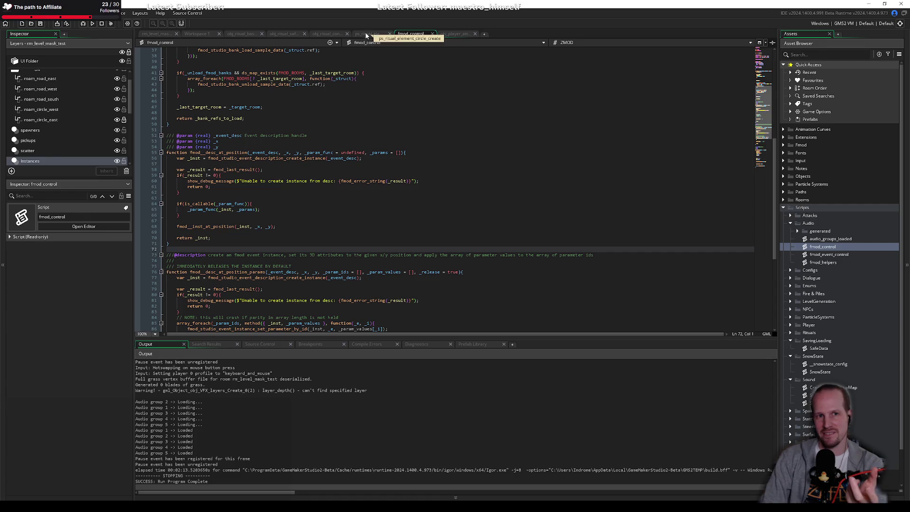
click(336, 102)
click(254, 95)
click(261, 124)
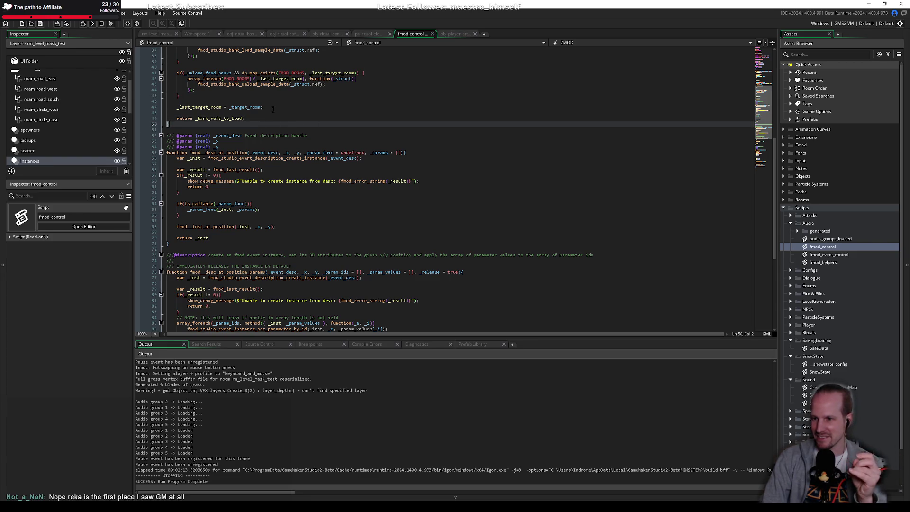
click(313, 113)
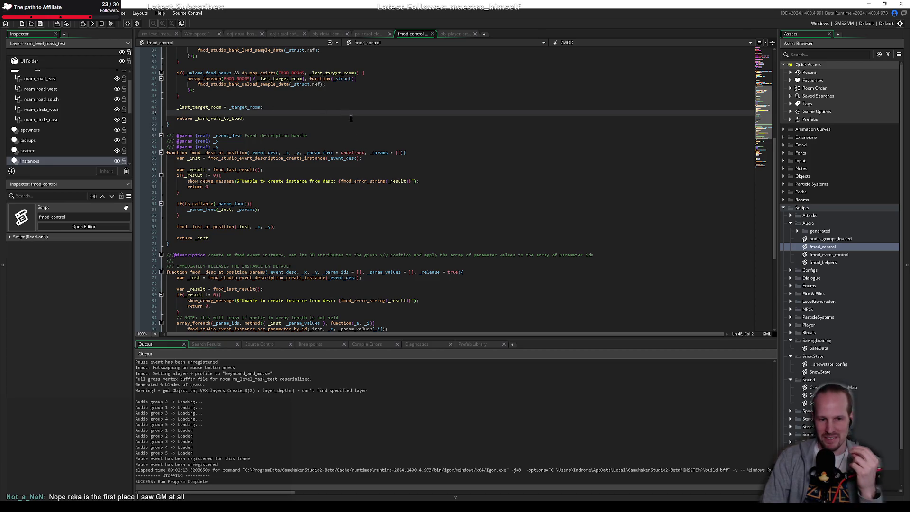
In obj_ritual_connections Create, uncomment the surface-exists check lines with Ctrl+K.
click(328, 34)
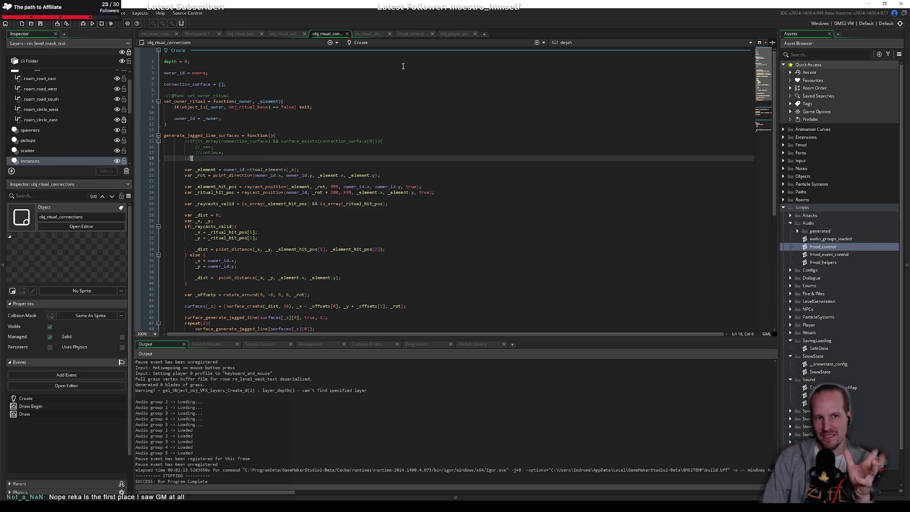
text(})
drag(205, 158, 202, 141)
key(ctrl+k)
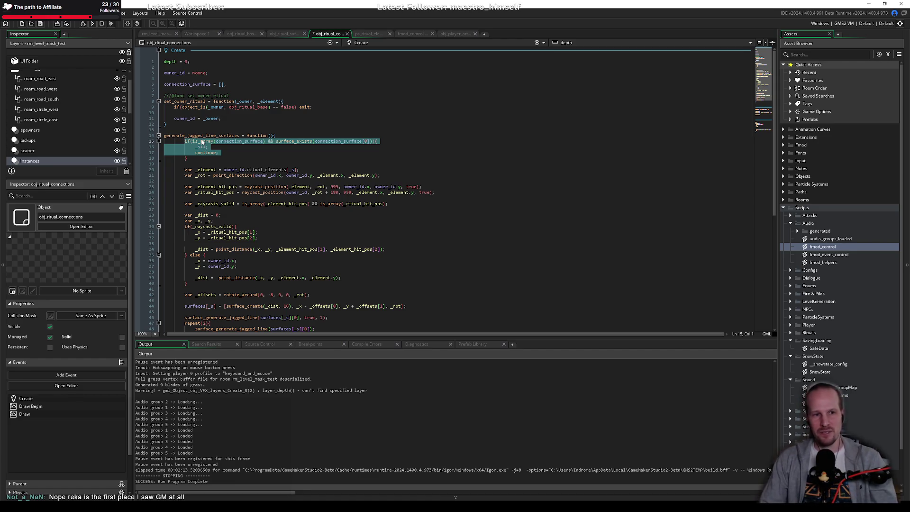
click(186, 158)
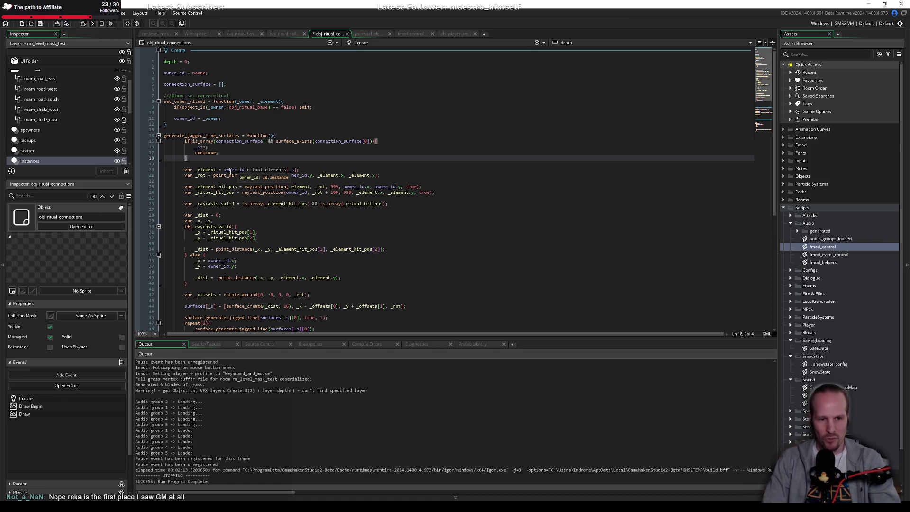
Review the restored check and the _s++/continue lines, then bring up the asset search.
click(299, 181)
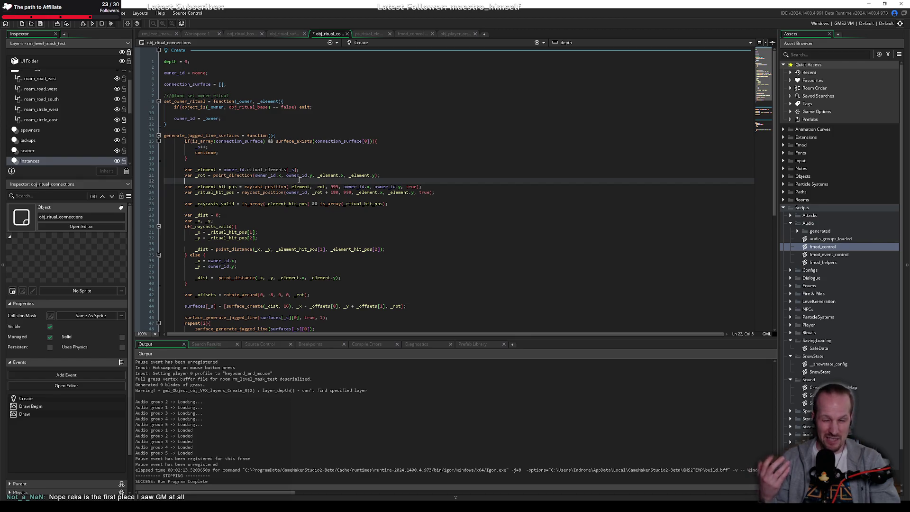
key(Up)
key(Up)
key(Up)
key(Down)
click(206, 147)
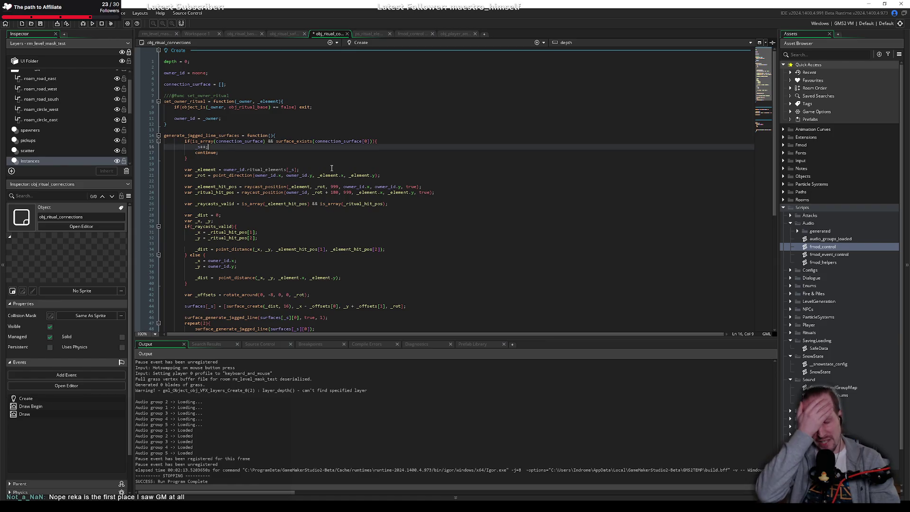
drag(223, 152, 194, 149)
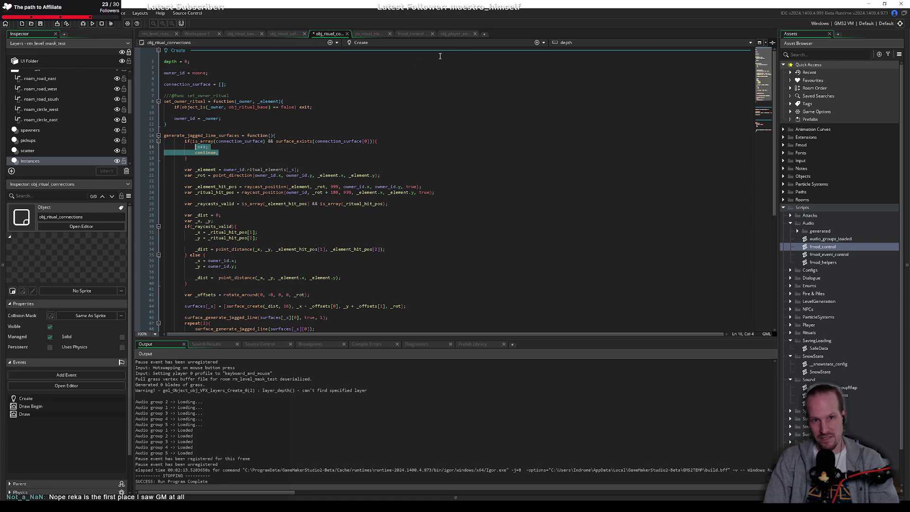
key(ctrl+t)
Open the pyre_definitions script via 'pyre de' and jump to the PyreDataBase constructor definition.
text(py)
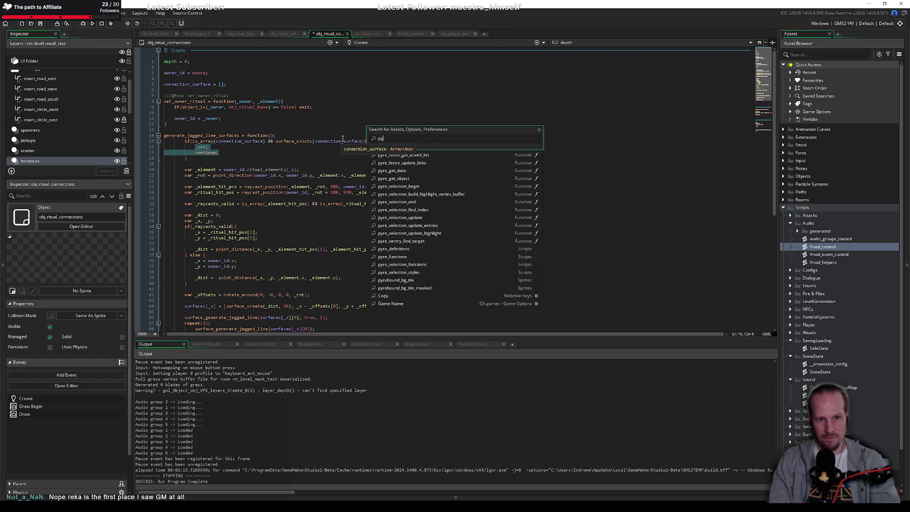
text(re defin)
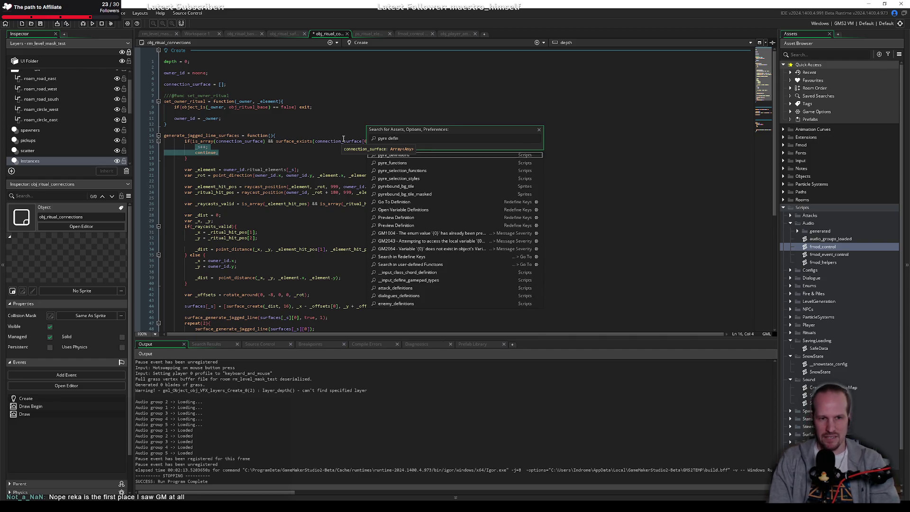
key(Return)
click(329, 170)
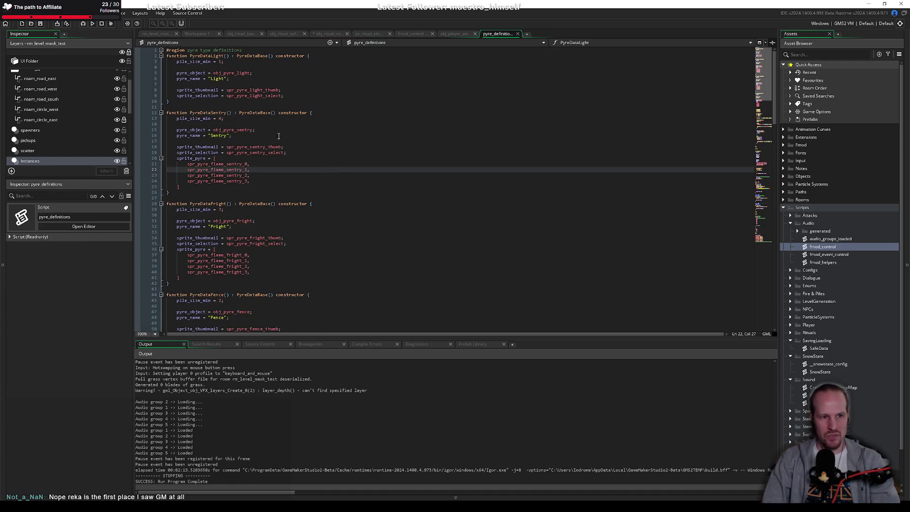
scroll(217, 165, down, 8)
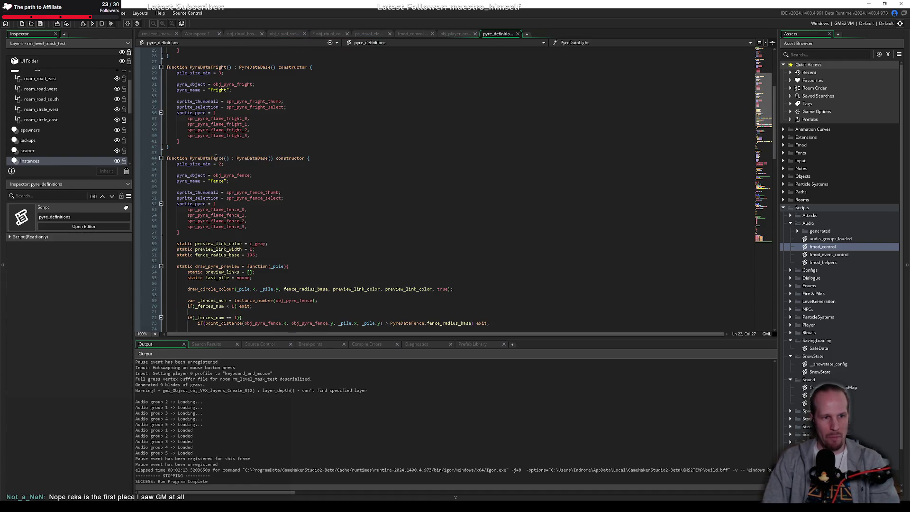
double_click(216, 158)
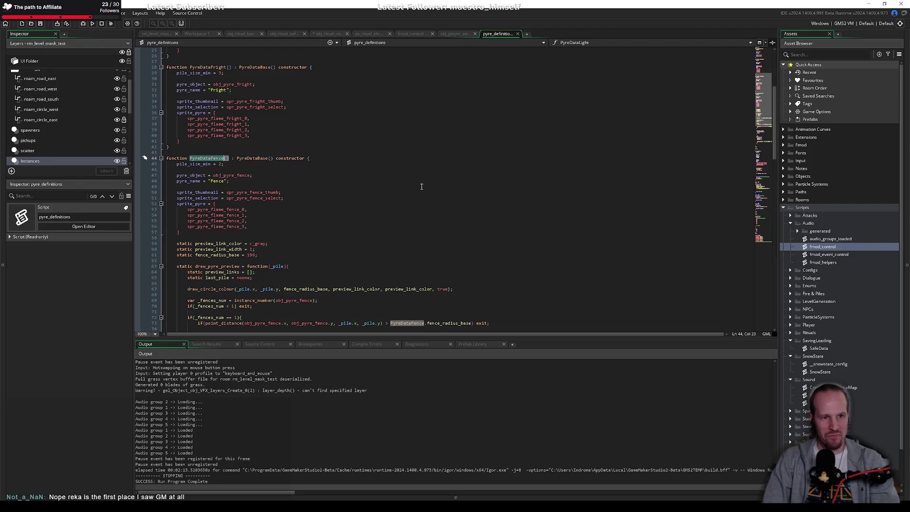
middle_click(249, 158)
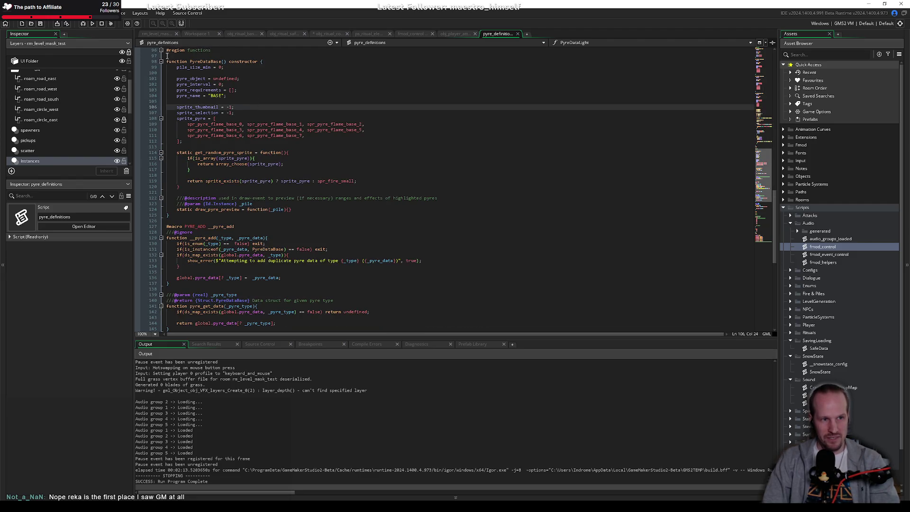
Look over the PyreDataBase constructor and start a new line below it.
mouse_move(167, 60)
mouse_down()
mouse_move(326, 112)
mouse_move(301, 213)
mouse_up()
click(282, 200)
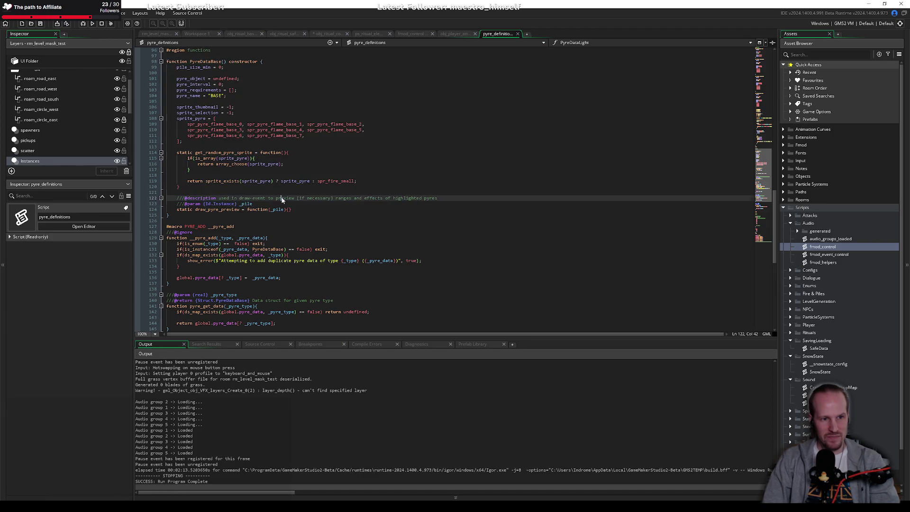
click(249, 63)
click(266, 135)
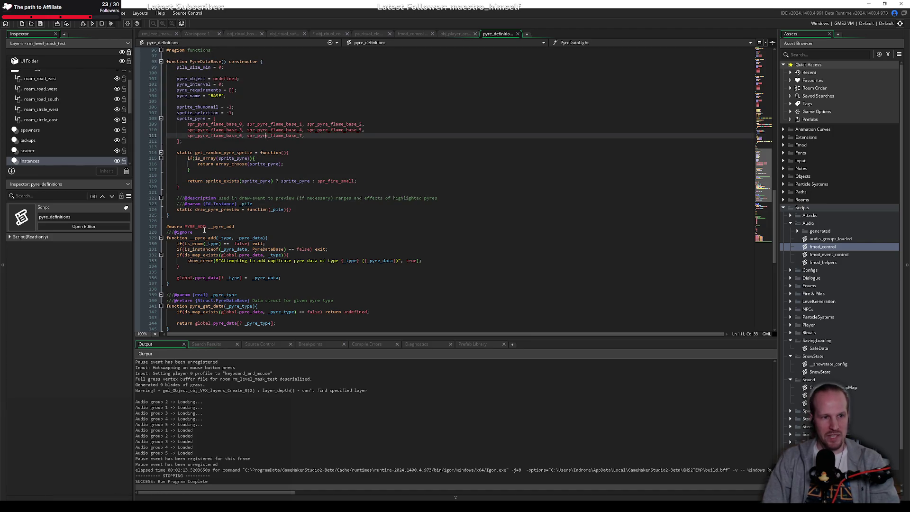
click(281, 221)
key(Return)
key(Return)
key(Up)
Type new PyreDataBase() and an empty var _struct = { } block below it.
text(new PyreDataBase();)
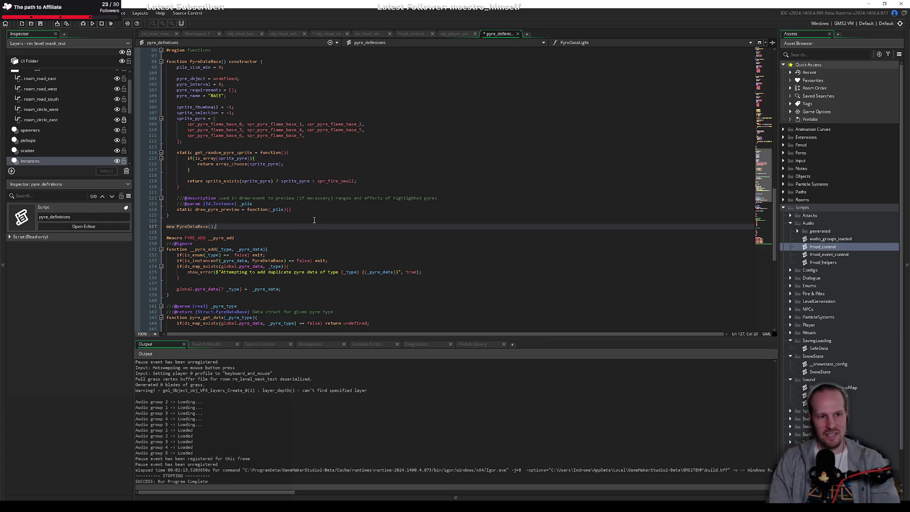
key(Return)
key(Return)
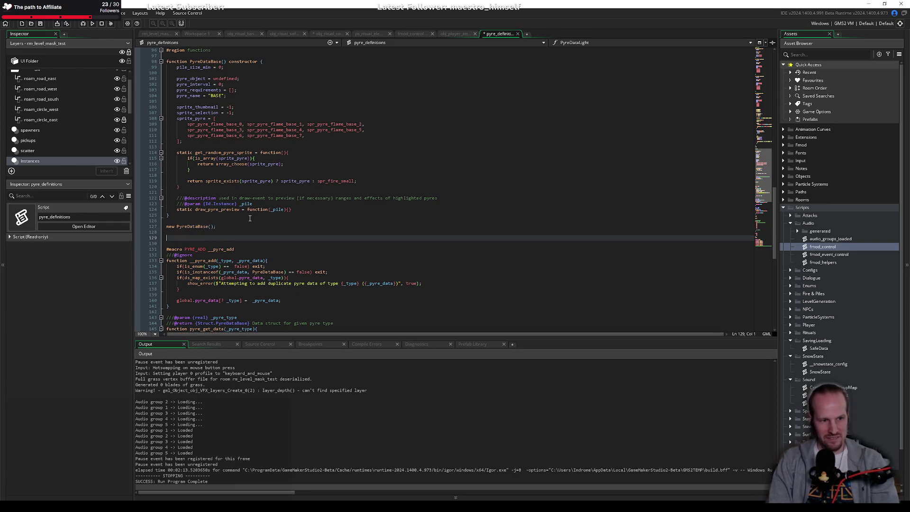
key(Return)
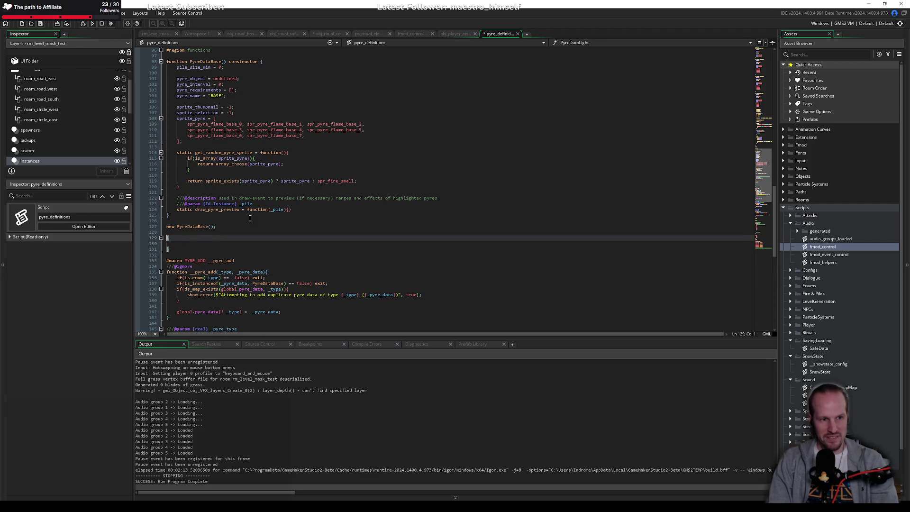
text(struct )
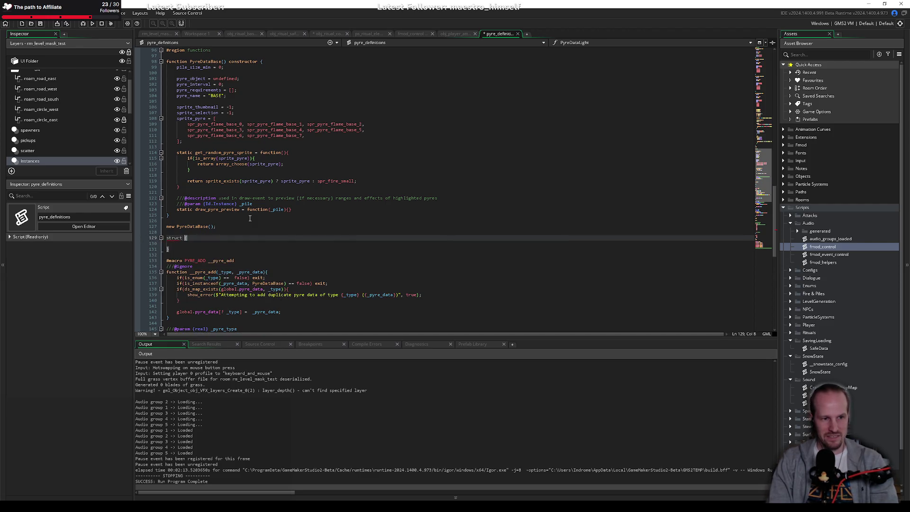
text(var _)
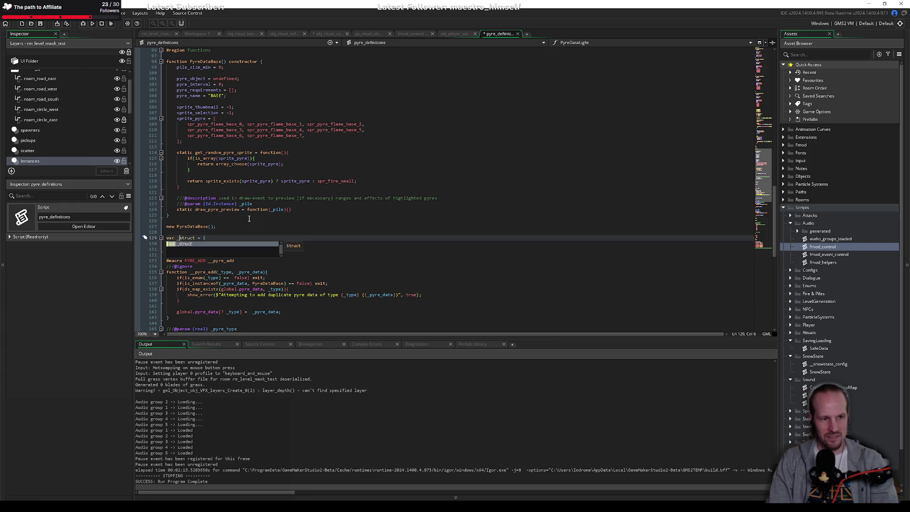
key(Down)
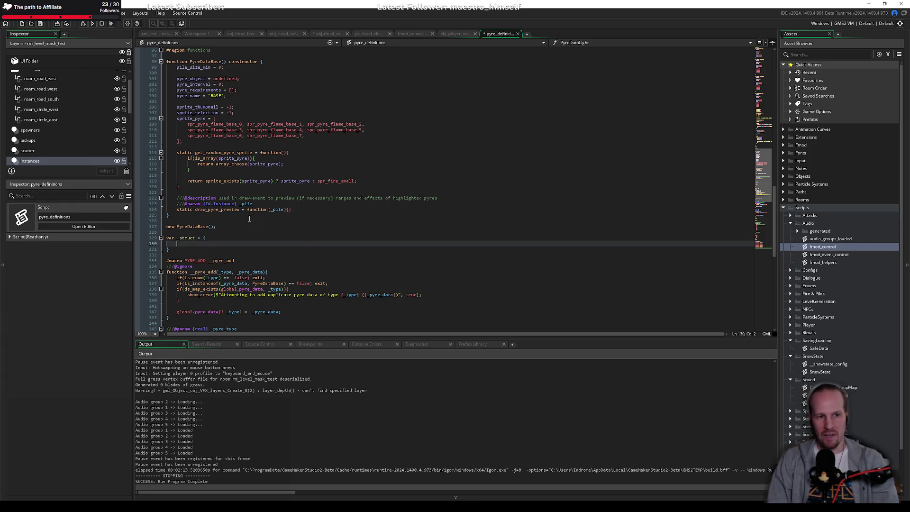
Review the PyreDataBase property lines and select the PyreDataFence constructor name.
mouse_move(176, 68)
mouse_down()
mouse_move(228, 95)
mouse_move(226, 143)
mouse_up()
click(225, 144)
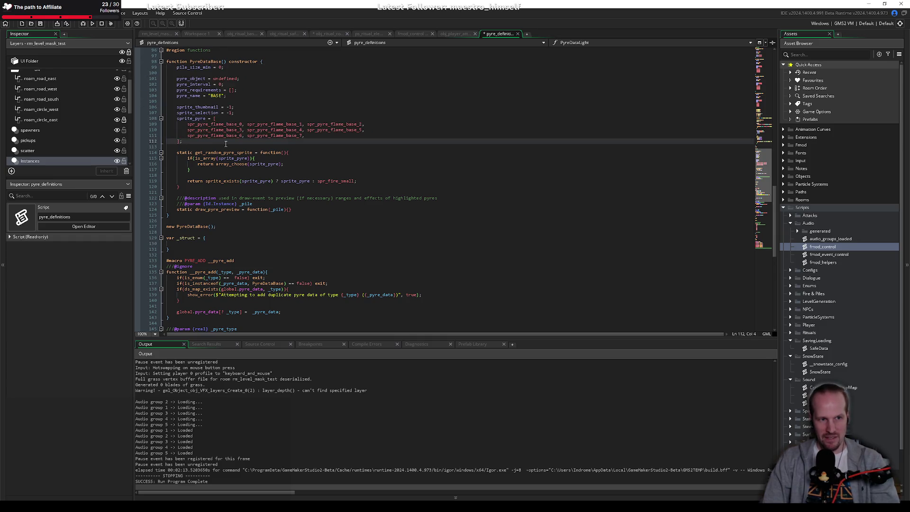
mouse_move(203, 62)
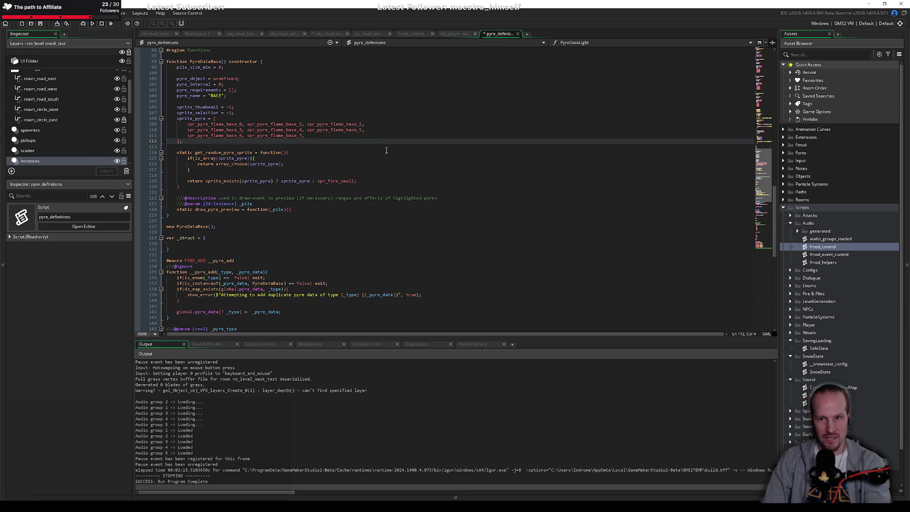
scroll(386, 147, up, 15)
double_click(213, 130)
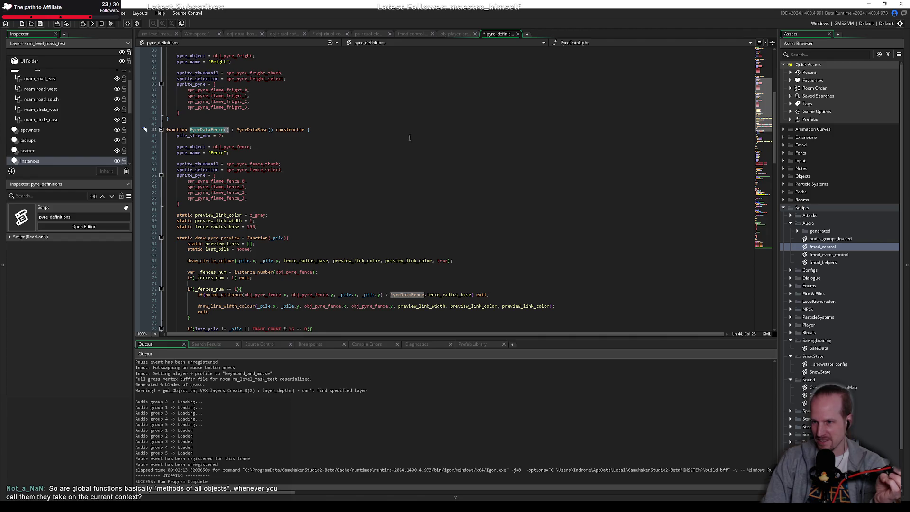
click(445, 141)
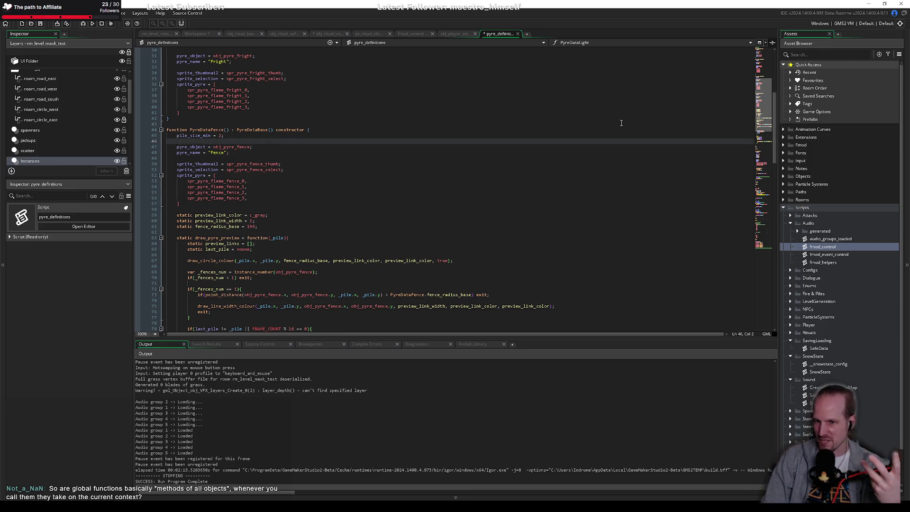
click(348, 216)
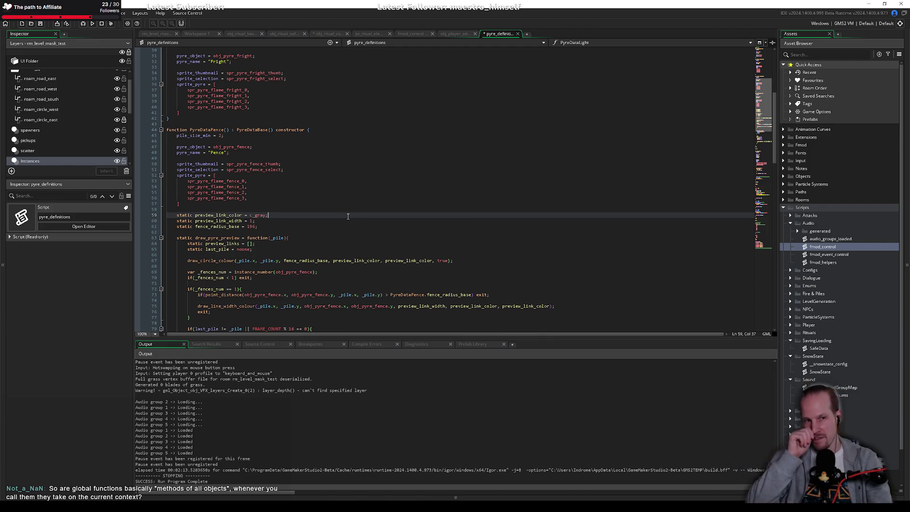
key(Up)
key(Up)
key(Up)
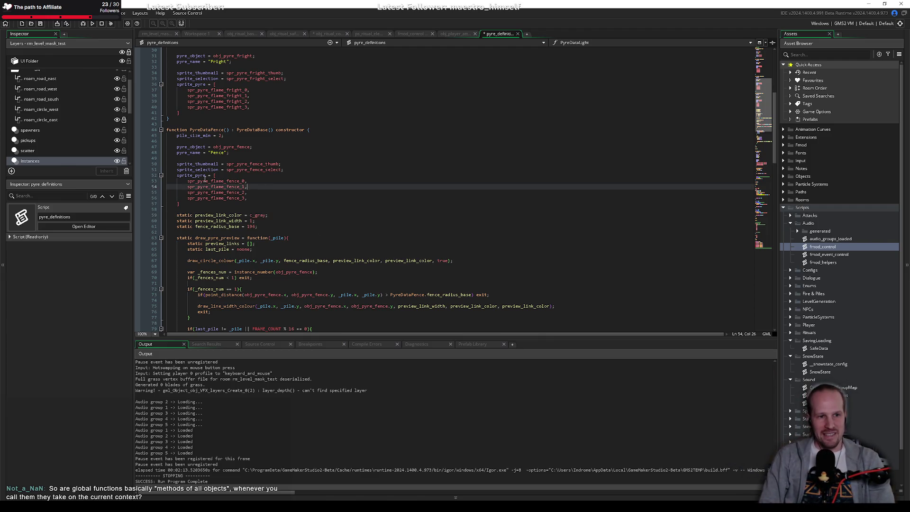
scroll(215, 188, down, 2)
double_click(221, 96)
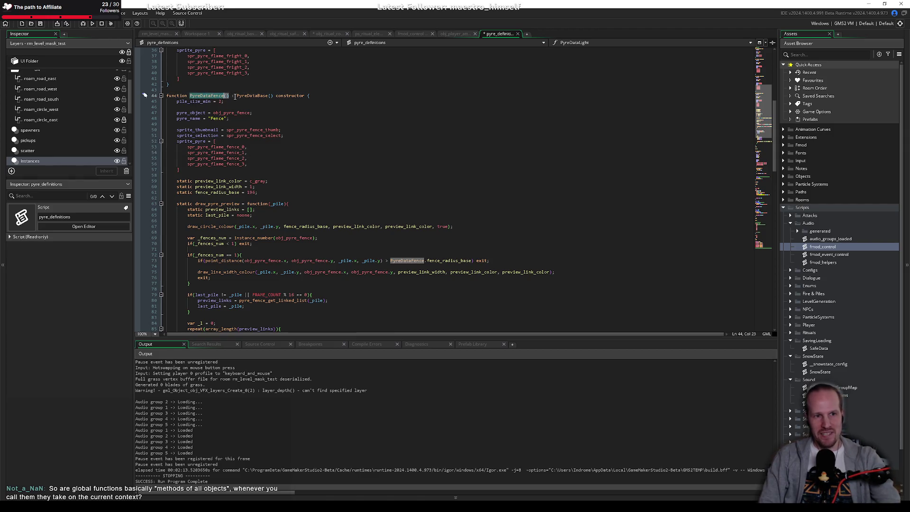
double_click(267, 96)
click(271, 159)
mouse_move(177, 102)
mouse_down()
mouse_move(216, 141)
mouse_move(195, 170)
mouse_up()
click(195, 175)
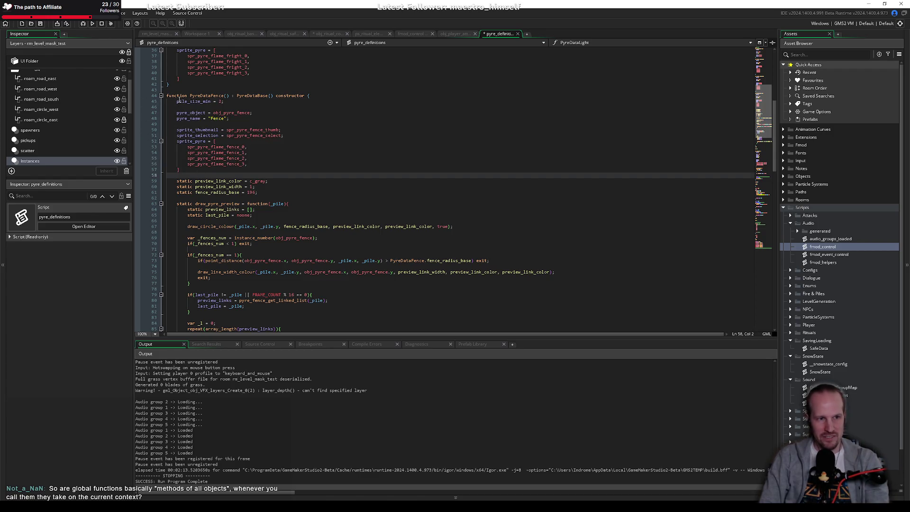
double_click(189, 101)
click(209, 170)
double_click(221, 203)
scroll(222, 203, down, 2)
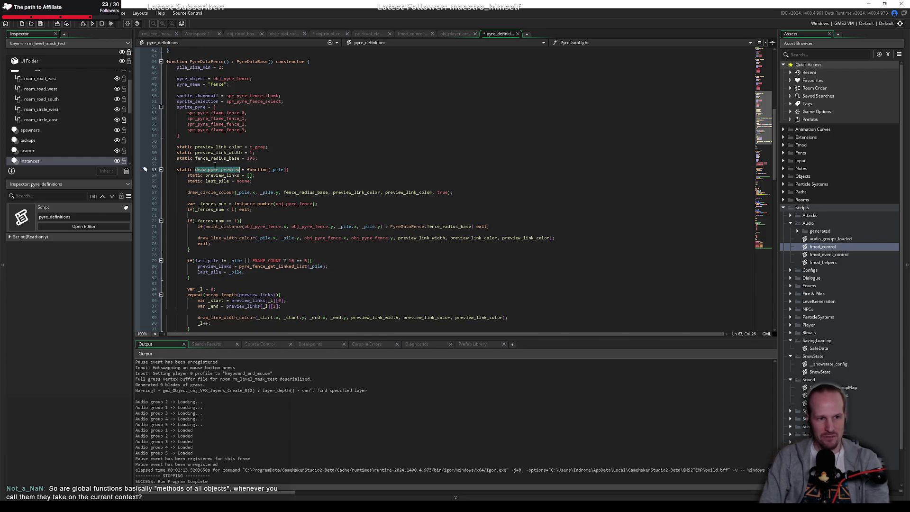
scroll(211, 174, down, 20)
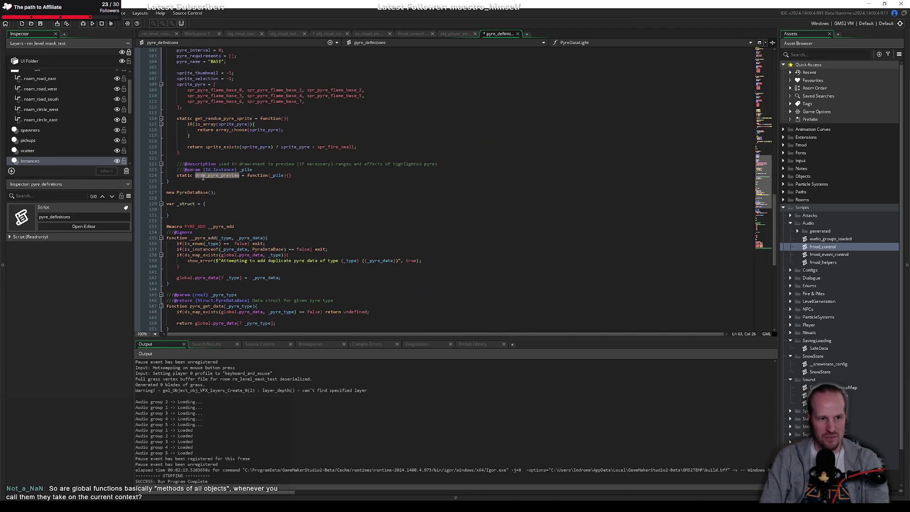
click(288, 175)
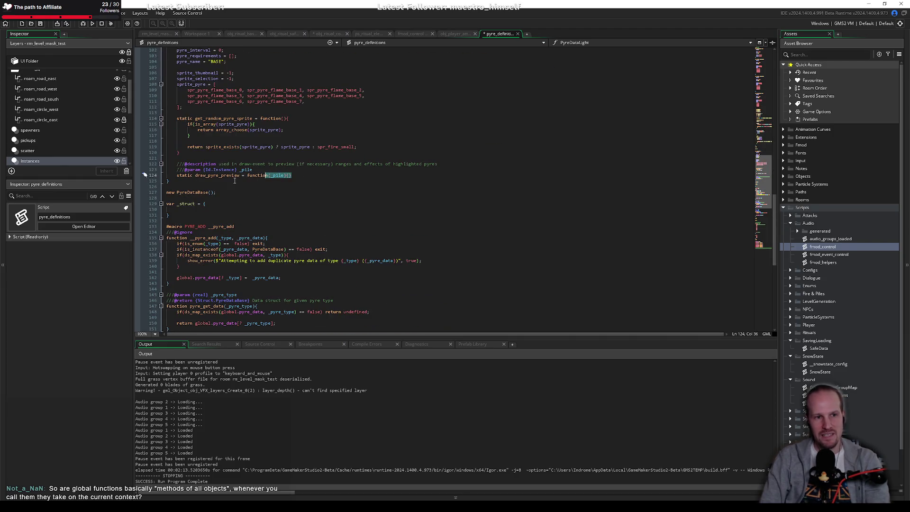
click(207, 182)
scroll(208, 184, up, 6)
scroll(208, 185, up, 12)
click(208, 182)
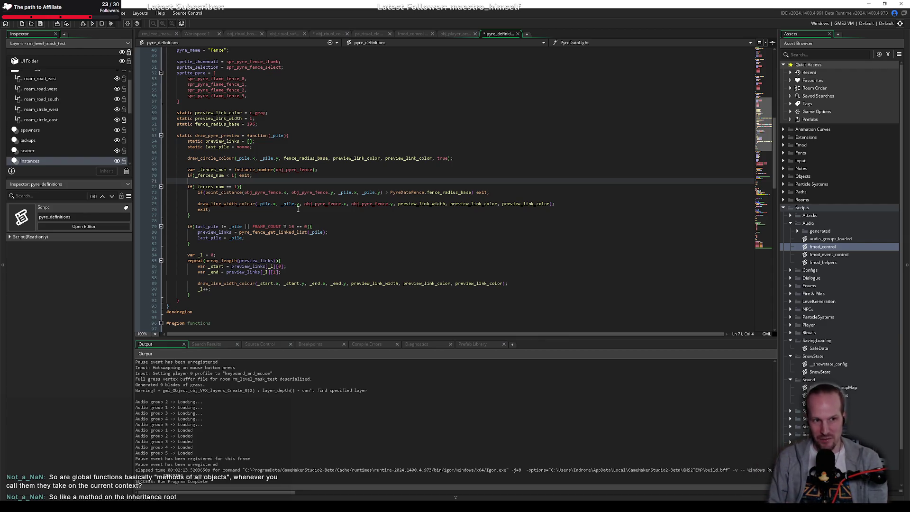
click(259, 147)
scroll(259, 162, up, 2)
click(397, 160)
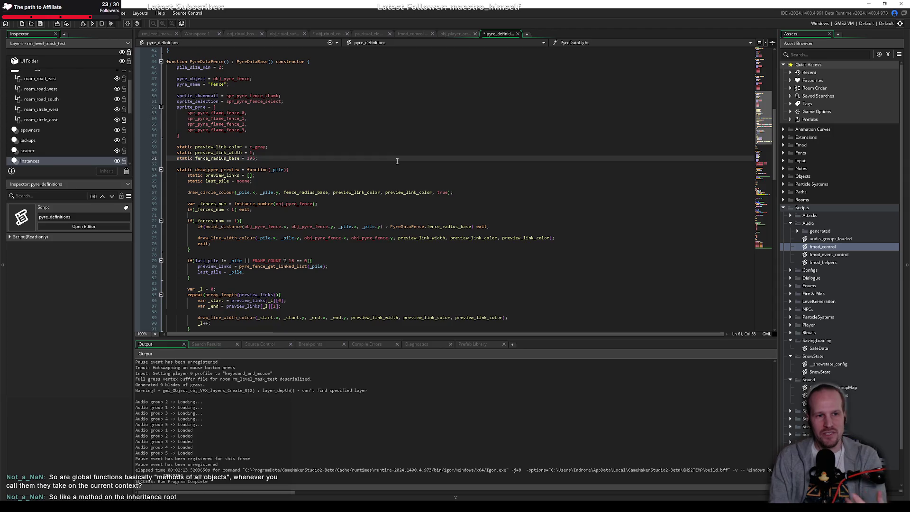
click(221, 170)
double_click(221, 170)
click(294, 168)
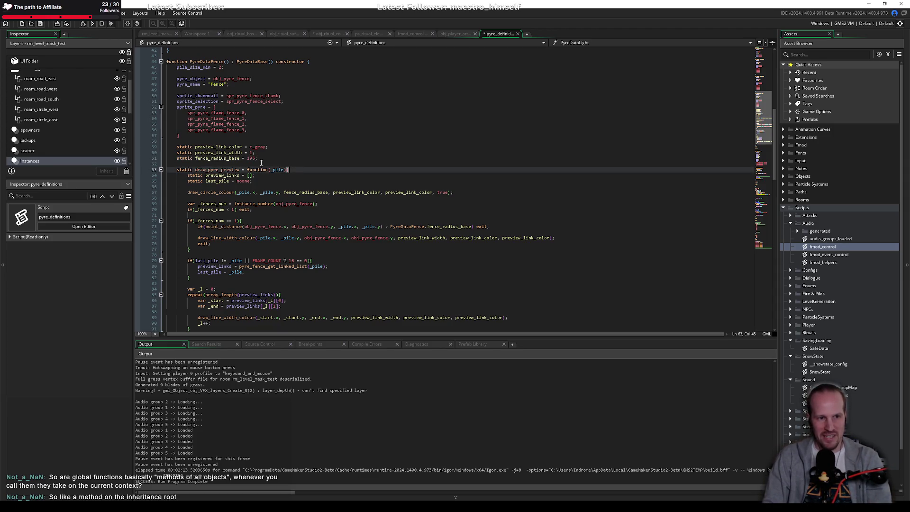
key(Left)
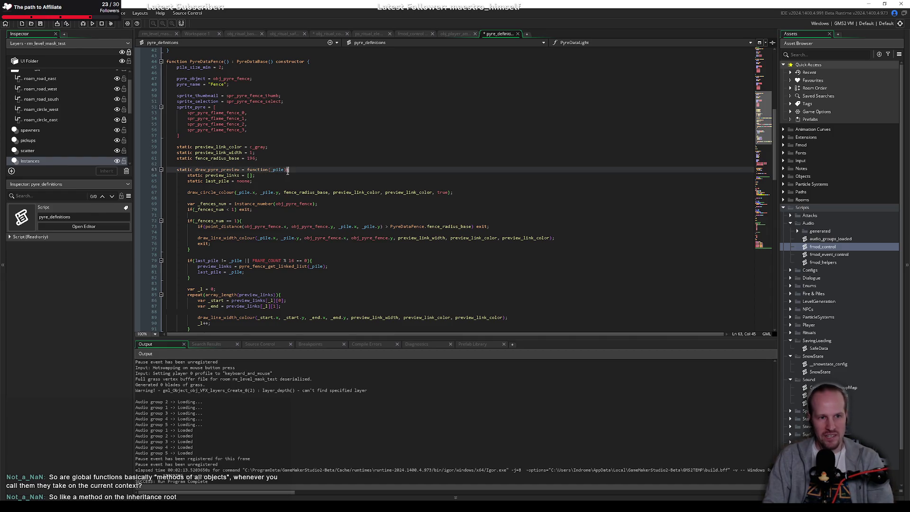
Try placing the override keyword on the draw_pyre_preview function header.
key(Return)
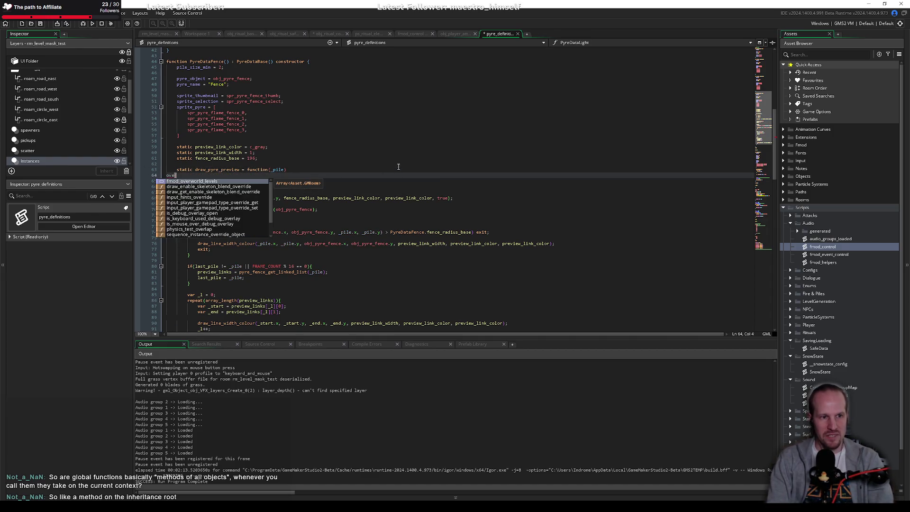
key(Escape)
key(BackSpace)
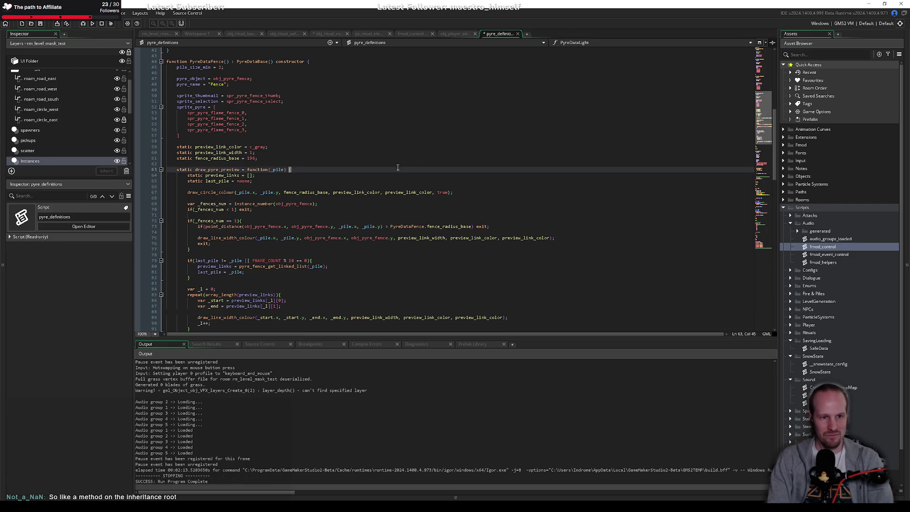
text(override)
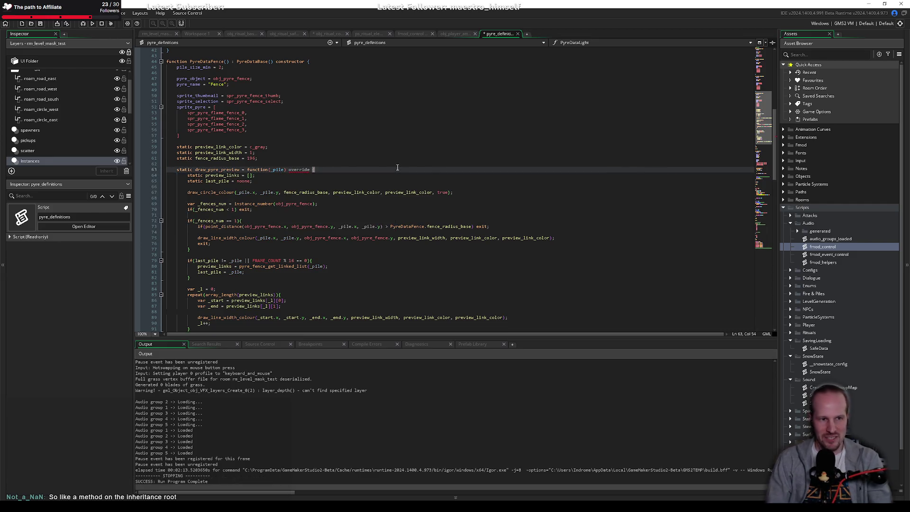
key(BackSpace)
key(BackSpace)
key(BackSpace)
key(Home)
key(ctrl+Right)
text(override)
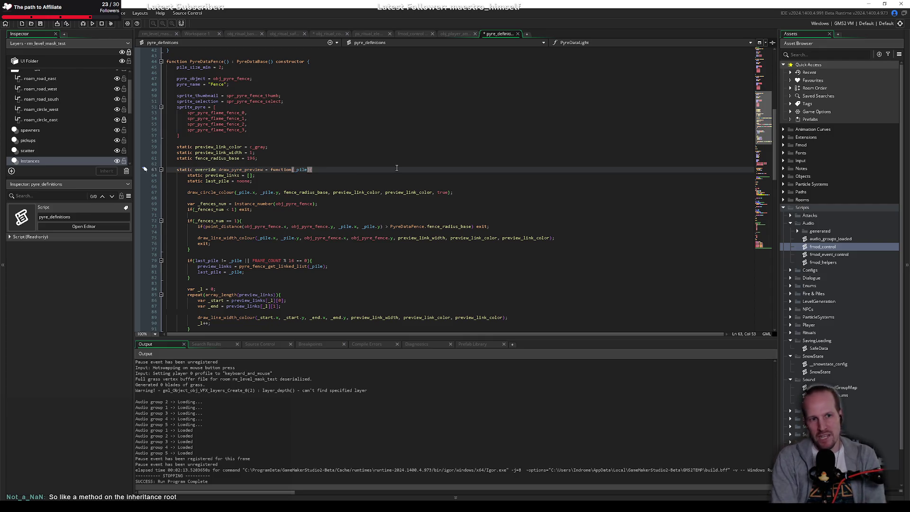
Delete override so it reads 'static draw_pyre_preview = function(_pile){', and save.
scroll(202, 56, up, 8)
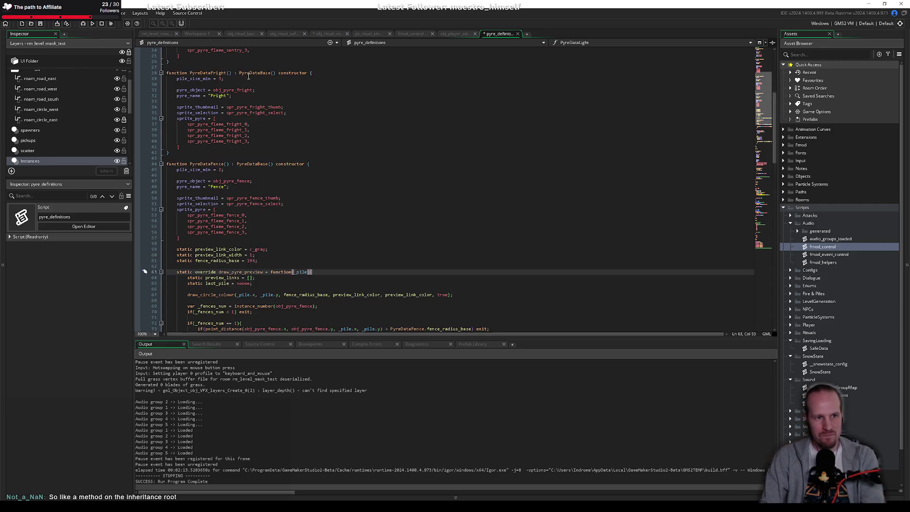
scroll(238, 182, down, 8)
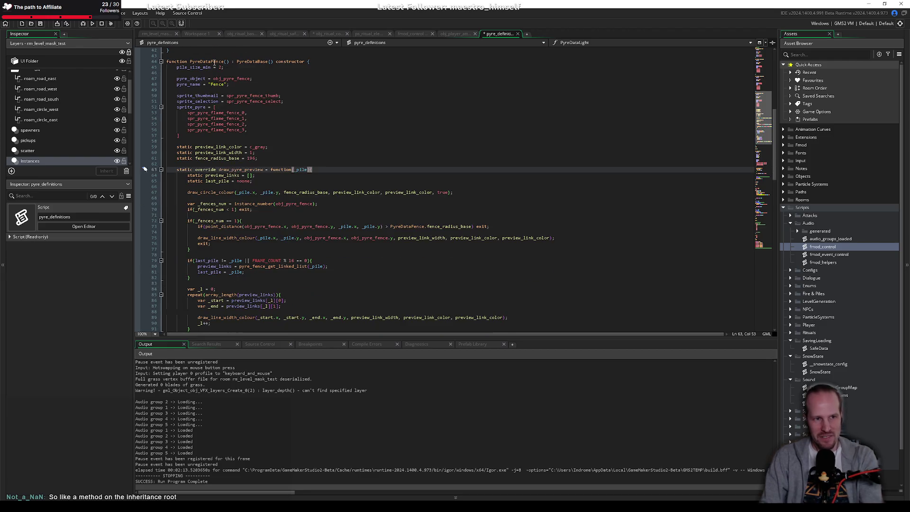
double_click(244, 170)
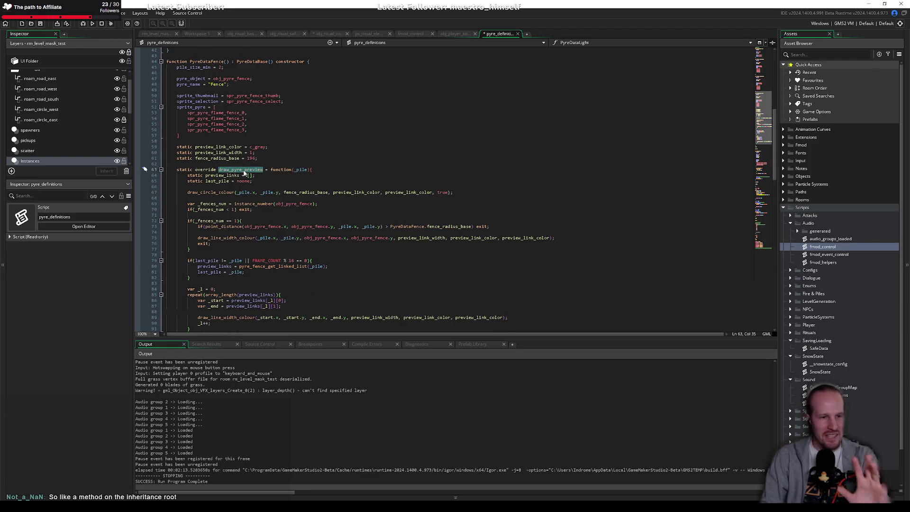
key(shift+End)
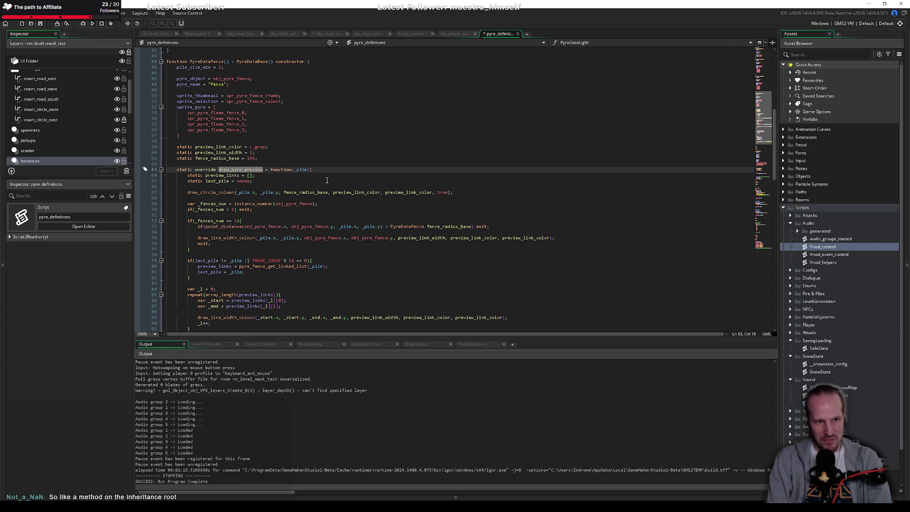
key(shift+Home)
key(Delete)
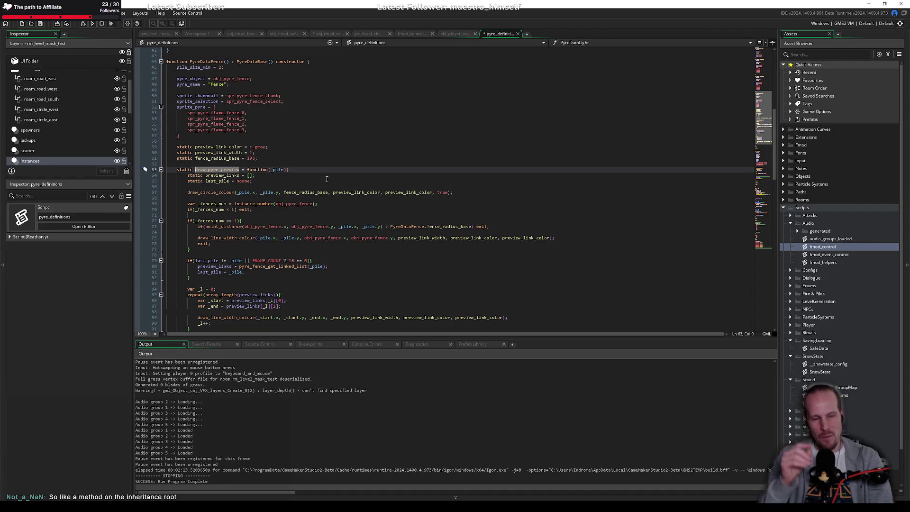
click(330, 187)
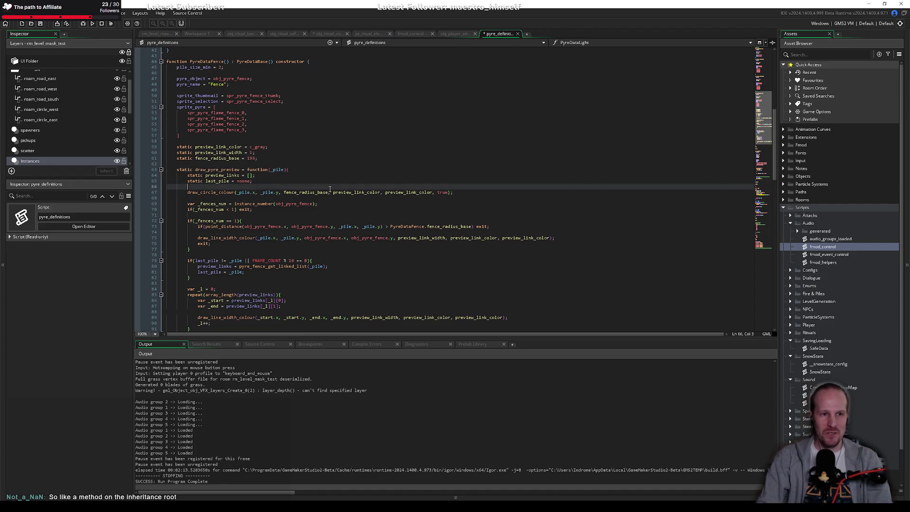
key(ctrl+s)
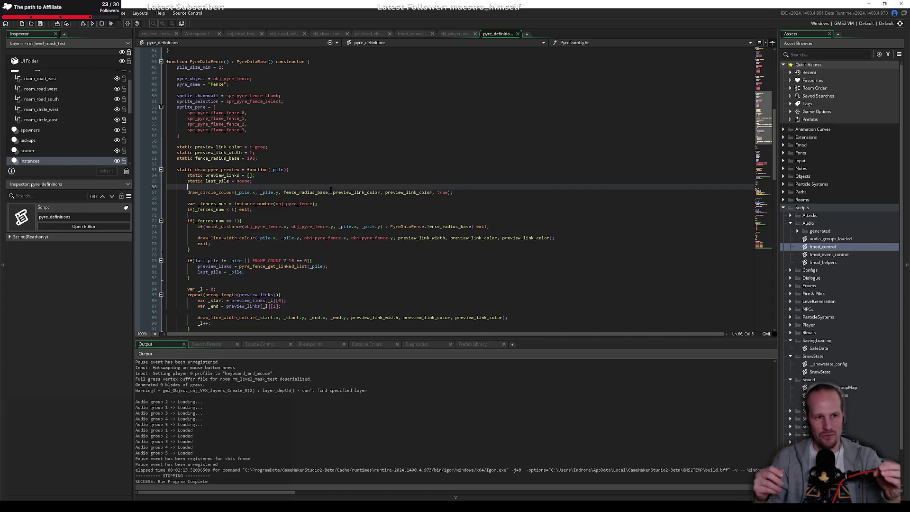
click(336, 181)
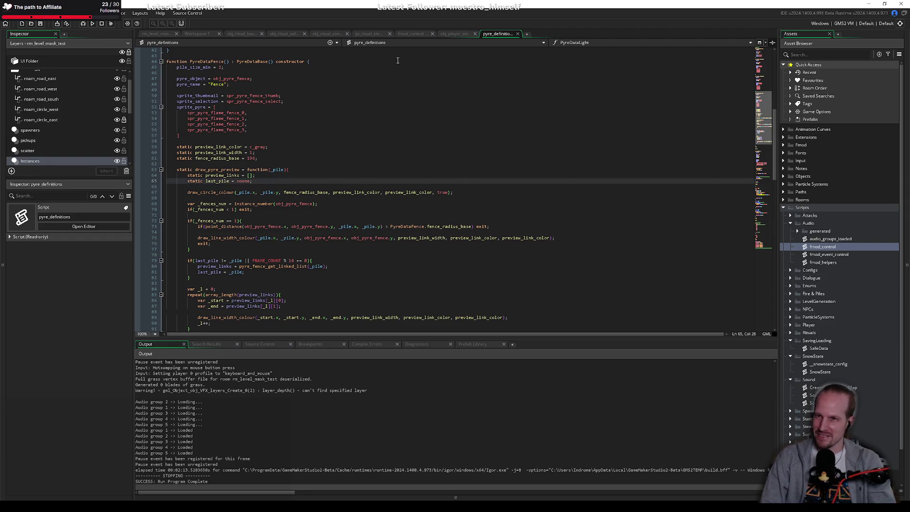
click(371, 32)
On empty line 223 of obj_ritual_base Create, add 'var _test = new PyreDataBase();'.
click(411, 34)
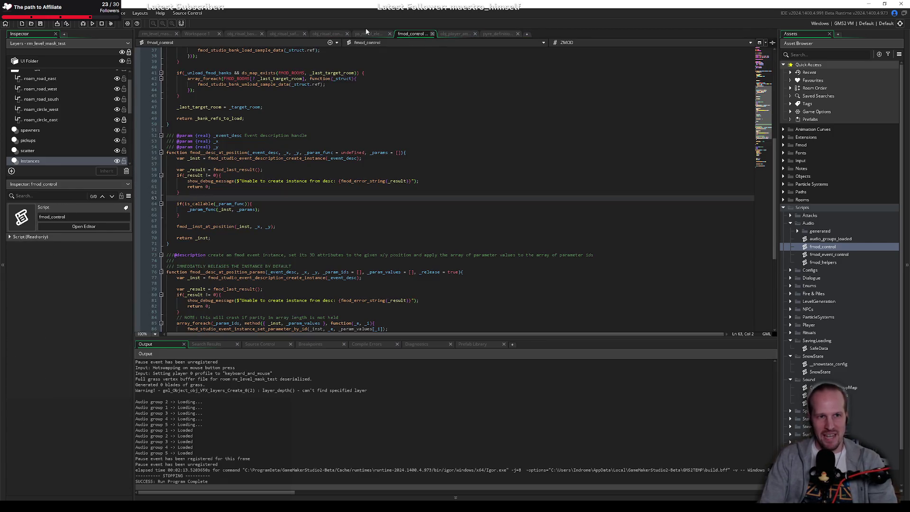
click(246, 33)
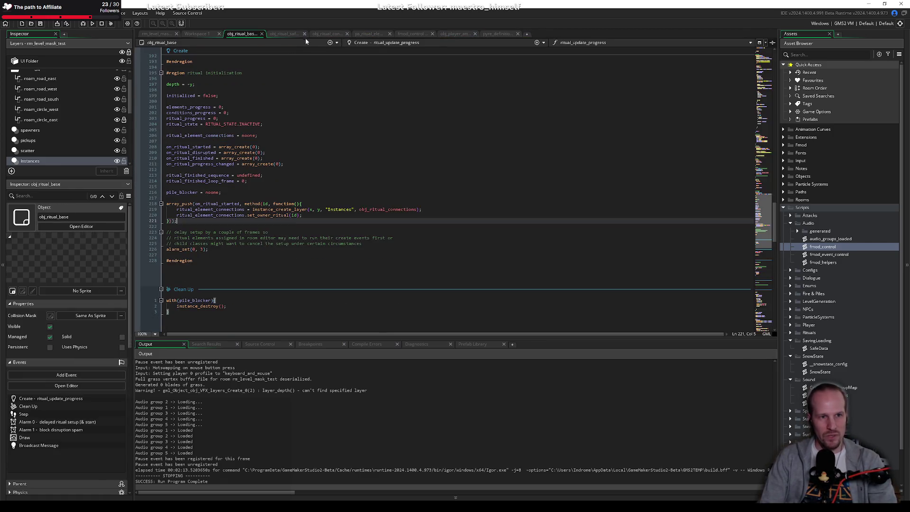
click(249, 230)
text(new P)
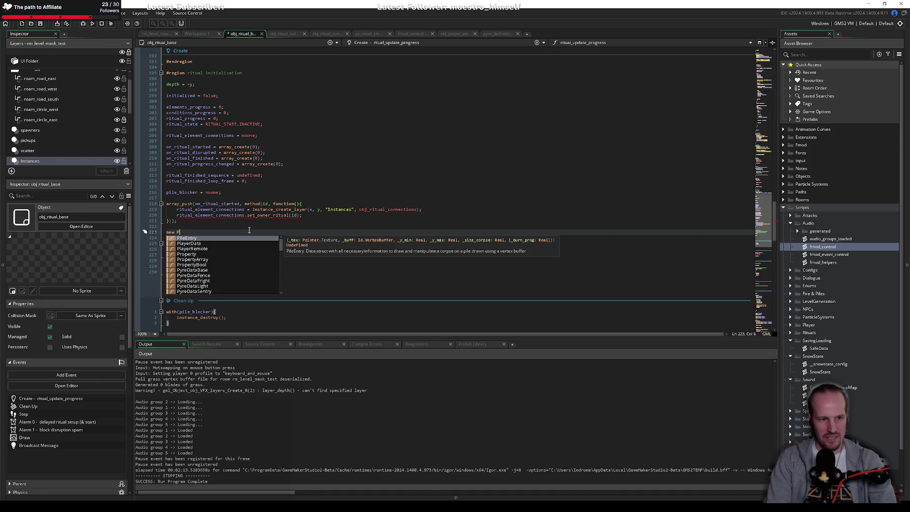
text(var _)
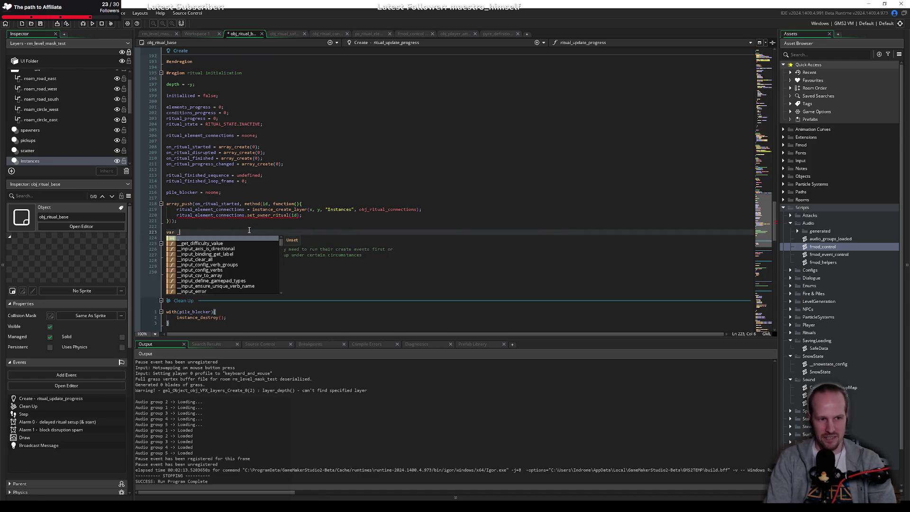
text(test = )
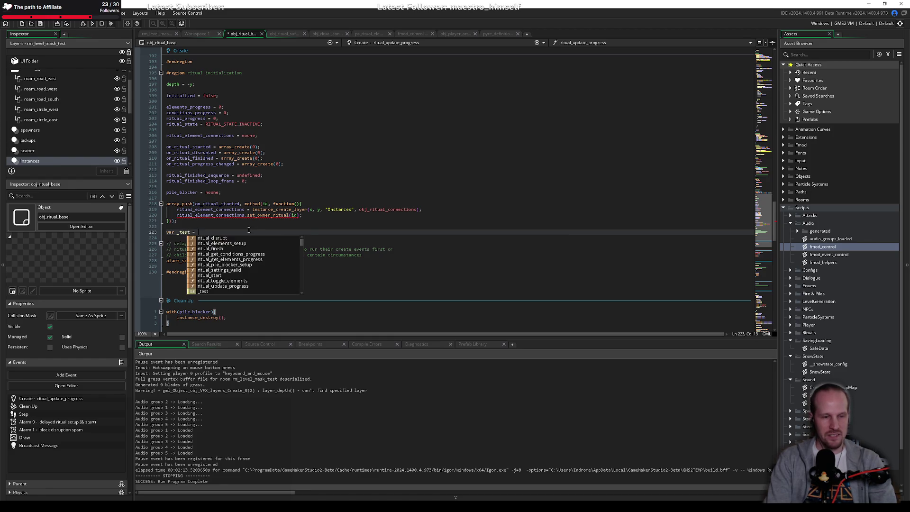
text(new Pyre)
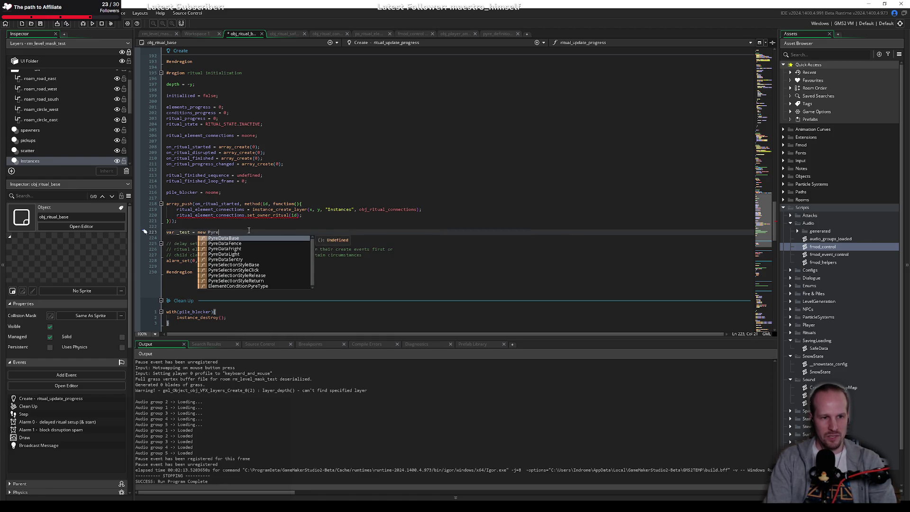
key(Return)
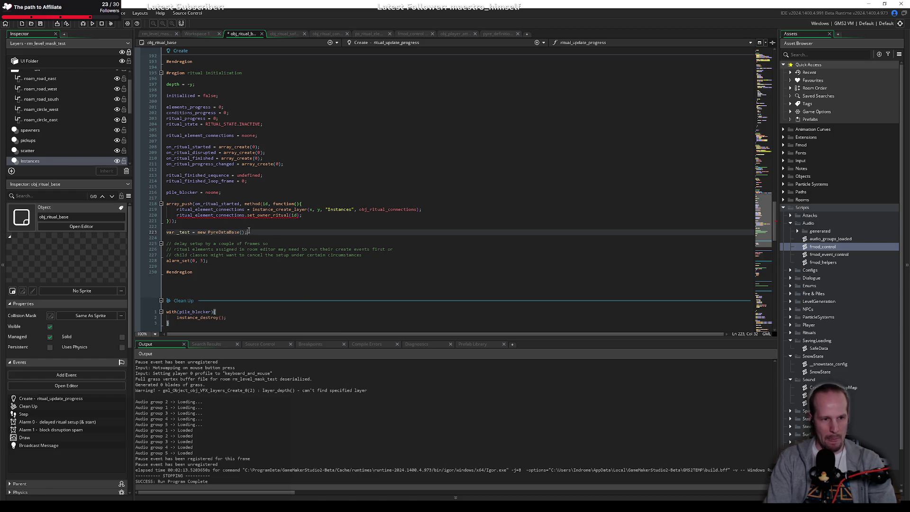
key(Return)
key(Return)
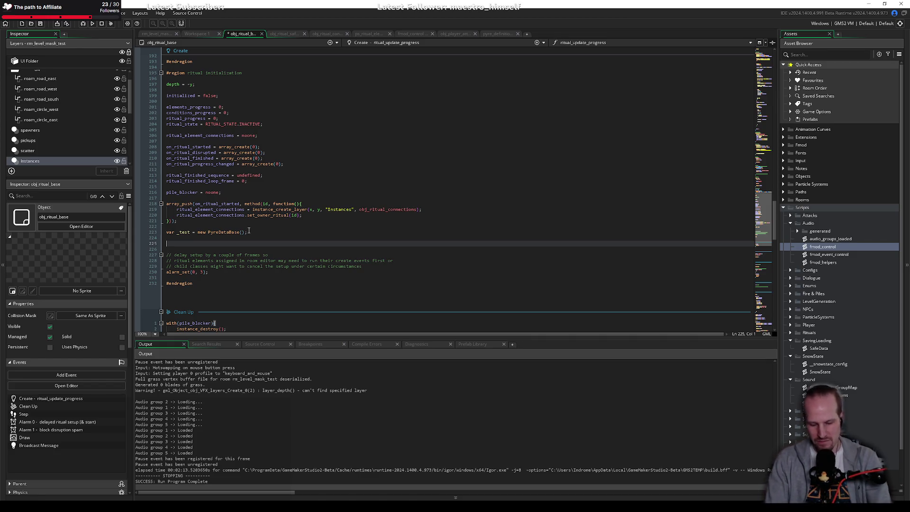
Write '_test.draw_pyre_preview = function(){ }' on line 225.
text(_test)
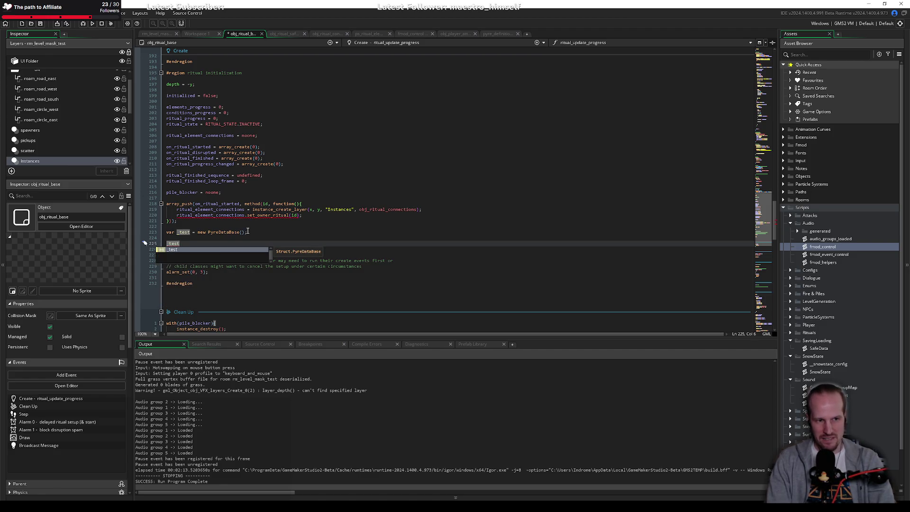
text(.)
key(Return)
text(()
key(BackSpace)
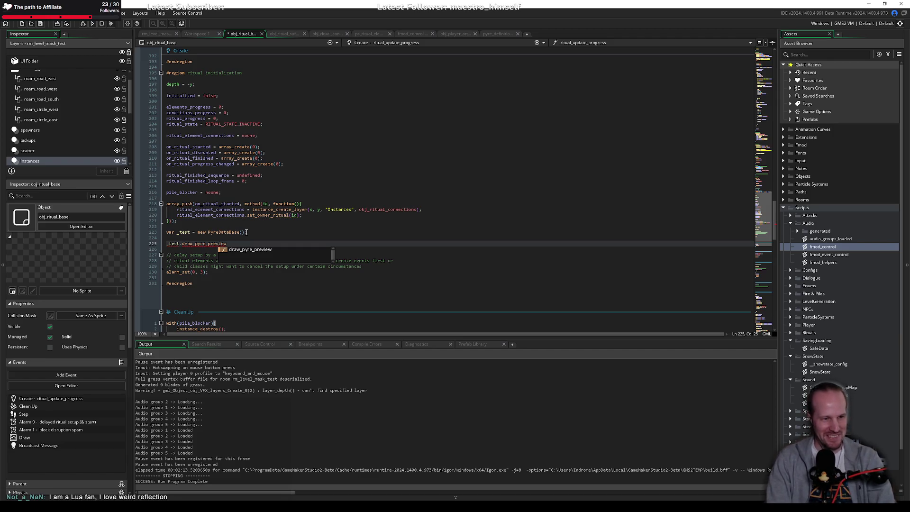
text( = u)
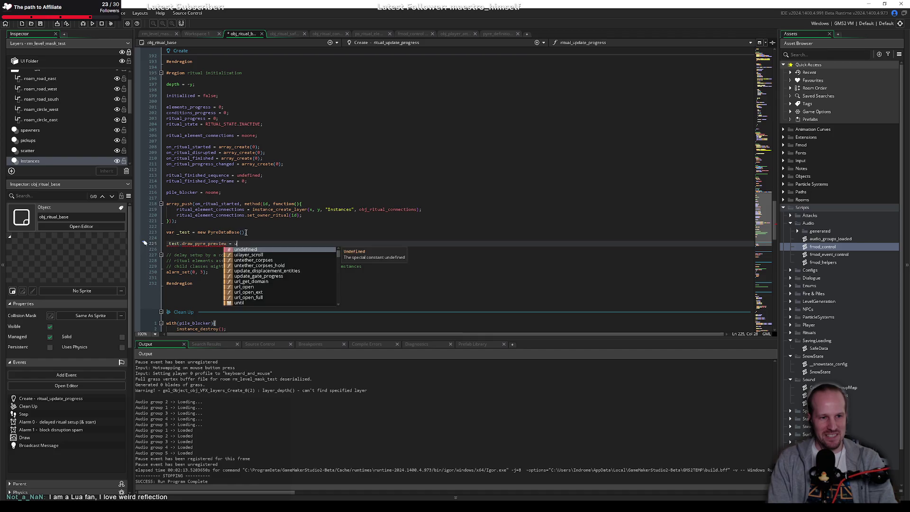
click(247, 232)
key(Down)
key(Down)
key(BackSpace)
text(funct)
key(Return)
text((){})
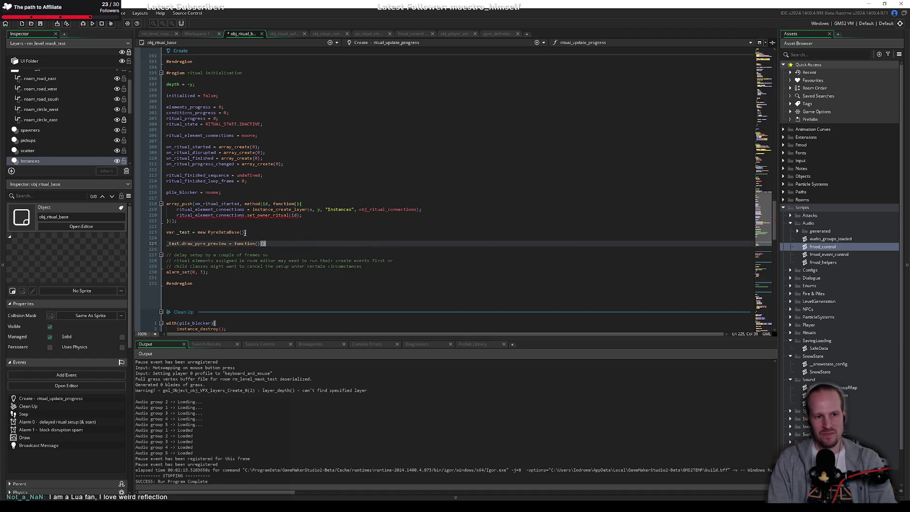
key(Return)
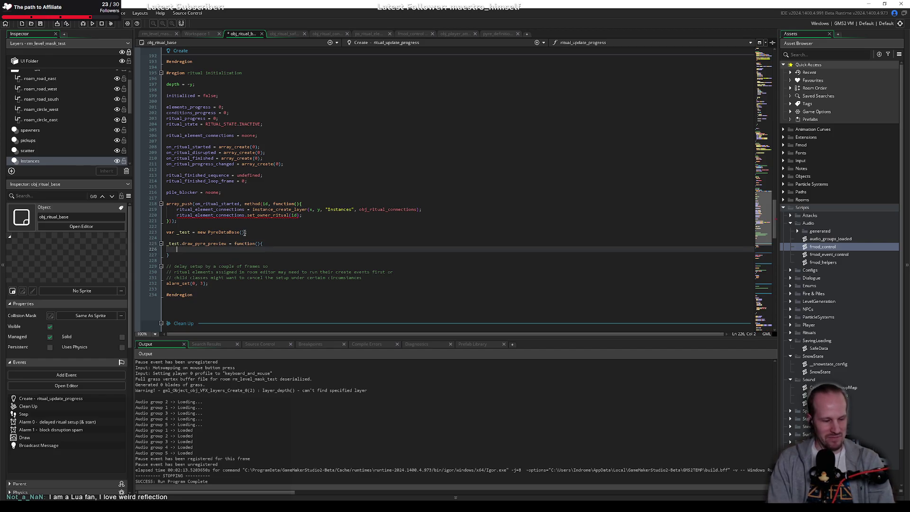
text(show_debug_messag)
Fill the body with show_debug_message($"test") and begin a struct_set call on line 229.
key(Return)
text($")
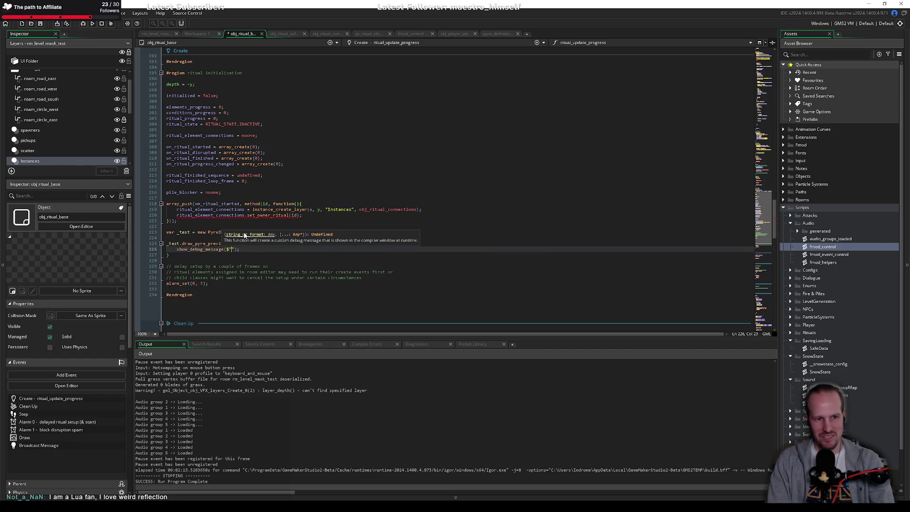
text(test)
key(Down)
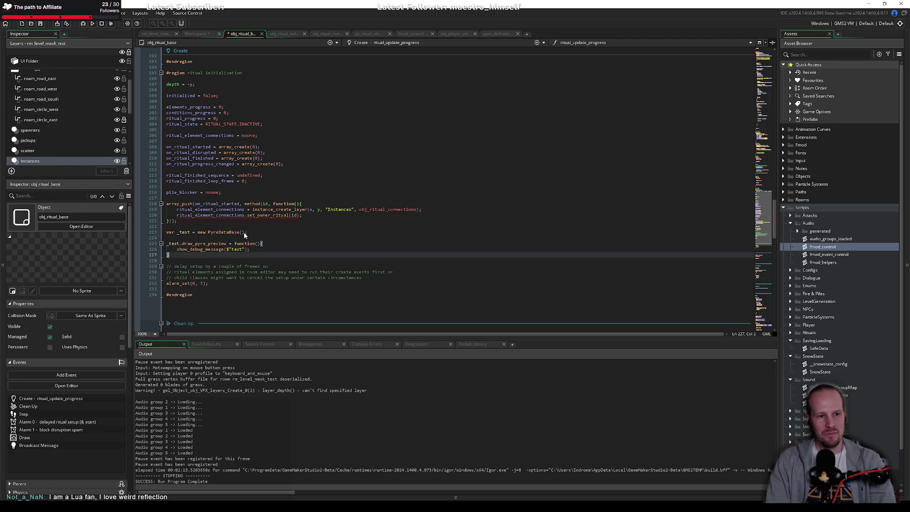
key(Return)
key(Return)
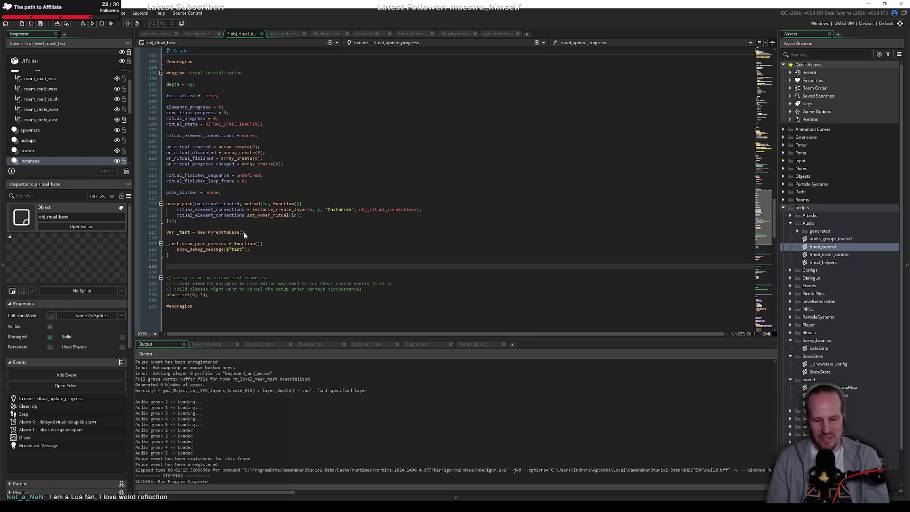
key(shift+Up)
key(shift+Up)
key(shift+Up)
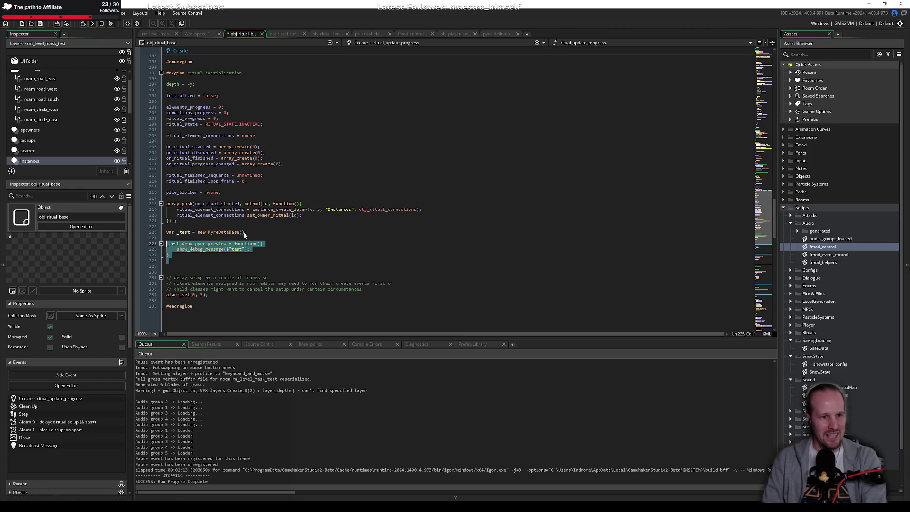
key(Down)
key(Down)
key(Down)
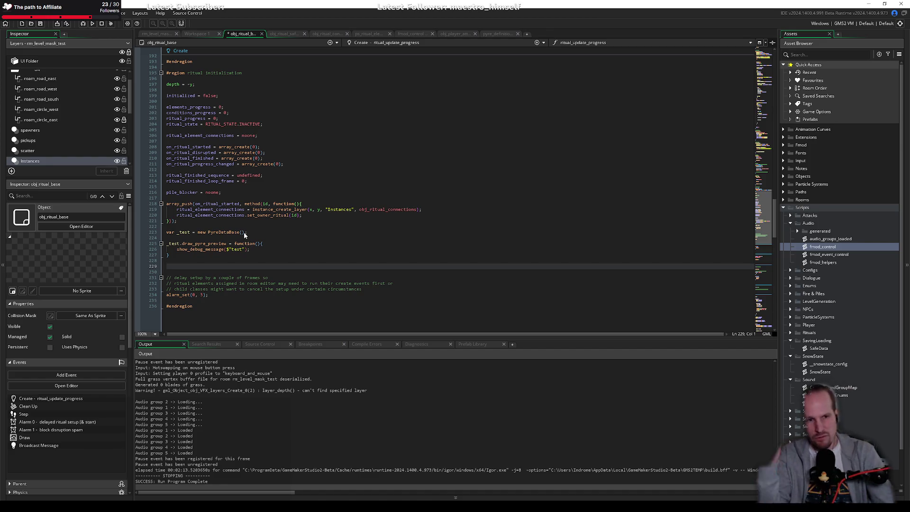
text(struct_set)
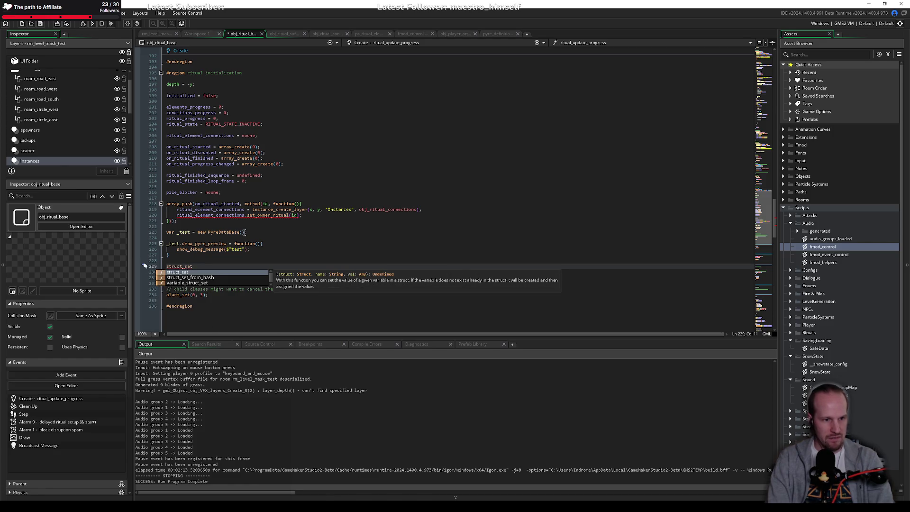
text((_test, ")
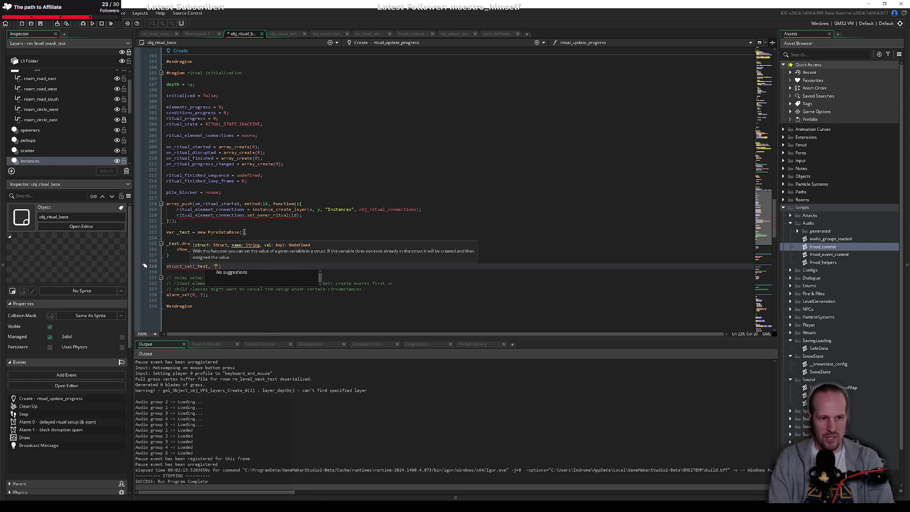
text(new_var")
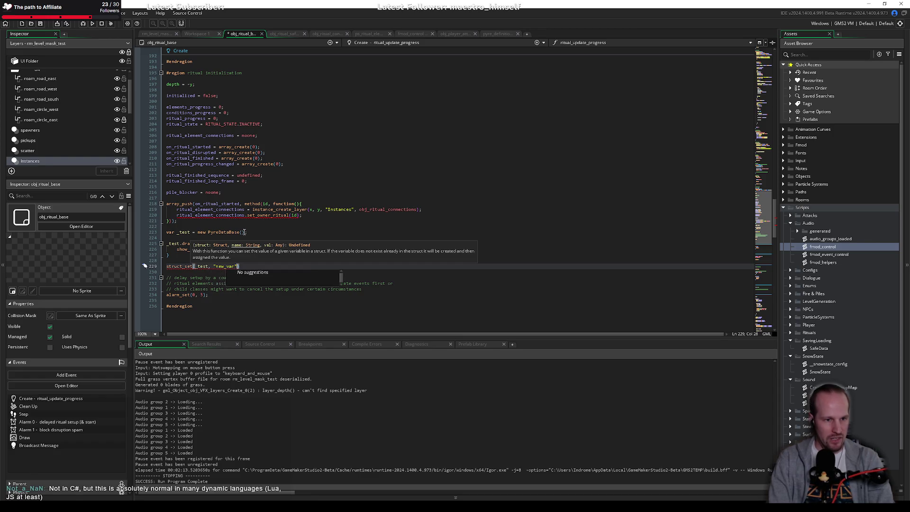
text(, )
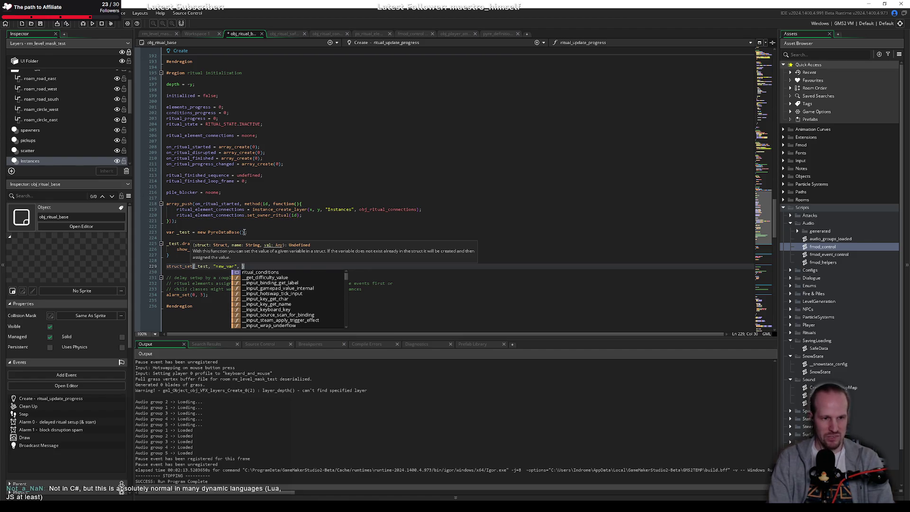
text(01)
text(;)
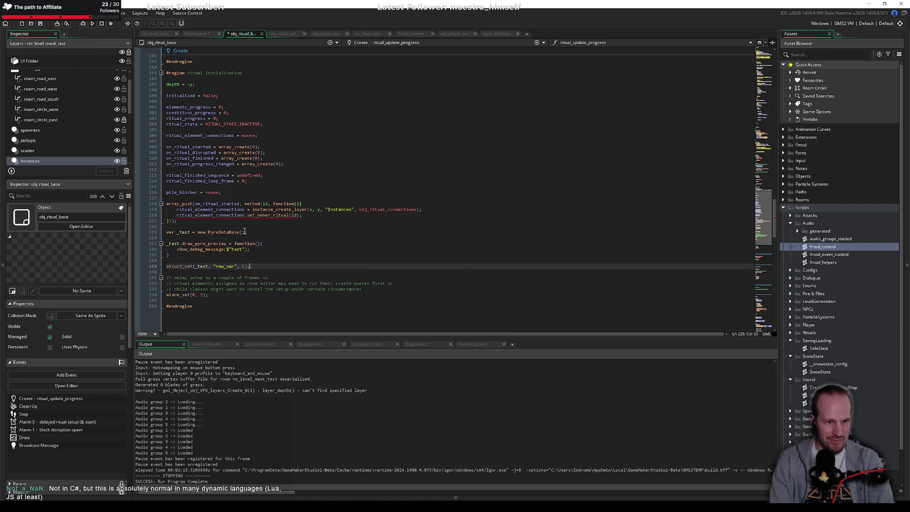
Complete 'struct_set(_test, "new_var", 1);' and begin typing _test.new_var on line 231.
key(Return)
key(Return)
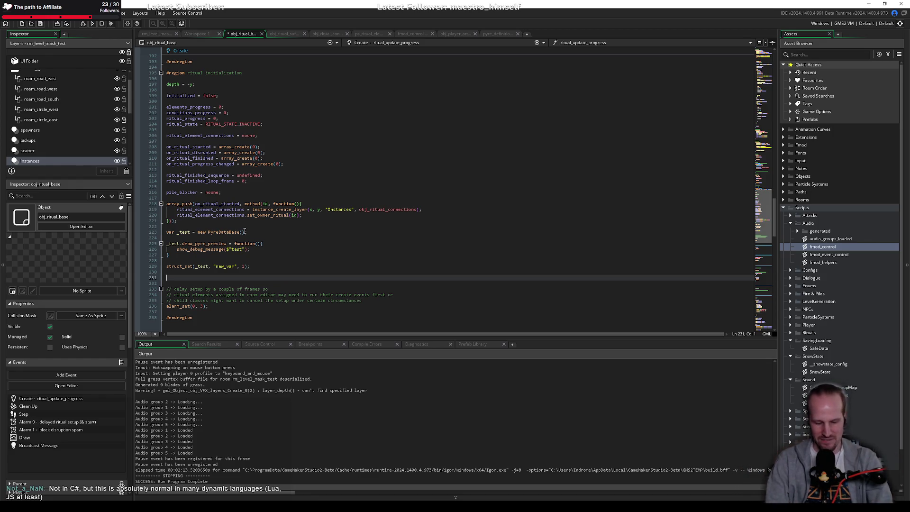
key(Up)
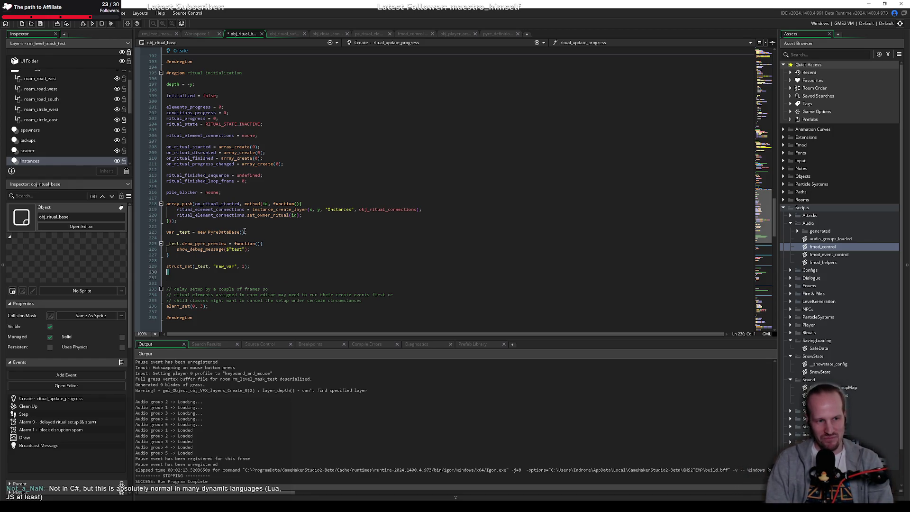
key(Up)
key(shift+End)
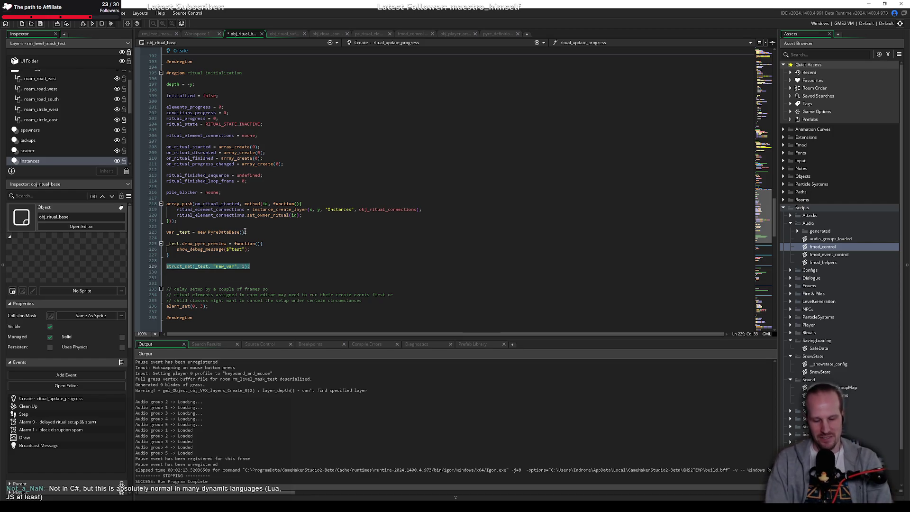
key(Down)
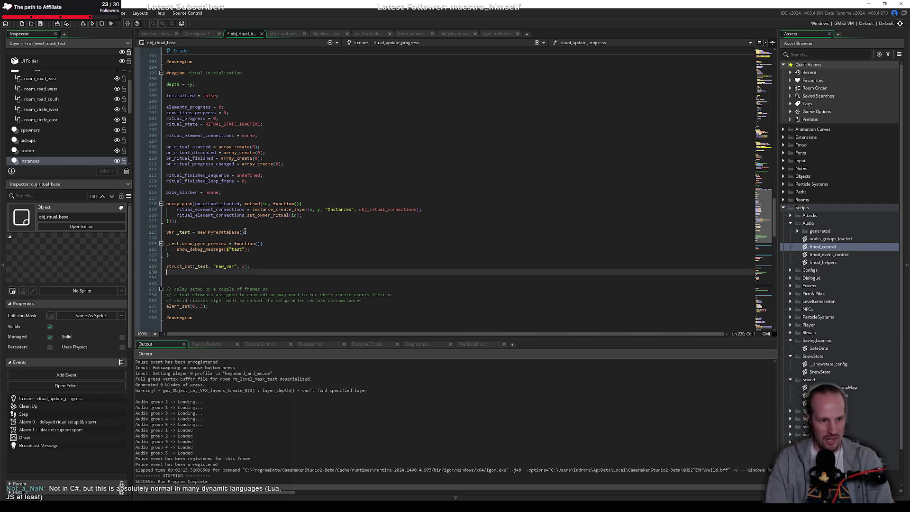
key(Down)
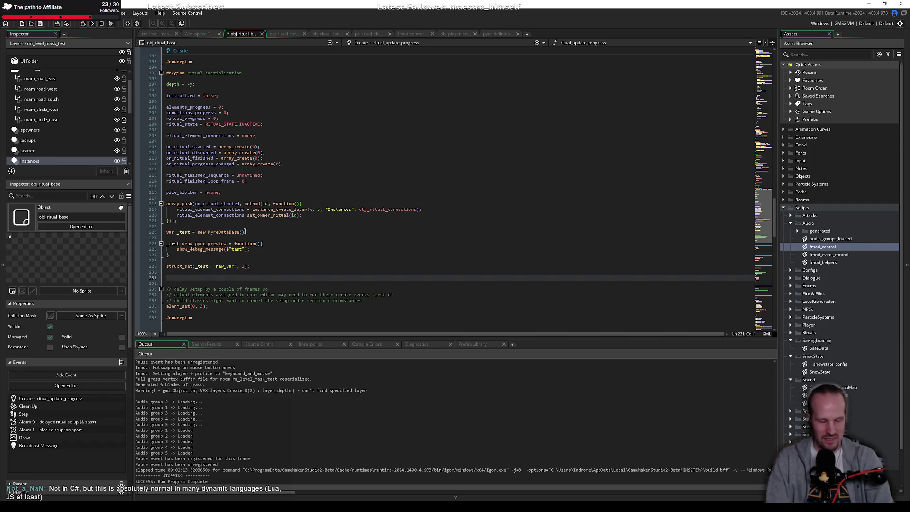
text(_test)
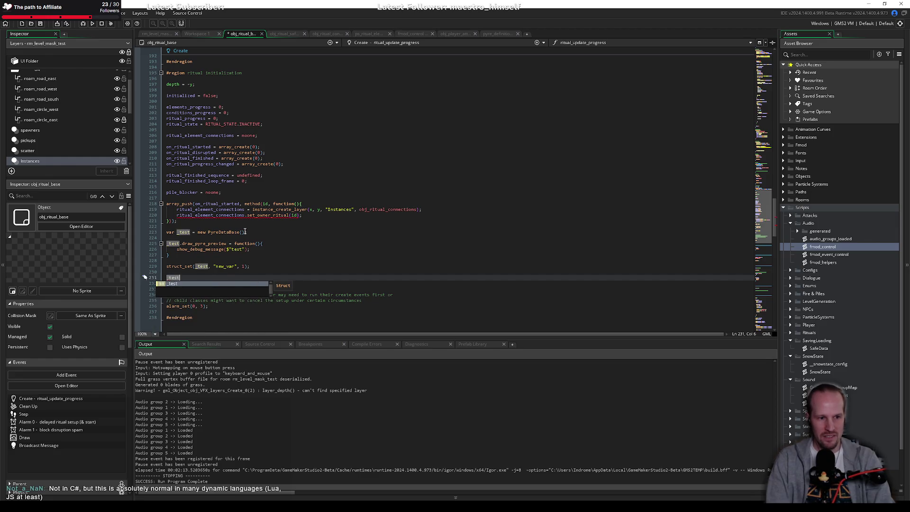
text(.new_v)
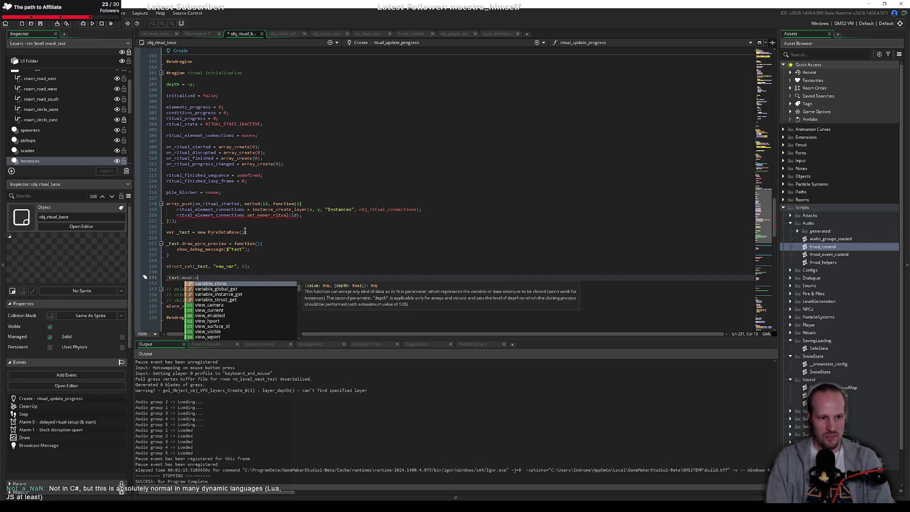
text(ar)
Make line 231 read 'show_debug_message($"{_test.new_var}");' and add a new line below.
key(Home)
text(show_debug_message($")
key(Delete)
key(Delete)
key(Delete)
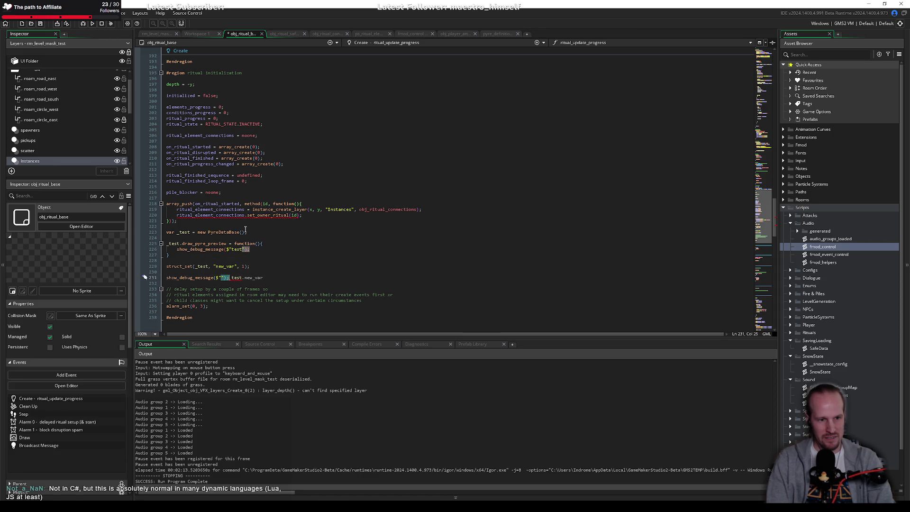
text({)
key(End)
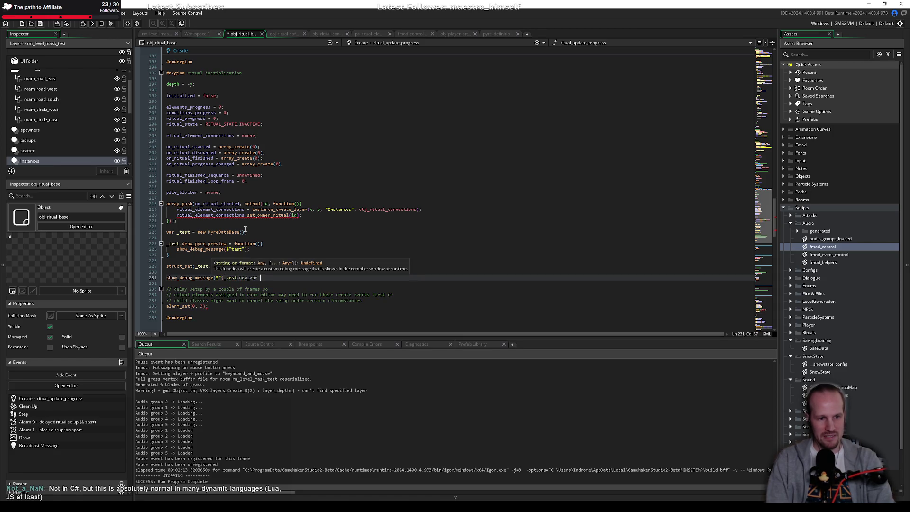
text(}");e)
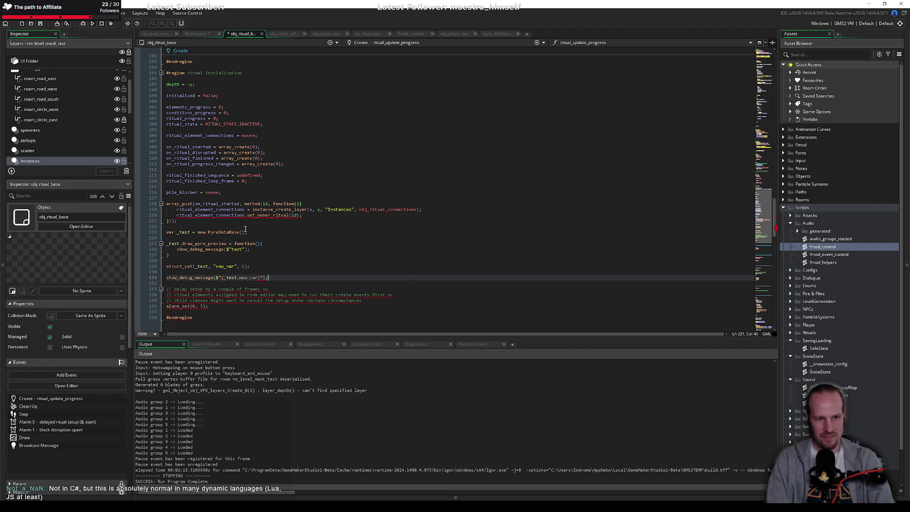
key(BackSpace)
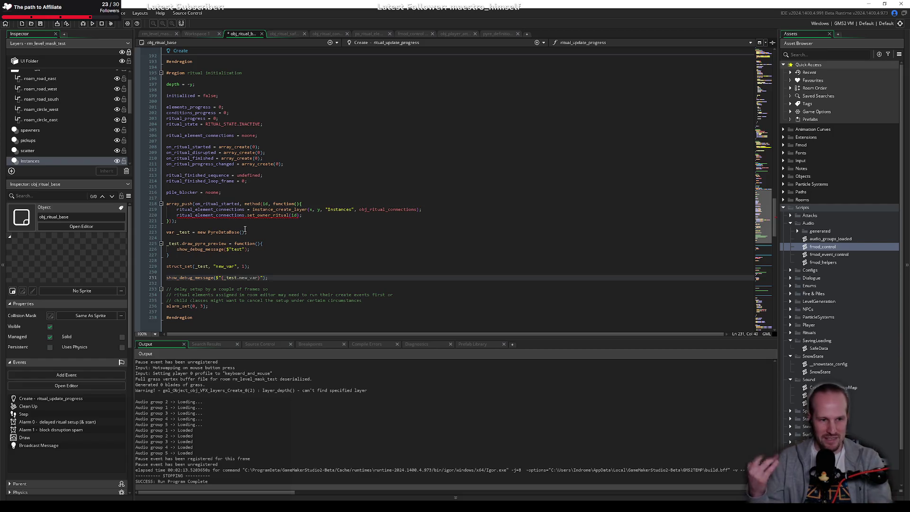
click(200, 257)
click(275, 283)
key(Return)
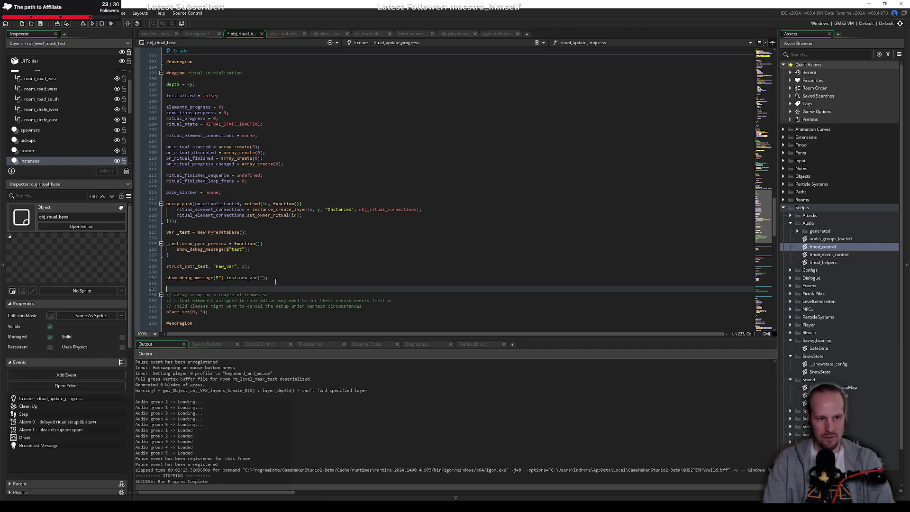
Type a variable_instance_set() call on the new line.
text(instance_varia)
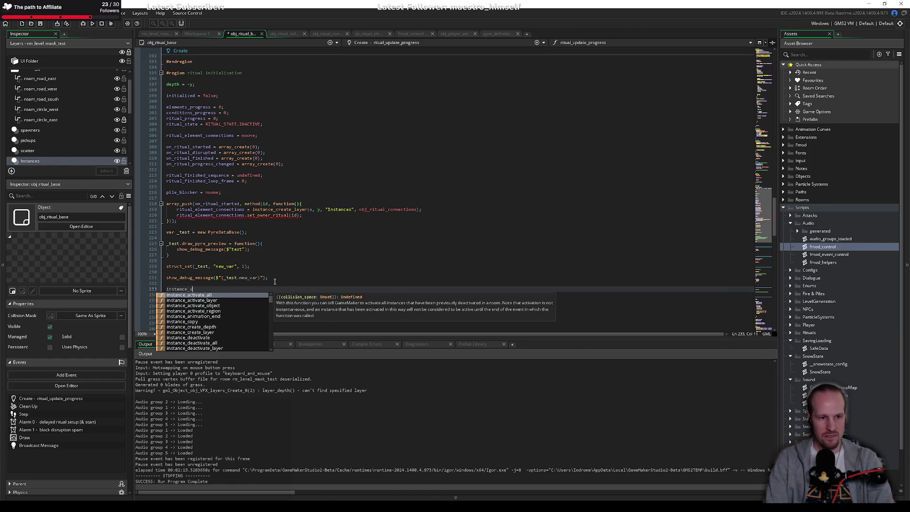
key(Escape)
key(shift+Home)
text(varia)
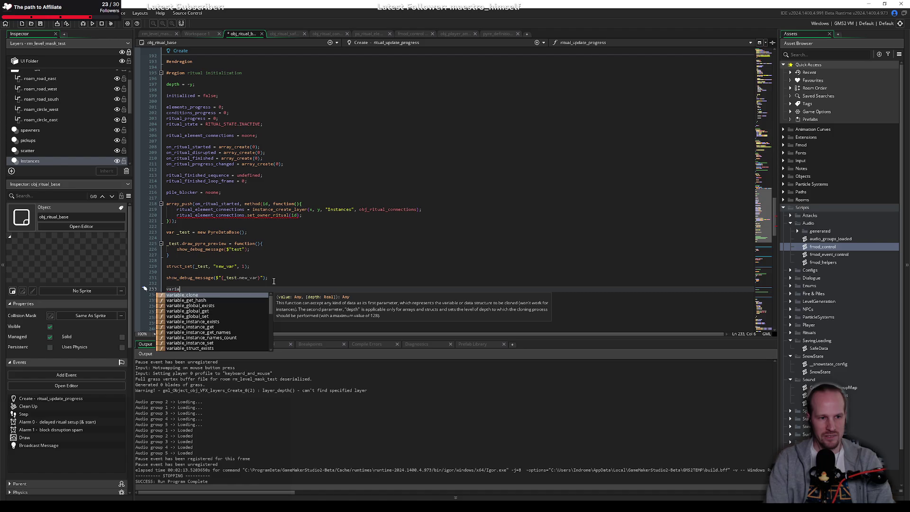
text(ble_inst)
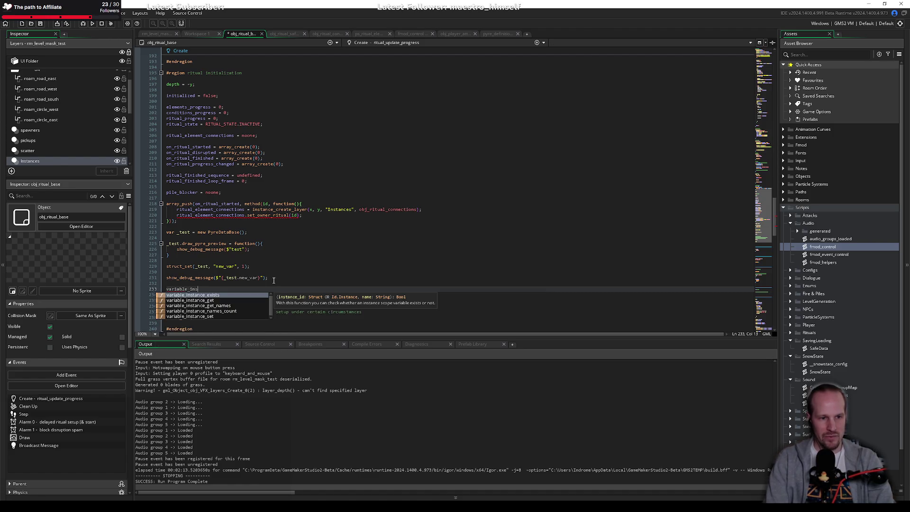
key(Down)
key(Down)
key(Down)
text(ance_set()
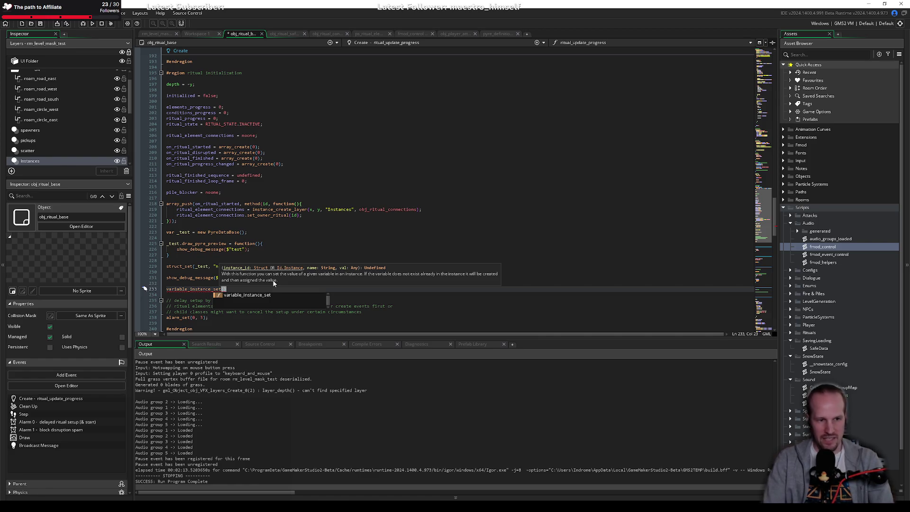
text())
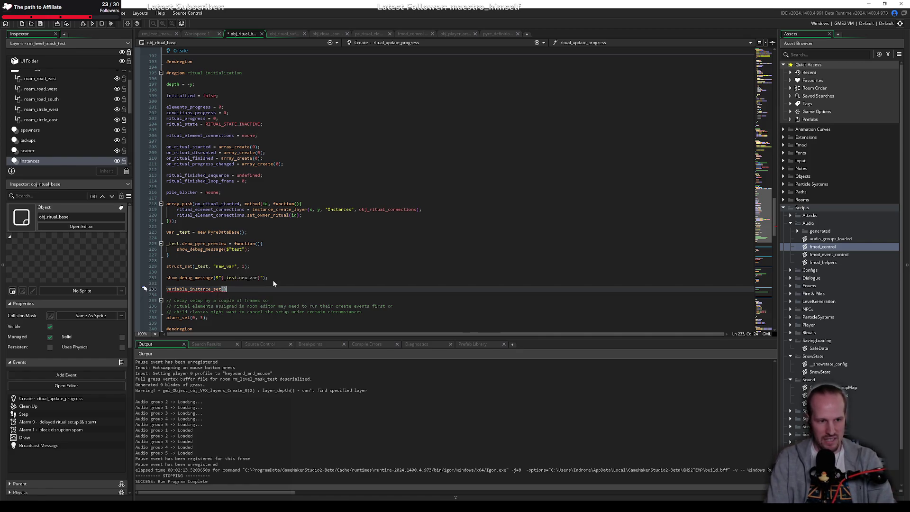
Delete all the _test experiment lines, save, and bring up the asset search.
key(shift+Up)
key(shift+Up)
key(shift+Up)
key(shift+Up)
key(shift+Up)
key(shift+Up)
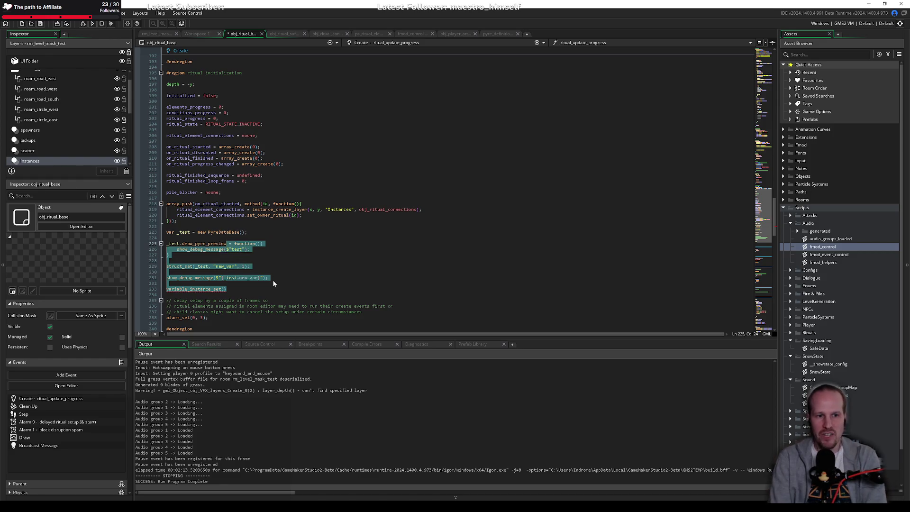
key(shift+Up)
key(shift+Up)
key(shift+Up)
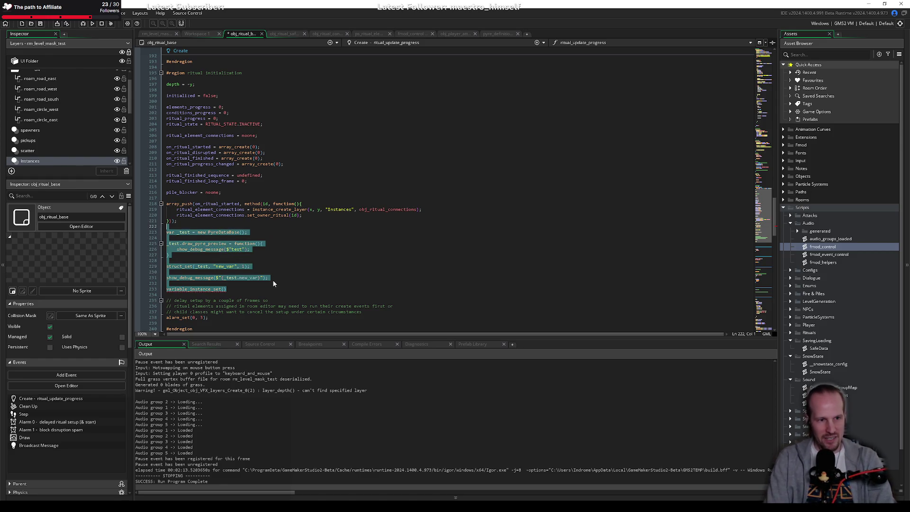
key(BackSpace)
key(BackSpace)
key(ctrl+s)
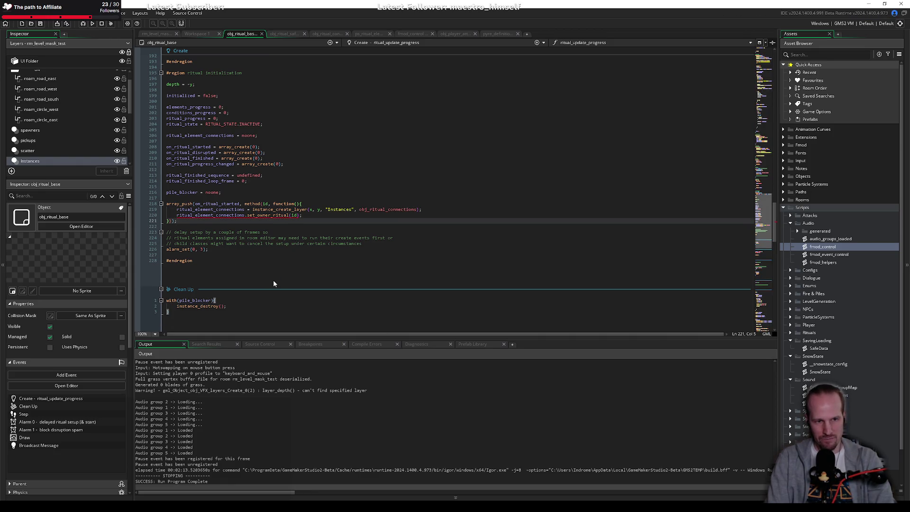
key(ctrl+t)
Open the StatusEffect script via 'status effect' and scroll to its can_apply section.
text(status effect)
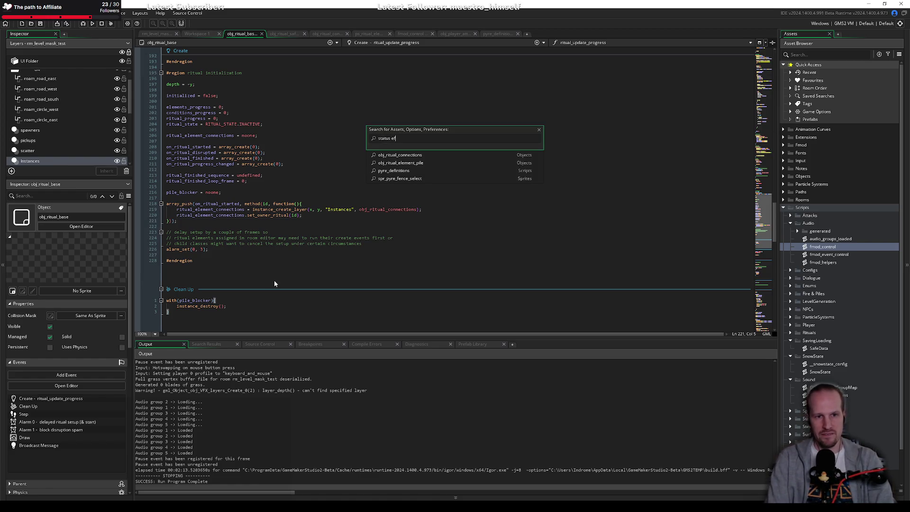
key(Down)
key(Down)
key(Down)
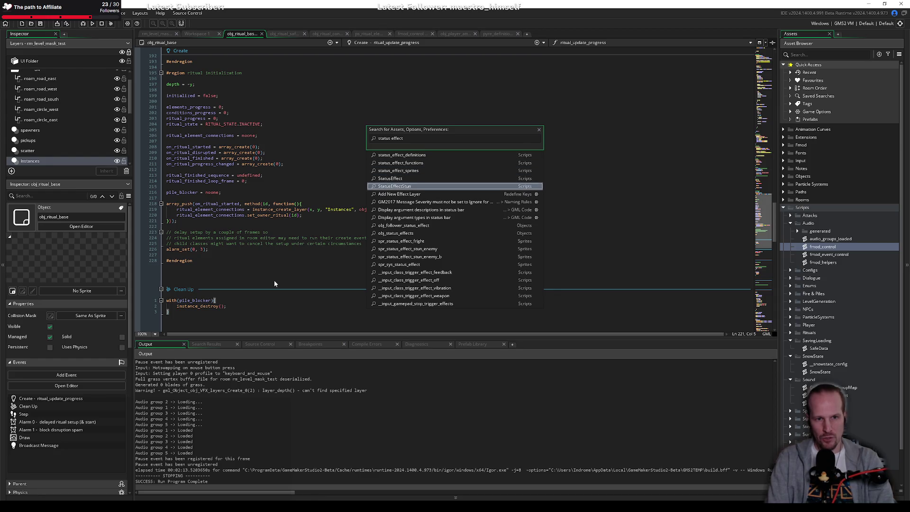
key(Return)
click(260, 238)
scroll(260, 239, down, 10)
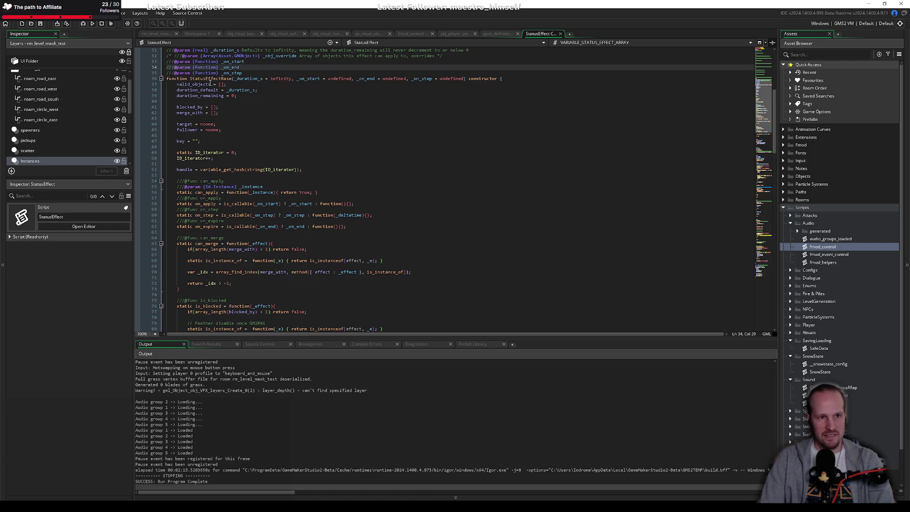
click(216, 180)
scroll(216, 180, down, 8)
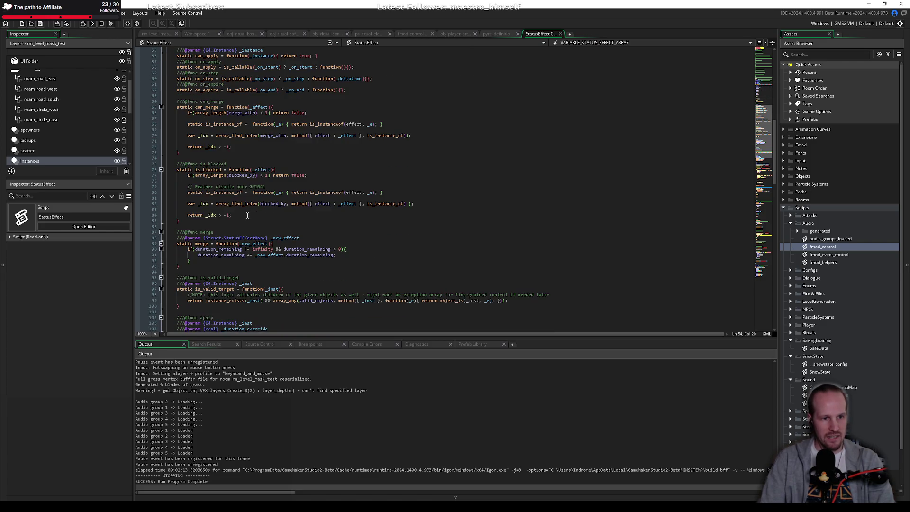
scroll(248, 216, down, 8)
Inspect usages of _inst and VARIABLE_STATUS_EFFECT_ARRAY in the apply function.
click(204, 198)
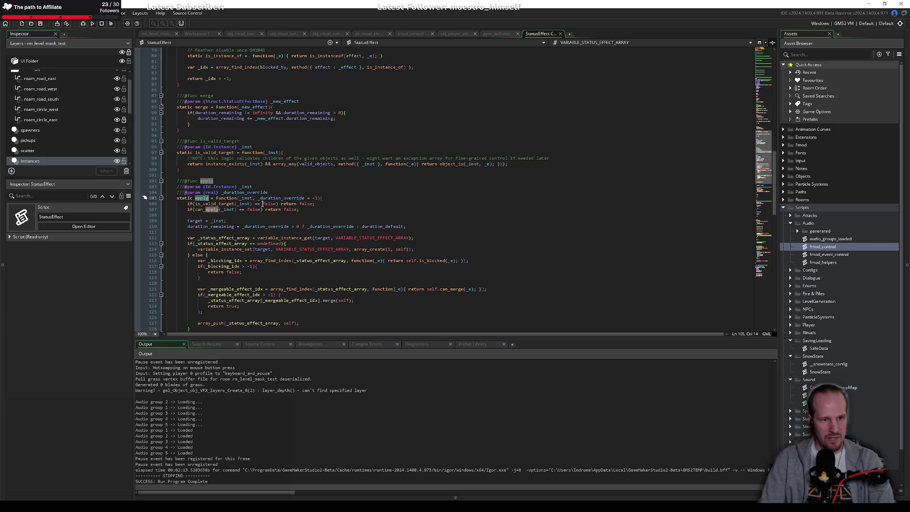
double_click(244, 199)
click(239, 232)
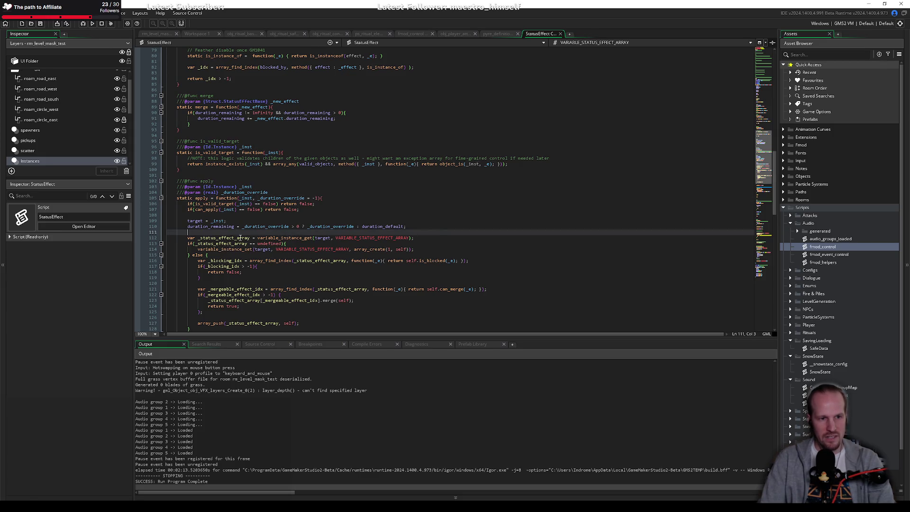
scroll(239, 212, down, 6)
click(227, 135)
click(409, 136)
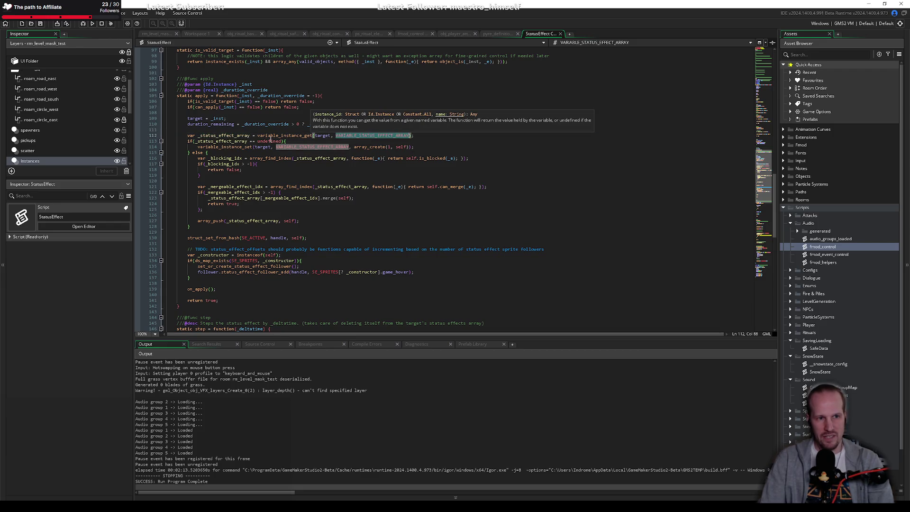
mouse_move(373, 138)
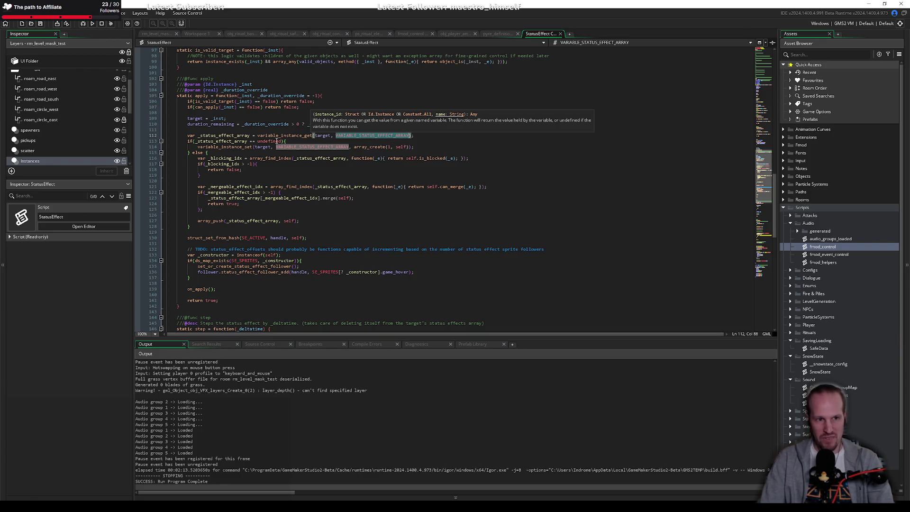
key(Down)
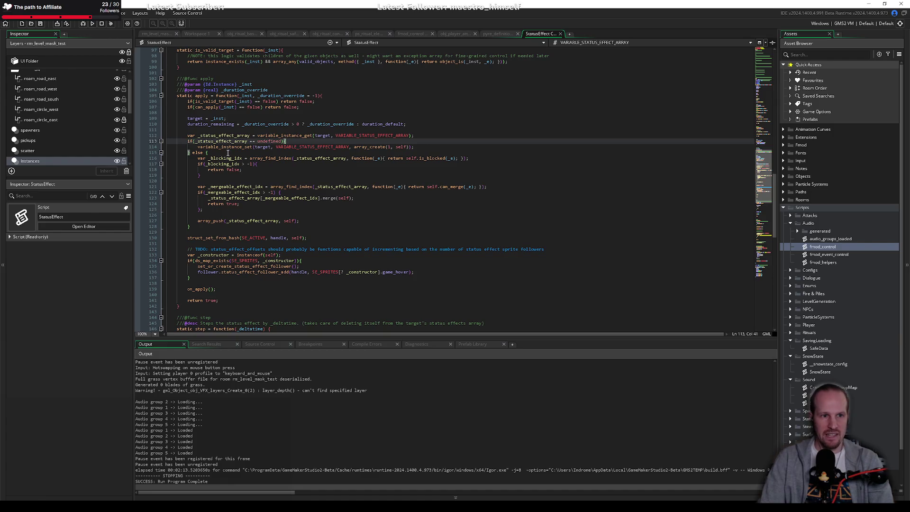
Highlight StatusEffectBase references, then search the assets for obj_enemy.
scroll(266, 160, up, 10)
scroll(269, 161, up, 9)
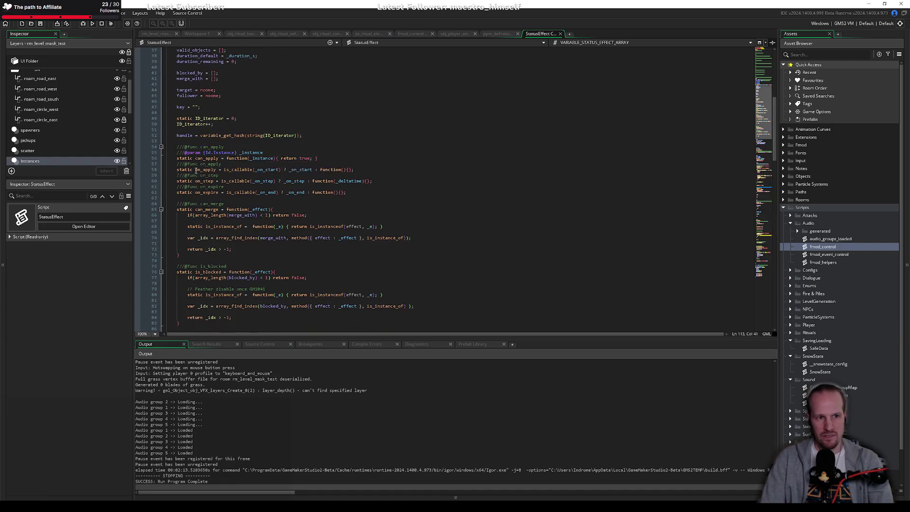
double_click(207, 147)
scroll(288, 222, down, 9)
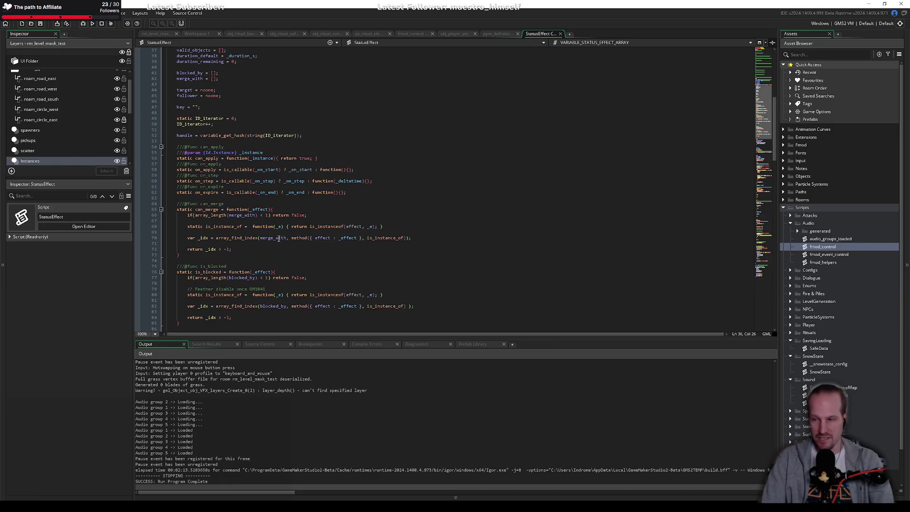
click(289, 222)
scroll(289, 222, down, 5)
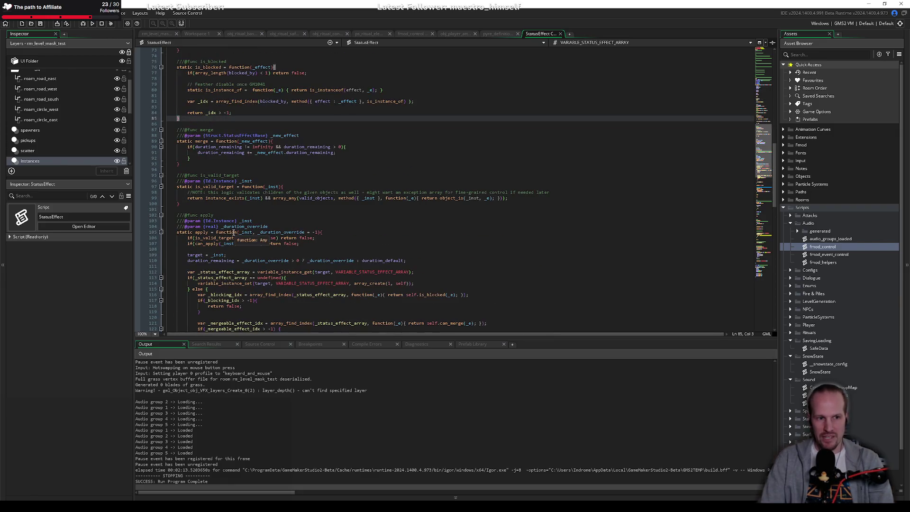
key(ctrl+t)
text(obj_enemy)
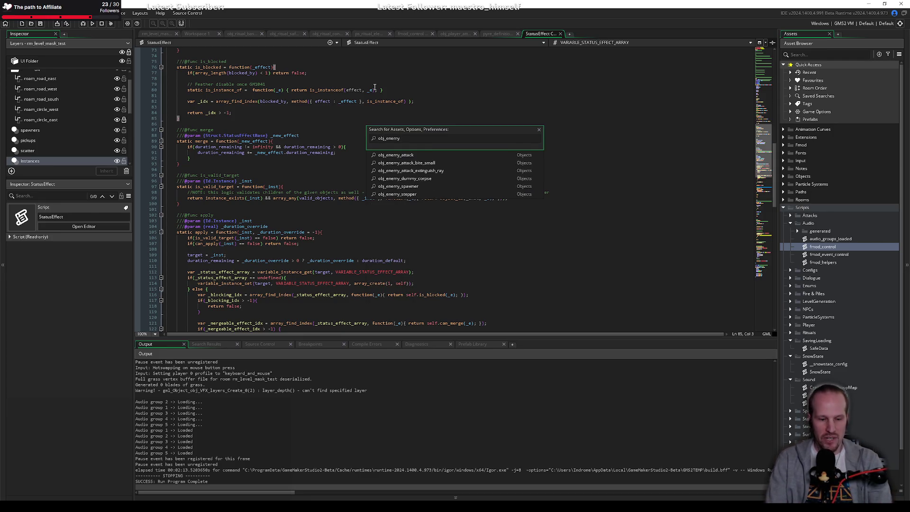
Leave the asset search results and return to the StatusEffect code.
key(Down)
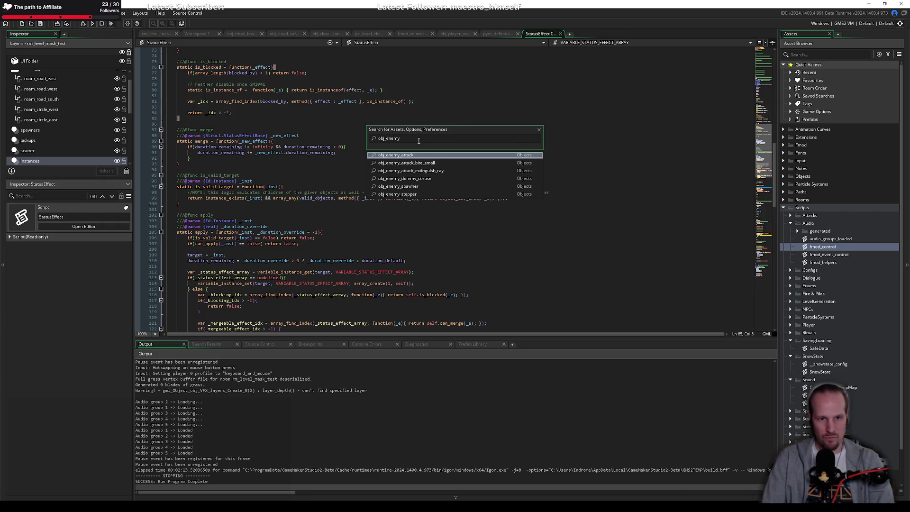
click(369, 198)
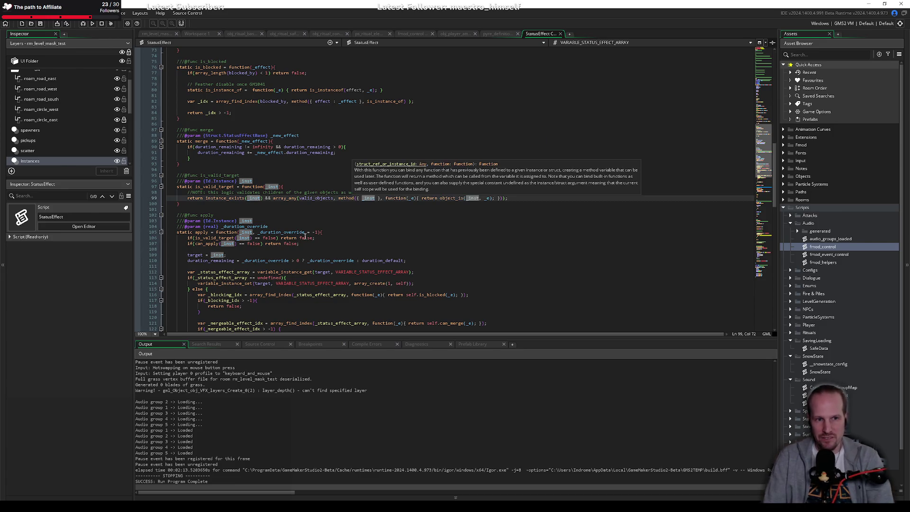
click(279, 211)
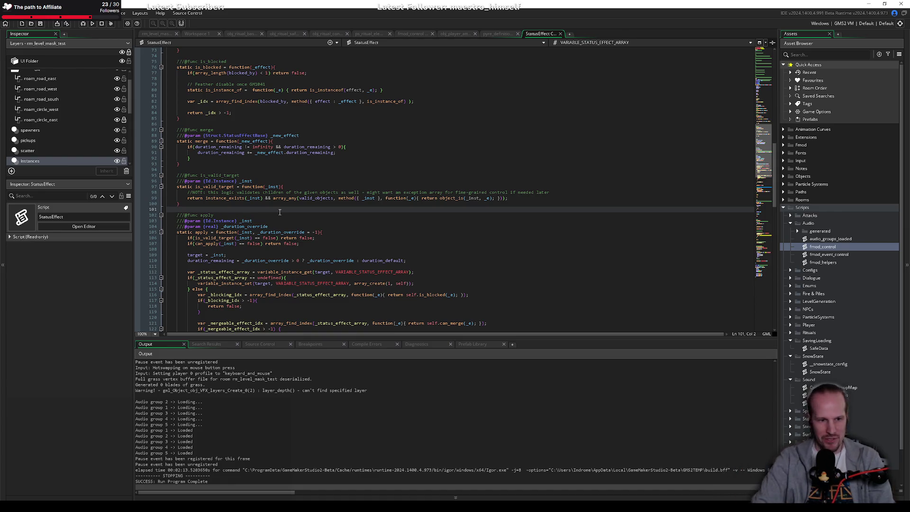
Read through StatusEffect's apply function and its follower setup, then close the StatusEffect script.
click(343, 249)
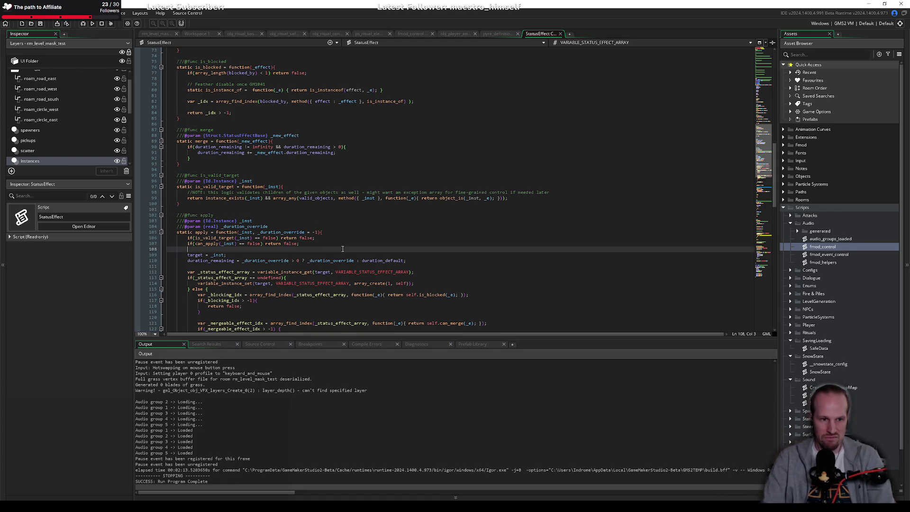
scroll(343, 249, down, 10)
click(278, 248)
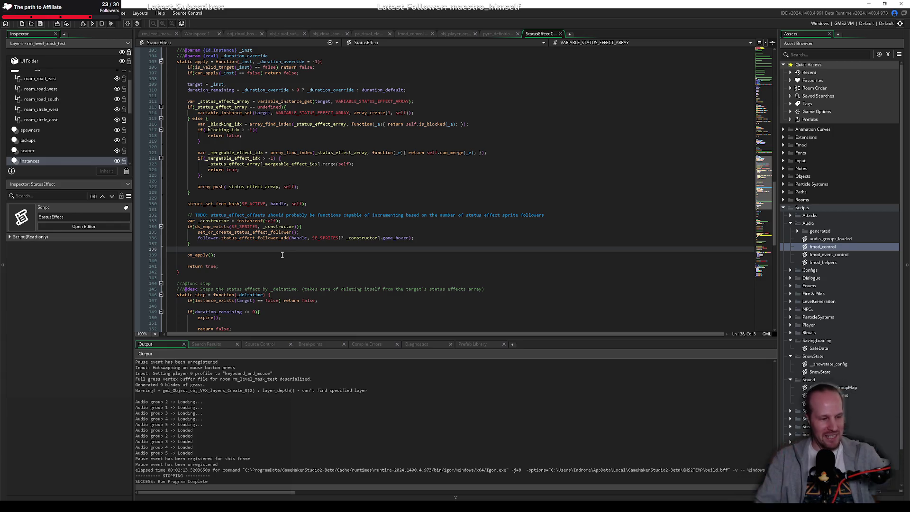
click(301, 232)
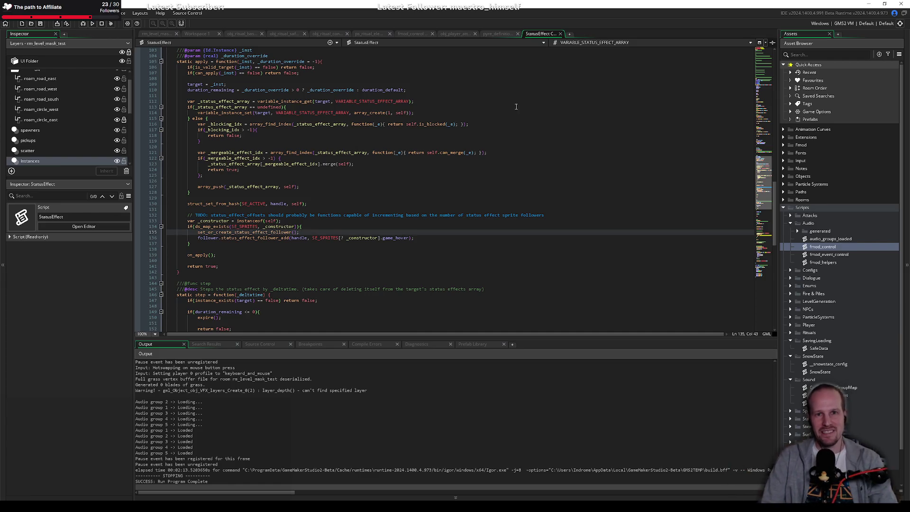
middle_click(537, 36)
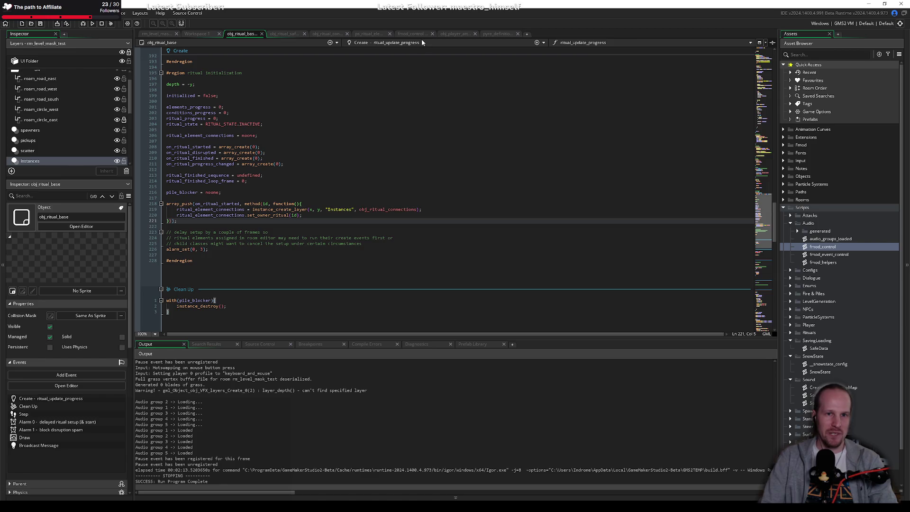
In pyre_definitions, review draw_pyre_preview's static variables, preview_link_width, and fence_radius_base usage.
click(491, 34)
click(339, 198)
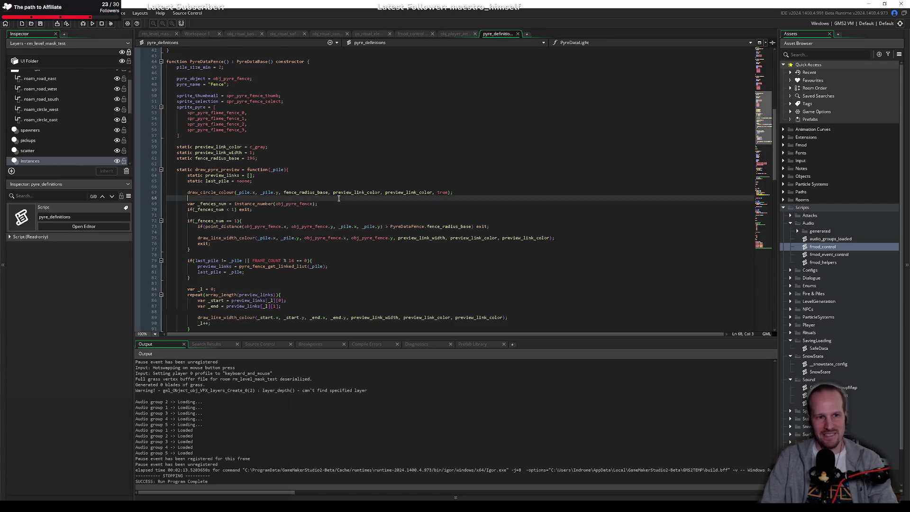
click(272, 186)
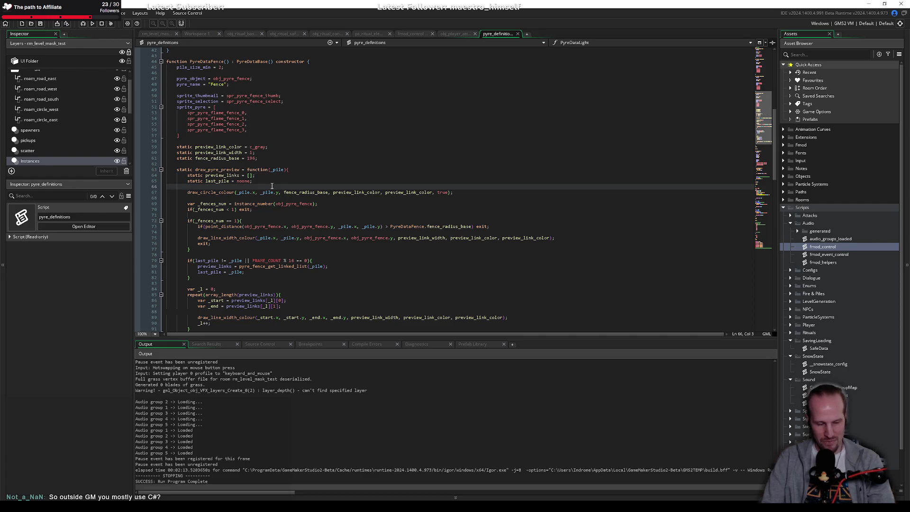
click(279, 181)
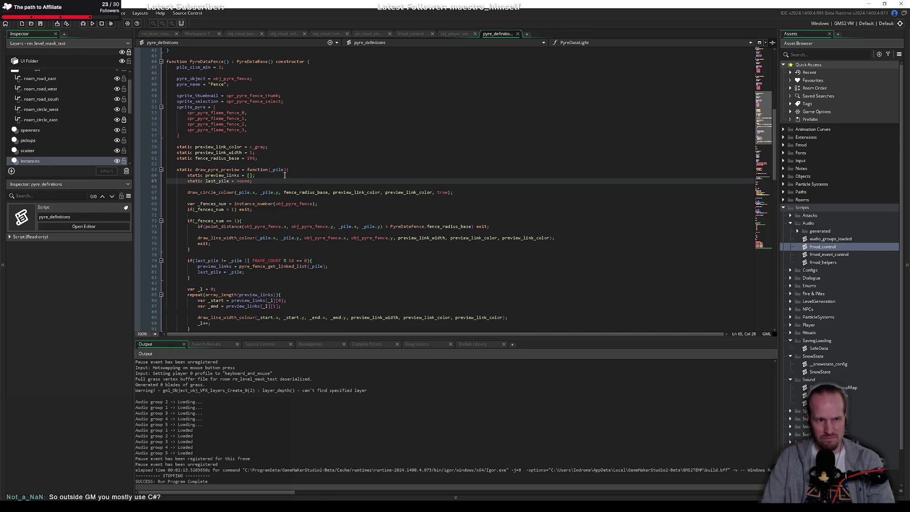
click(279, 153)
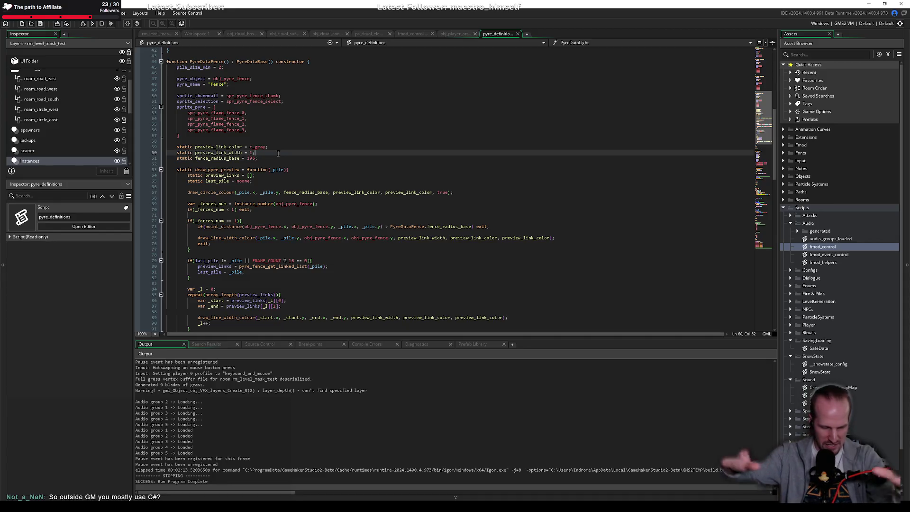
click(283, 181)
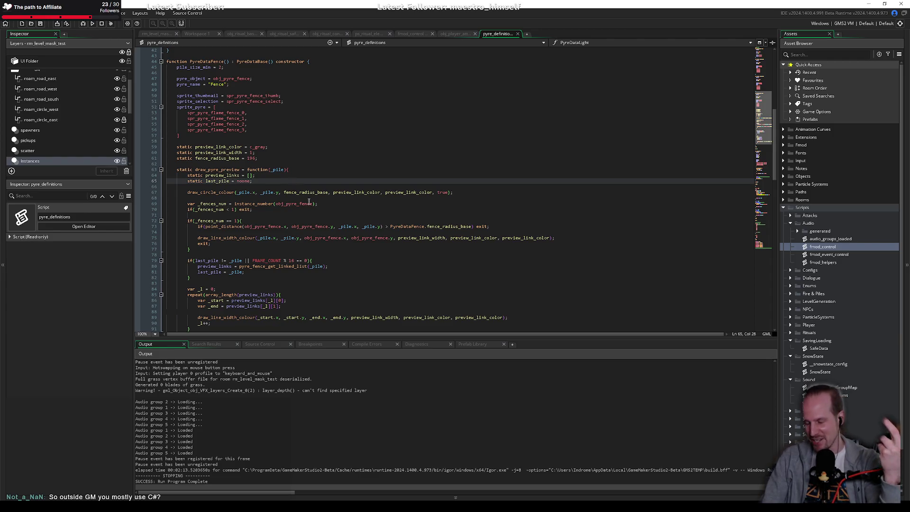
click(353, 249)
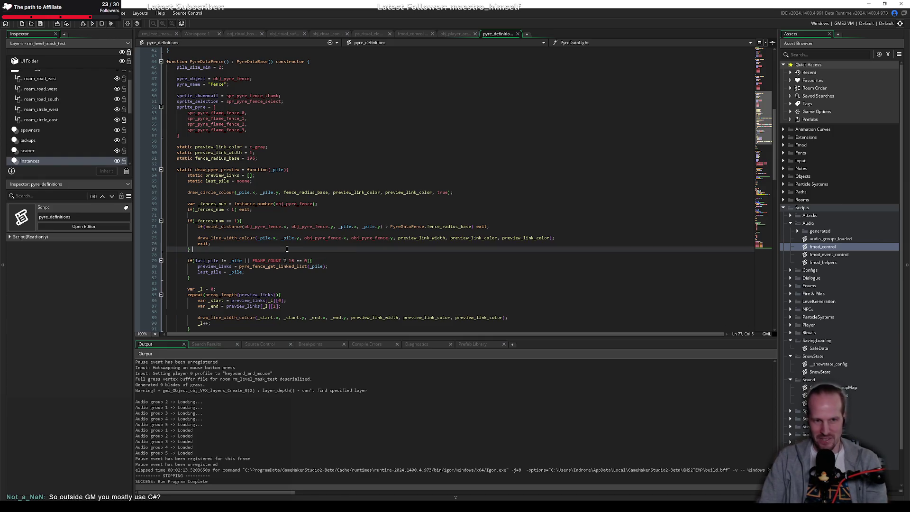
click(312, 192)
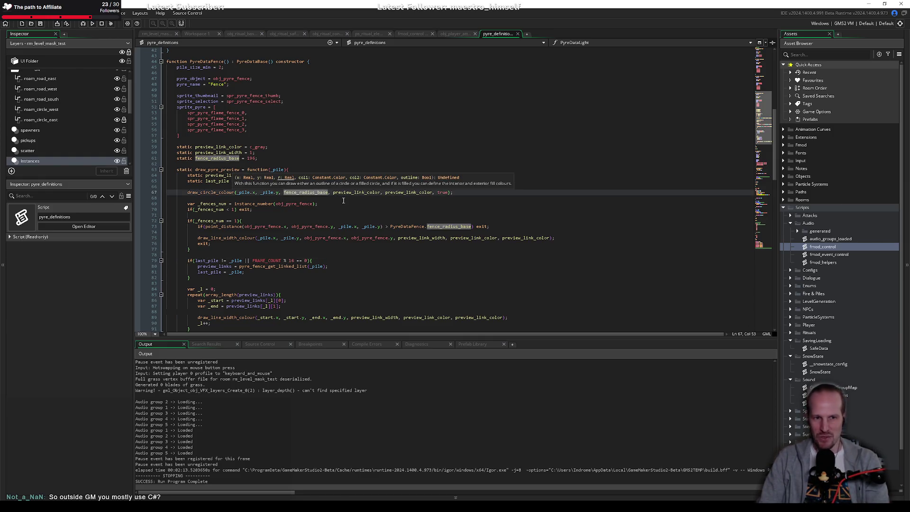
click(343, 200)
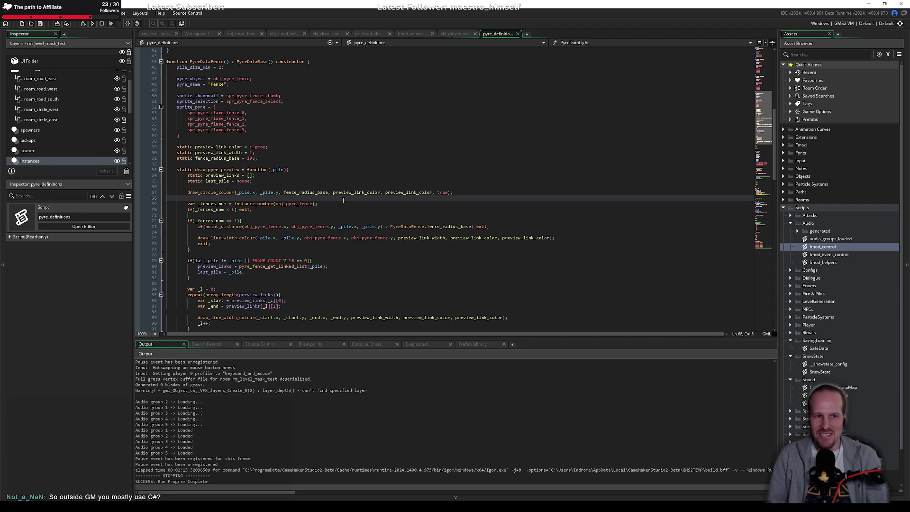
Look over PyreDataFence's sprite_pyre array and pile_size_min setting.
click(317, 134)
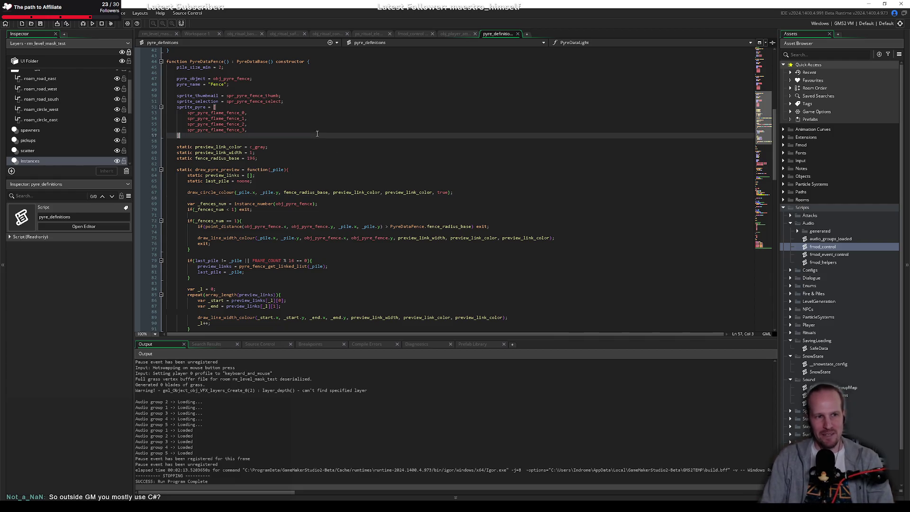
key(Down)
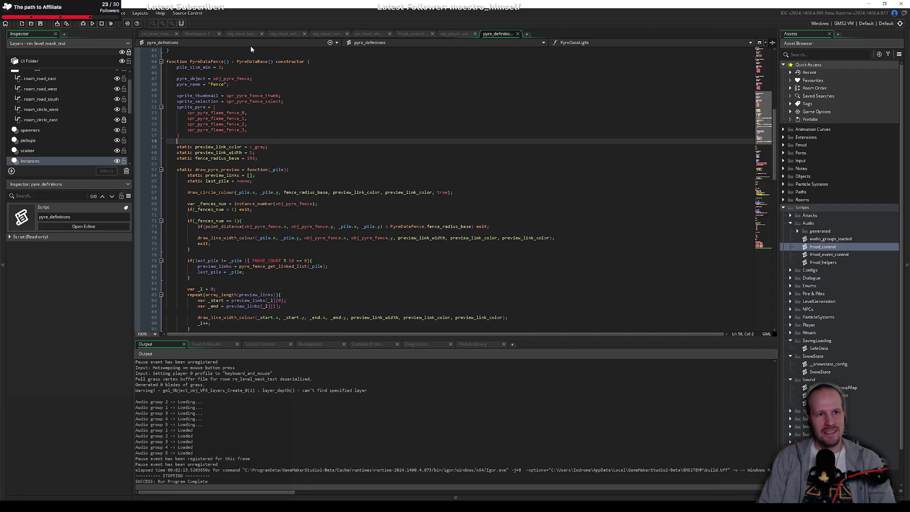
click(354, 67)
click(284, 72)
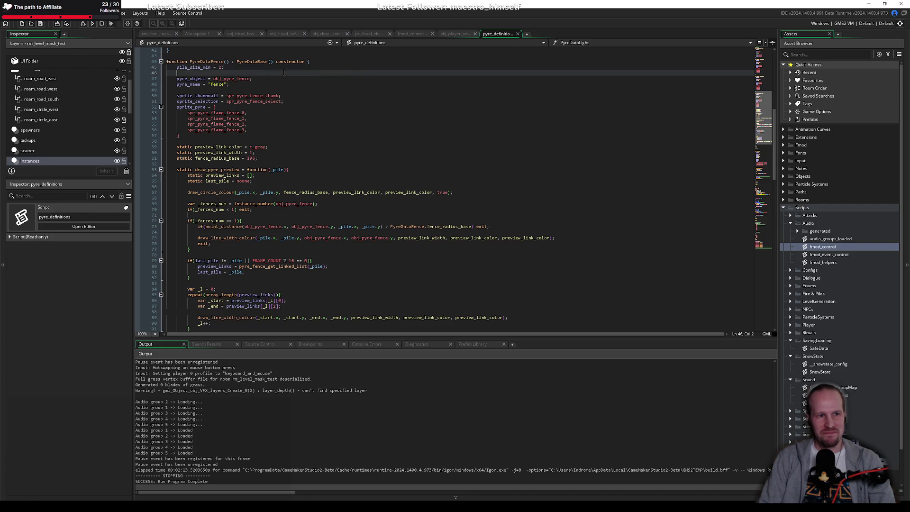
key(Down)
key(Down)
key(Down)
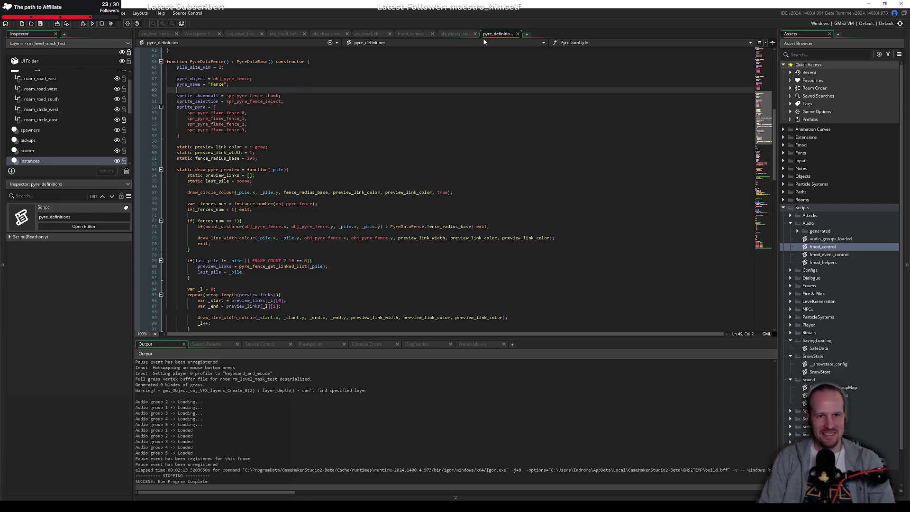
click(370, 141)
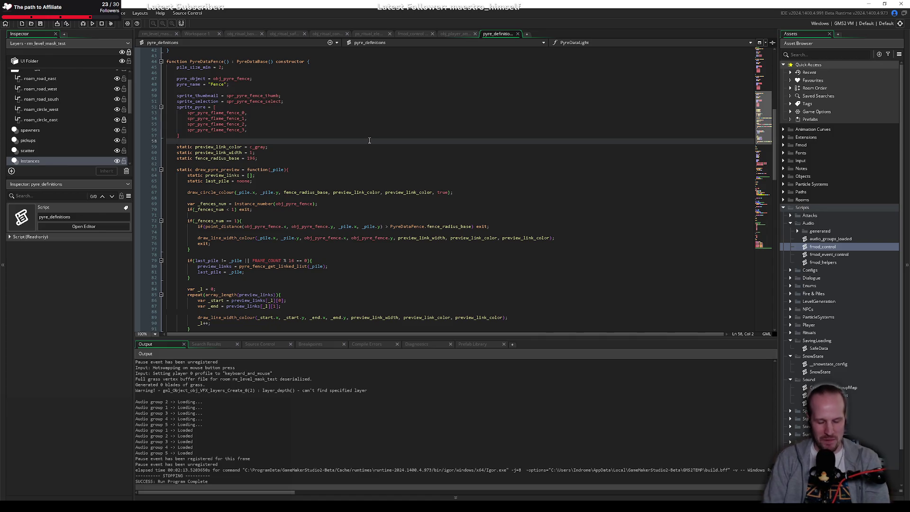
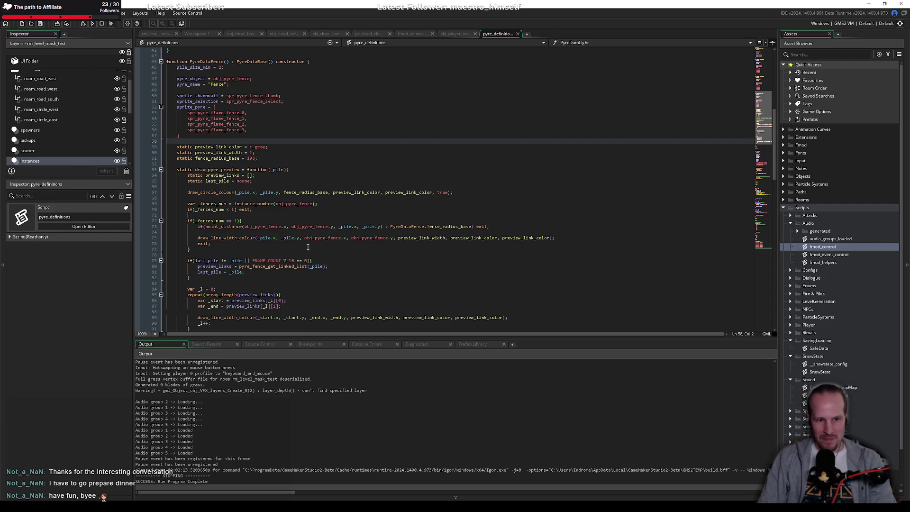
Review the line-drawing code and the loop near line 83 in the fence preview.
click(180, 250)
mouse_move(243, 236)
key(Up)
key(Up)
key(Up)
scroll(368, 266, up, 8)
scroll(368, 266, down, 14)
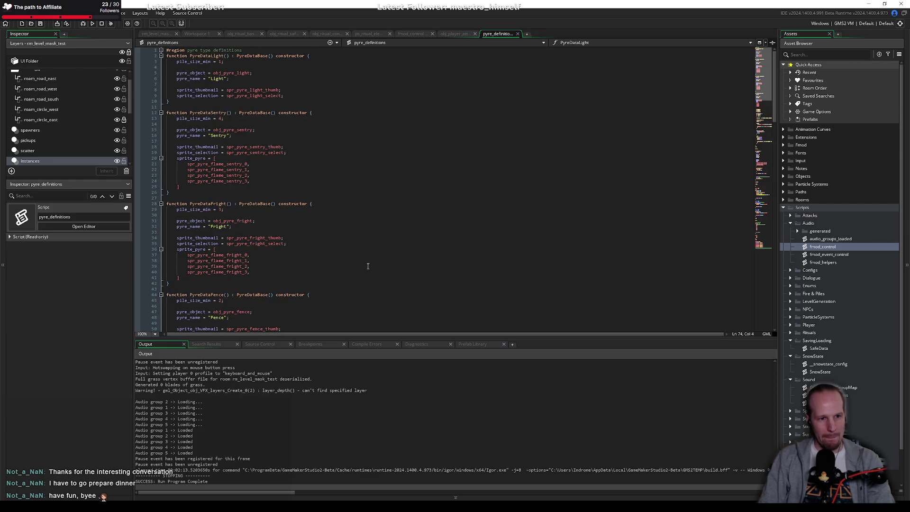
click(199, 219)
click(200, 232)
click(296, 176)
scroll(296, 176, up, 4)
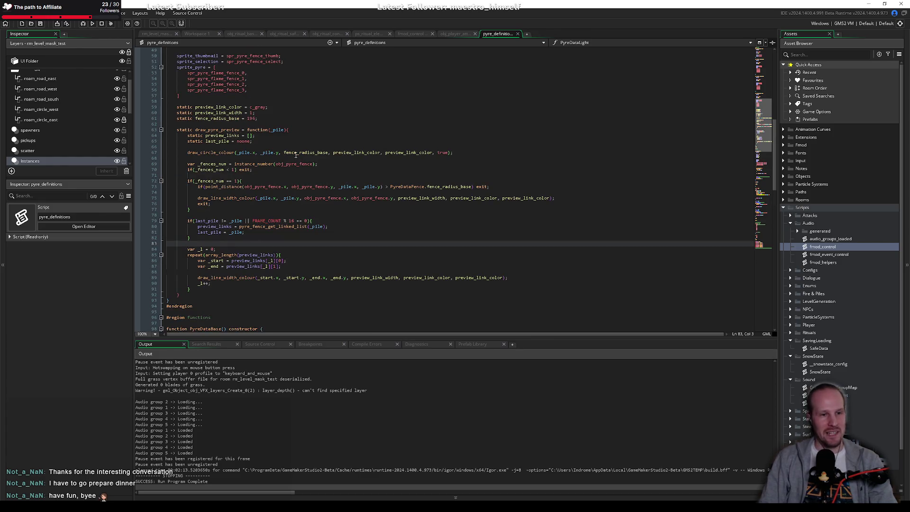
click(327, 147)
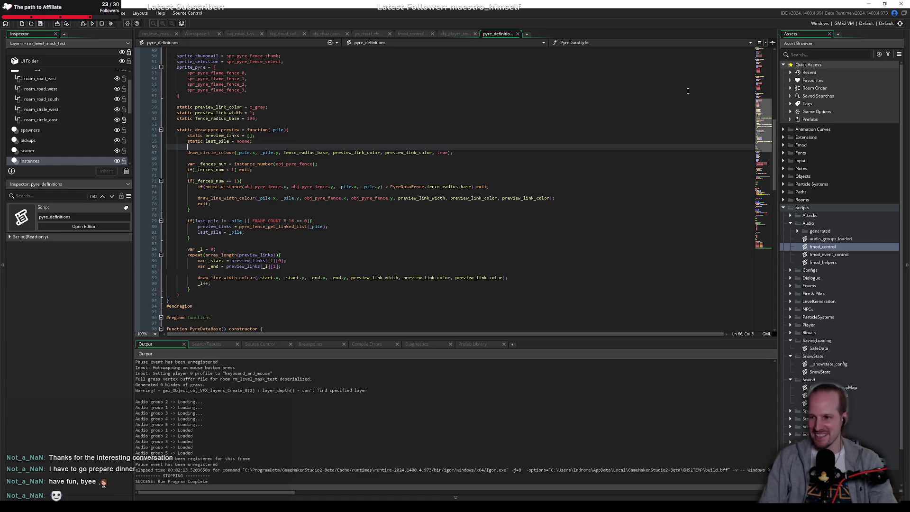
Check obj_player_attack's collision code, then close obj_player_attack, pyre_definitions and fmod_control and switch to Fork.
click(460, 35)
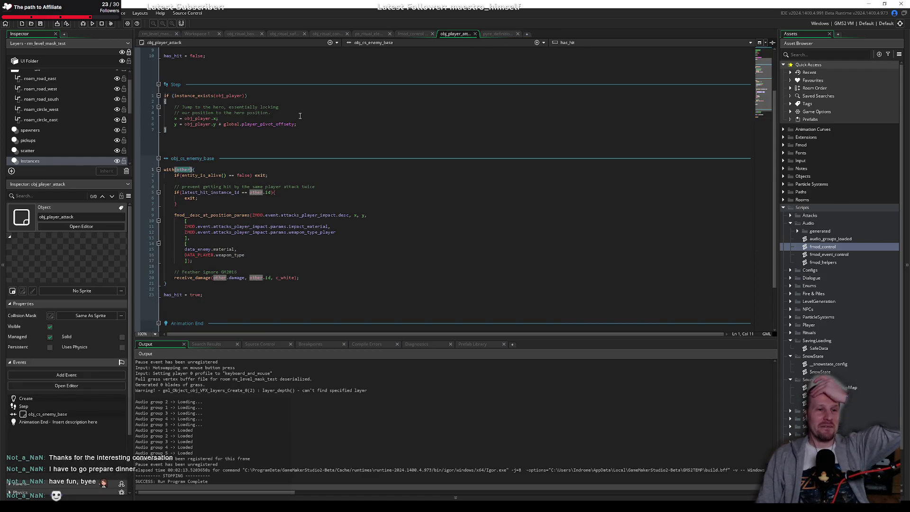
click(228, 137)
click(199, 169)
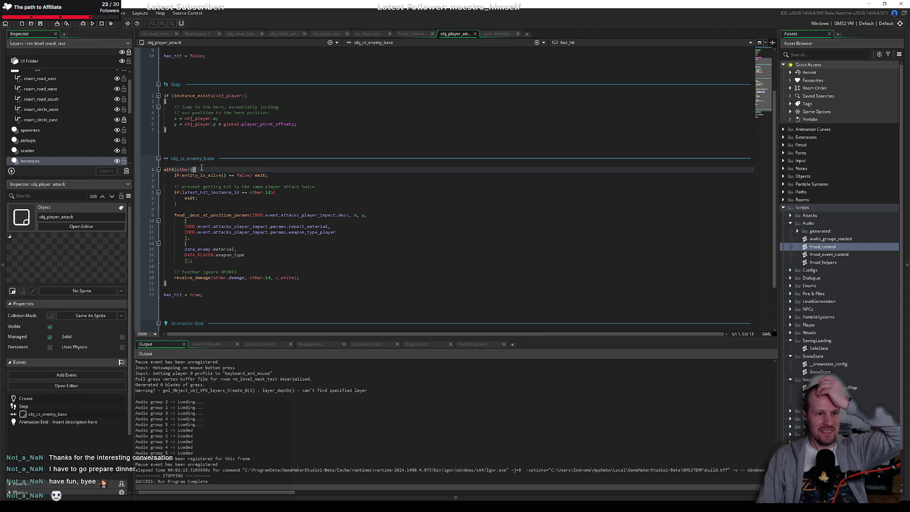
middle_click(463, 35)
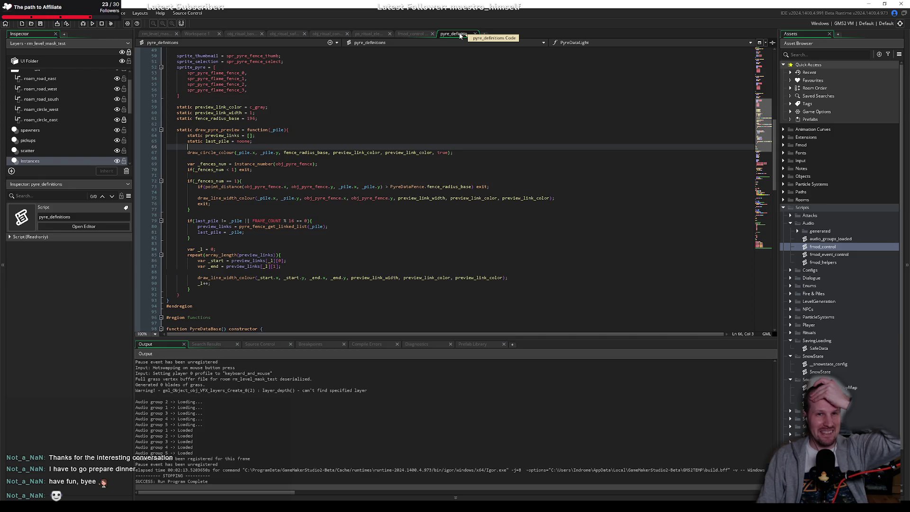
middle_click(458, 35)
middle_click(411, 33)
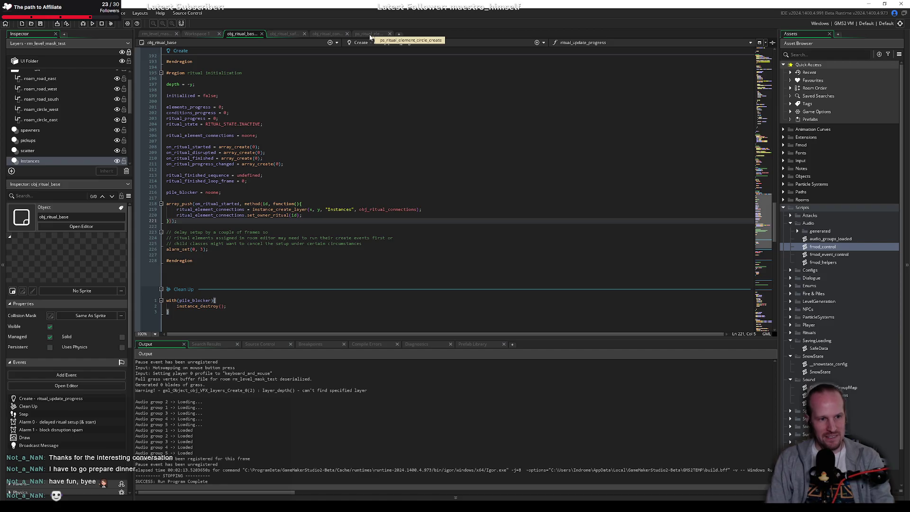
click(321, 165)
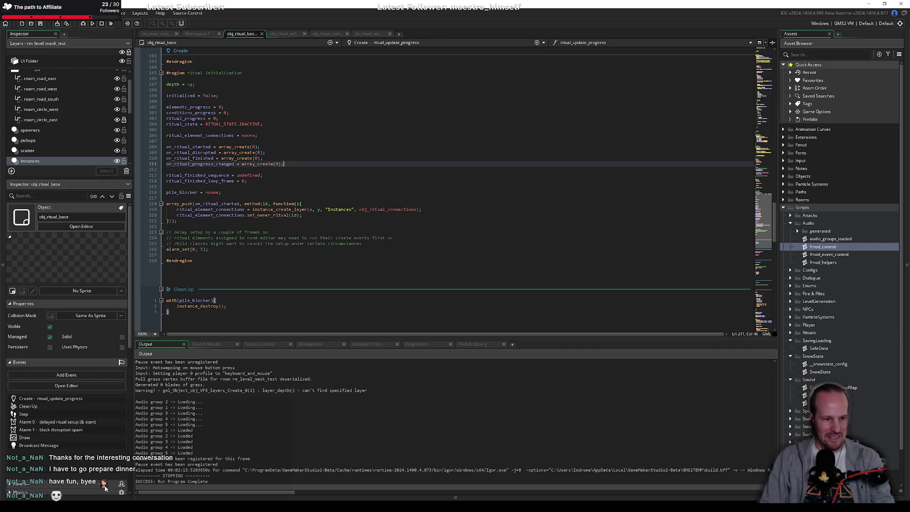
key(alt+Tab)
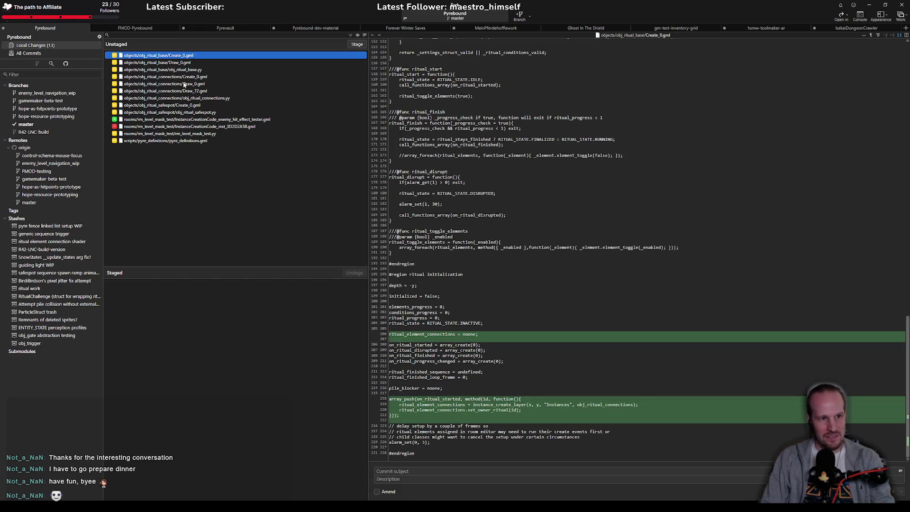
Review the unstaged diffs for obj_ritual_base, obj_ritual_connections and obj_ritual_safespot.
click(186, 63)
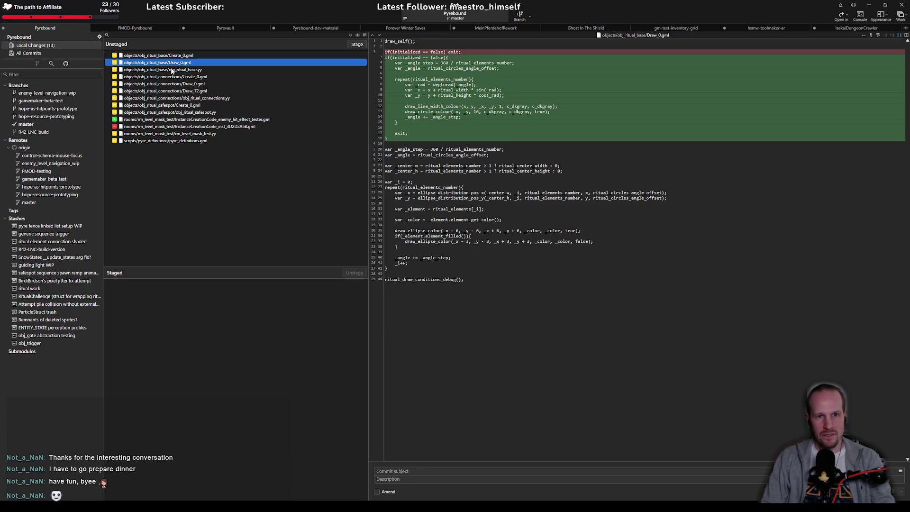
click(172, 69)
click(184, 77)
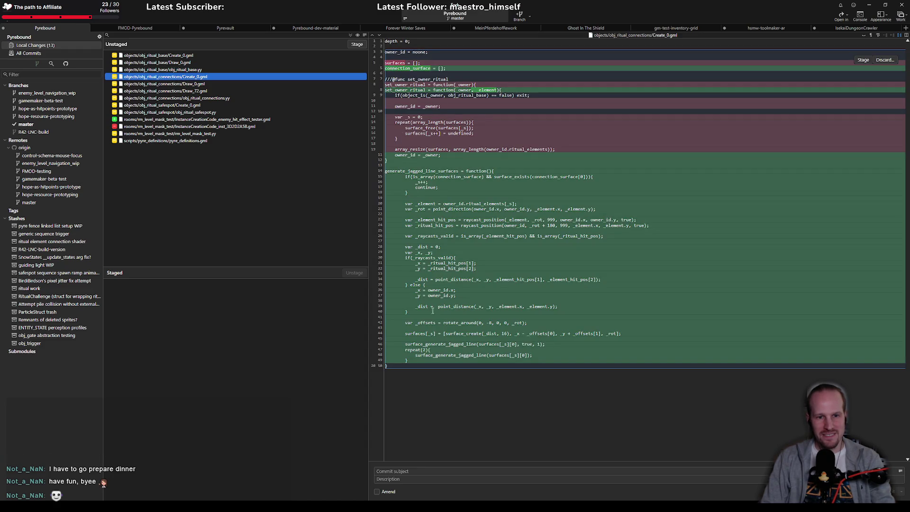
click(190, 86)
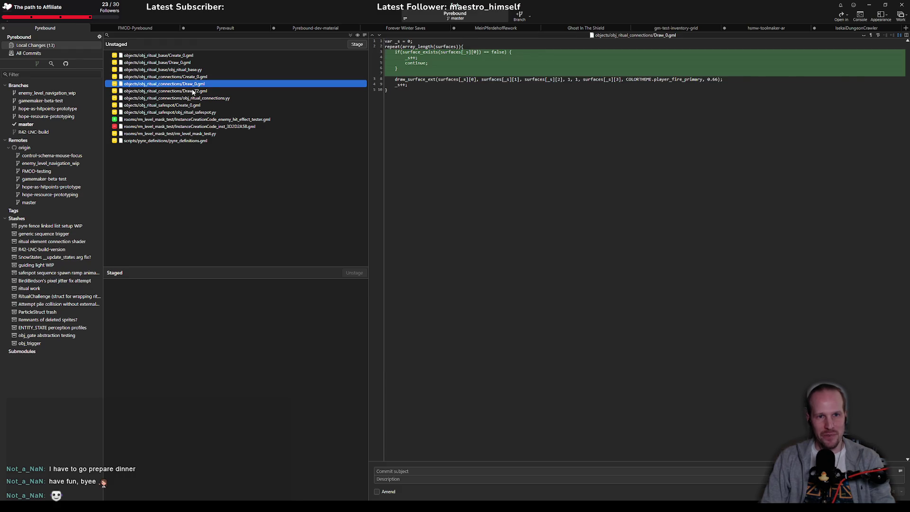
click(193, 91)
click(195, 99)
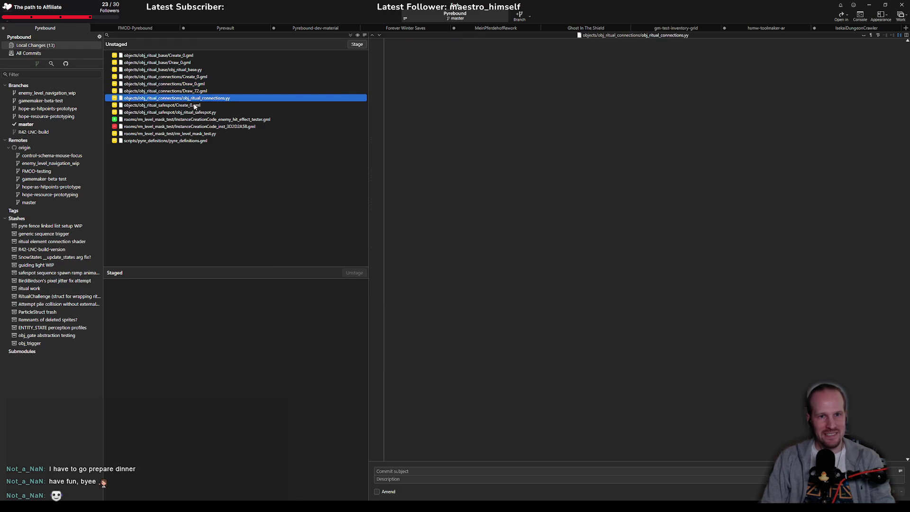
click(196, 106)
scroll(459, 202, up, 1)
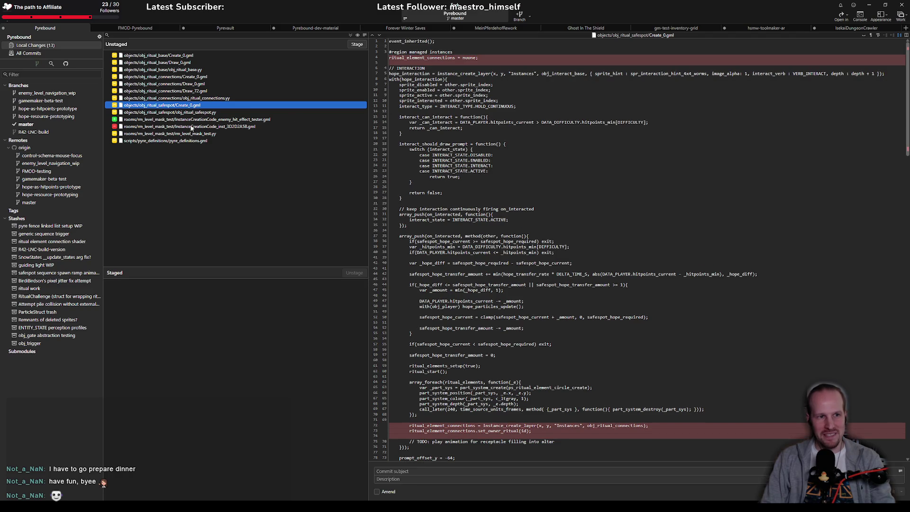
Discard the added PyreDataBase test block in pyre_definitions.gml and return to GameMaker.
click(184, 141)
scroll(412, 372, down, 5)
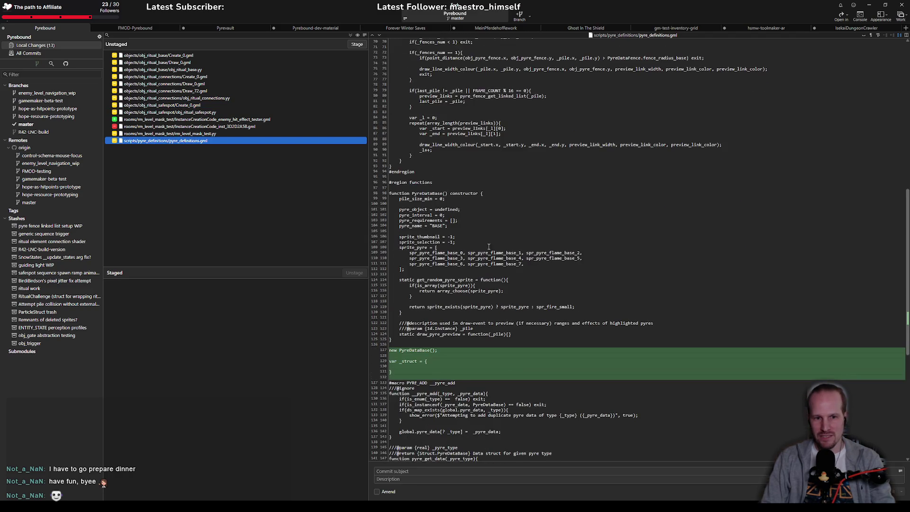
click(885, 348)
click(498, 258)
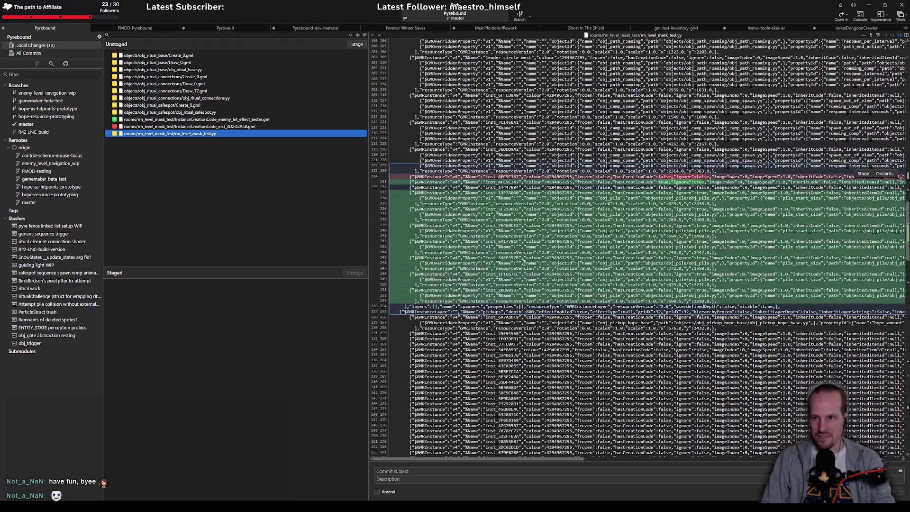
key(alt+Tab)
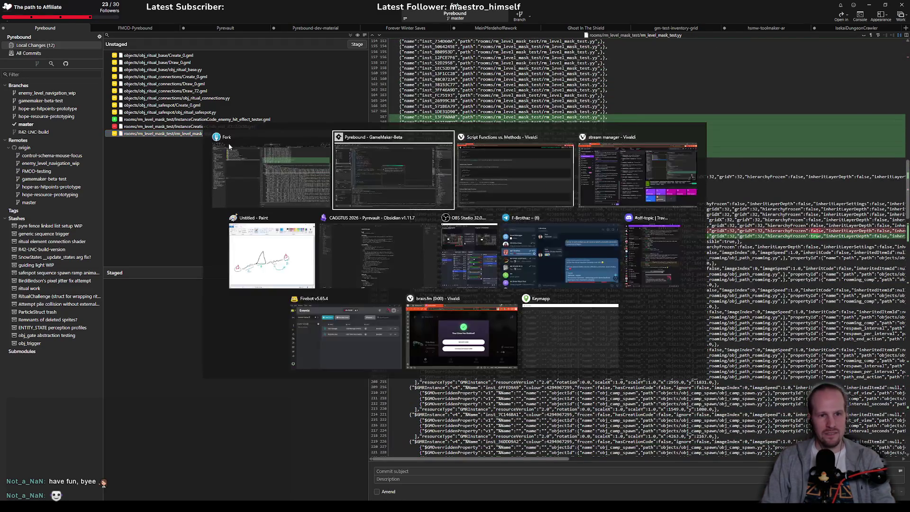
Reload the modified project and inspect the set_owner_ritual call in obj_ritual_base's code.
click(503, 325)
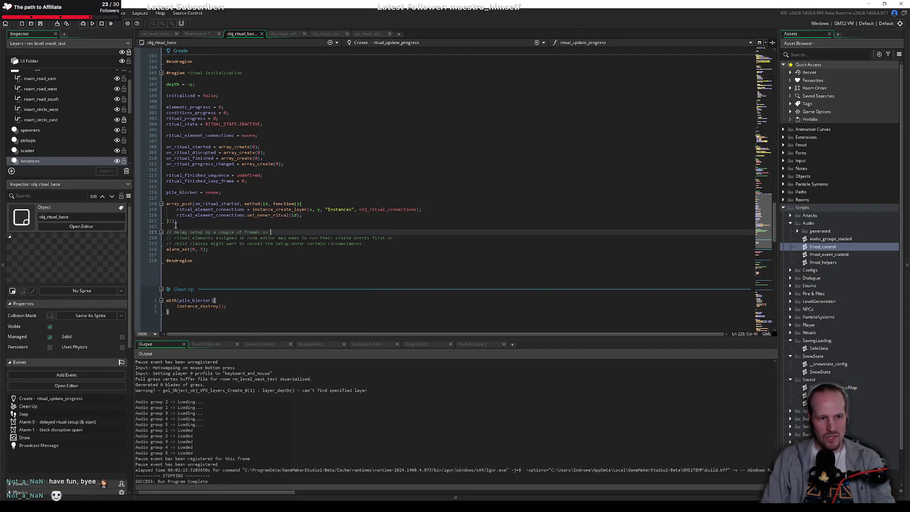
click(235, 221)
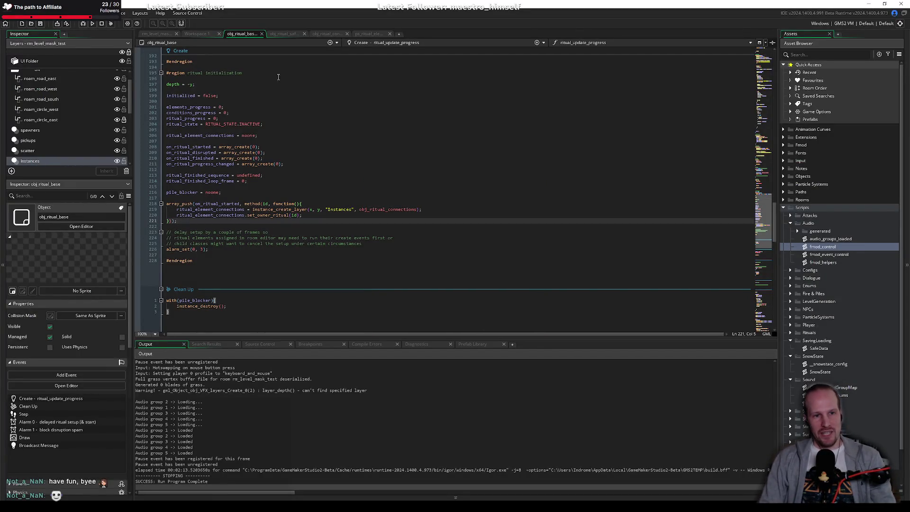
key(Up)
key(Up)
key(Up)
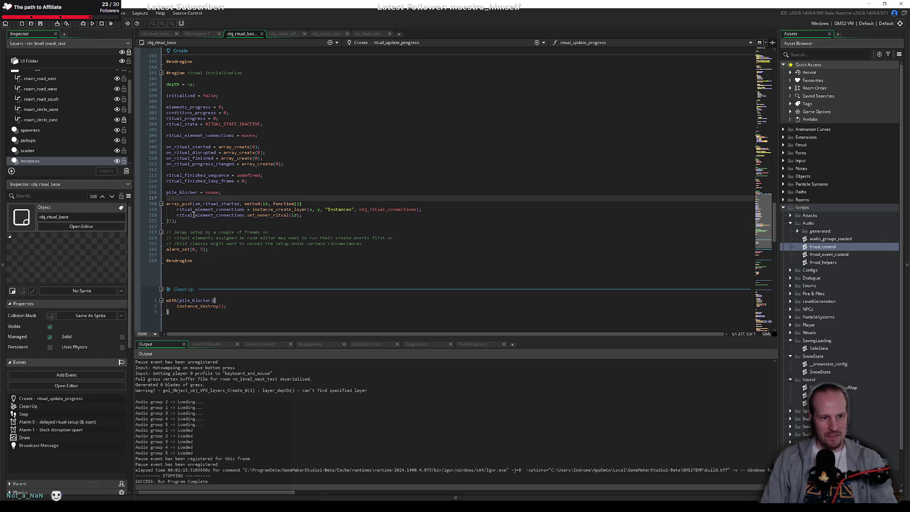
key(shift+Down)
key(shift+Down)
key(shift+Down)
click(327, 218)
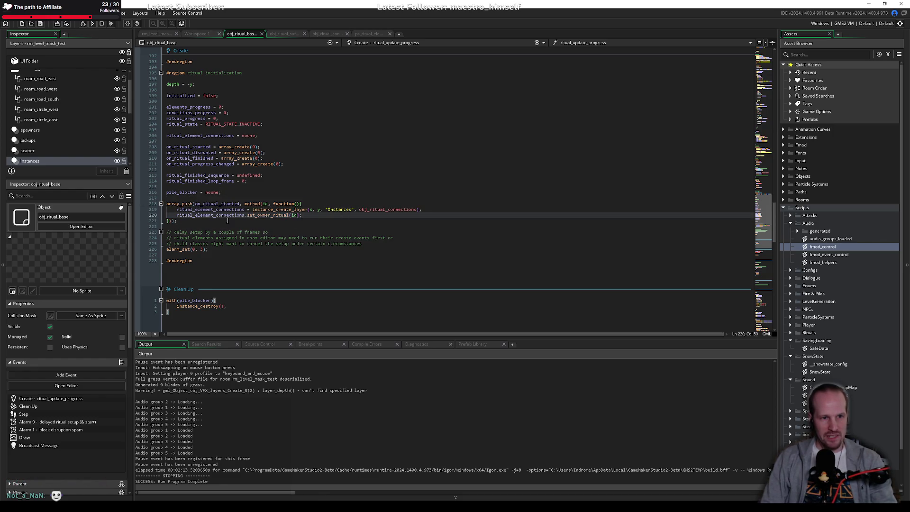
key(Up)
key(Up)
key(Up)
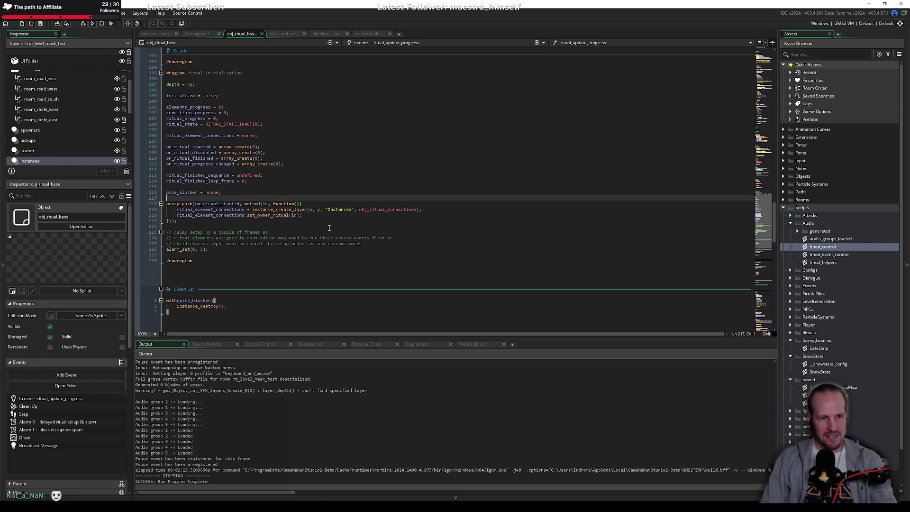
click(277, 214)
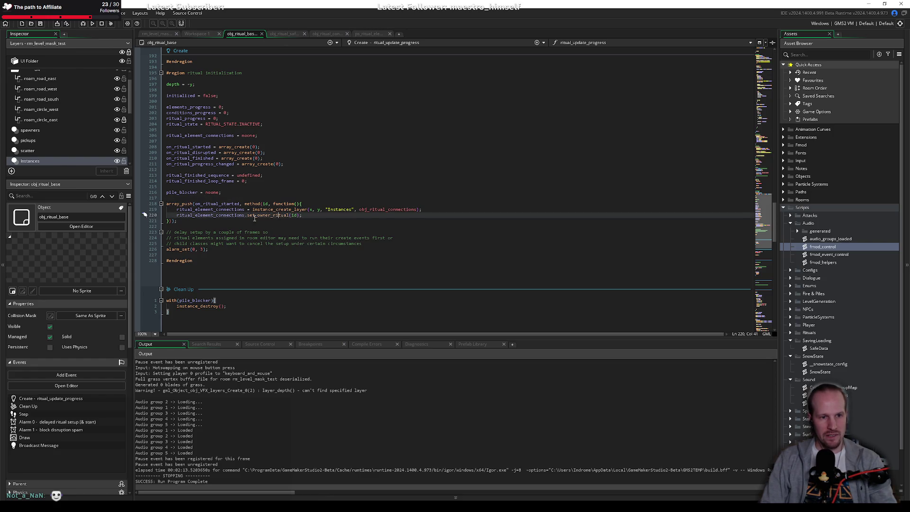
Bring up obj_ritual_connections' code and locate the generate_jagged_line_surfaces call.
middle_click(391, 209)
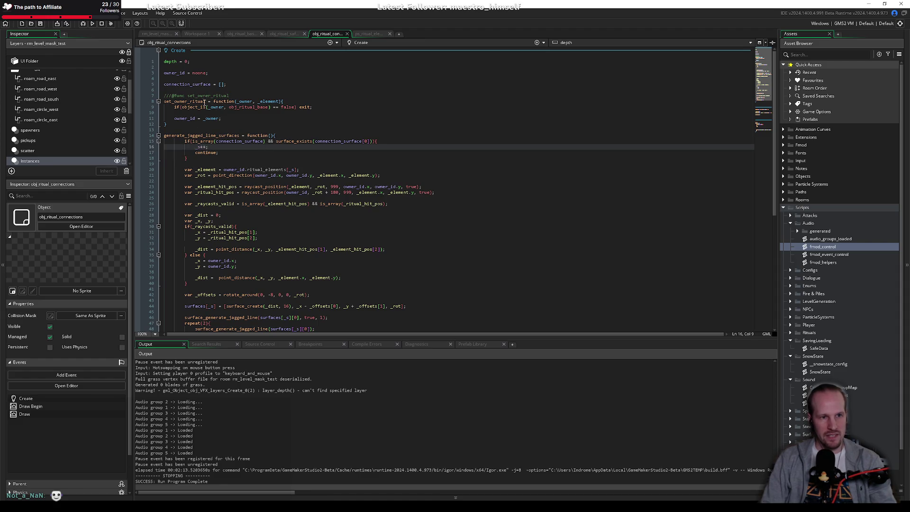
click(220, 119)
click(190, 124)
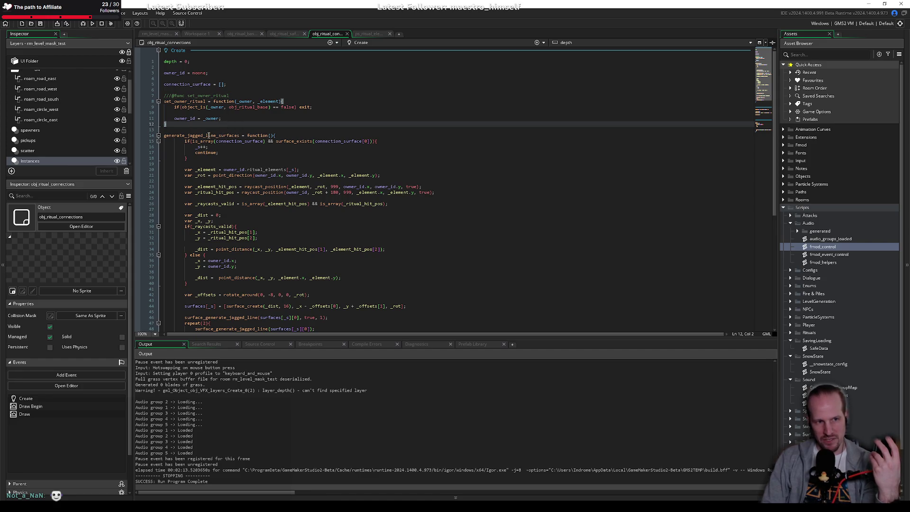
double_click(208, 136)
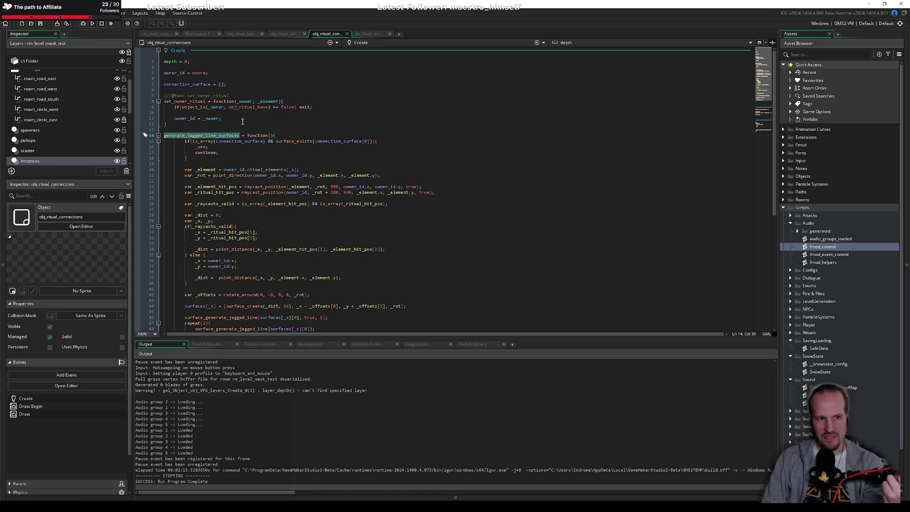
click(231, 119)
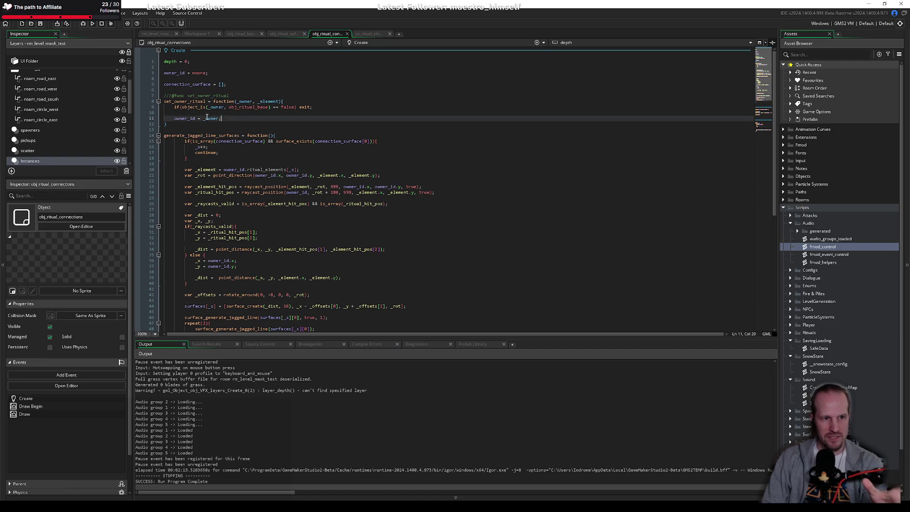
click(187, 114)
double_click(196, 135)
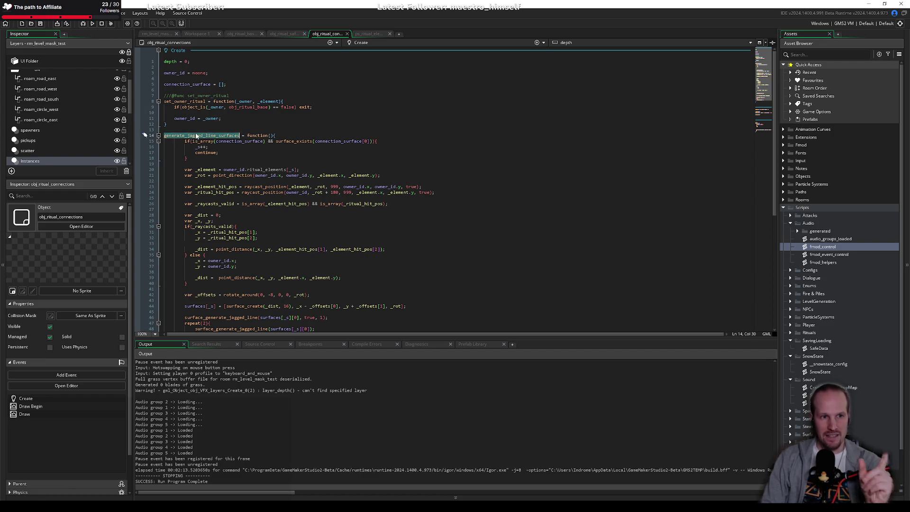
scroll(246, 198, down, 6)
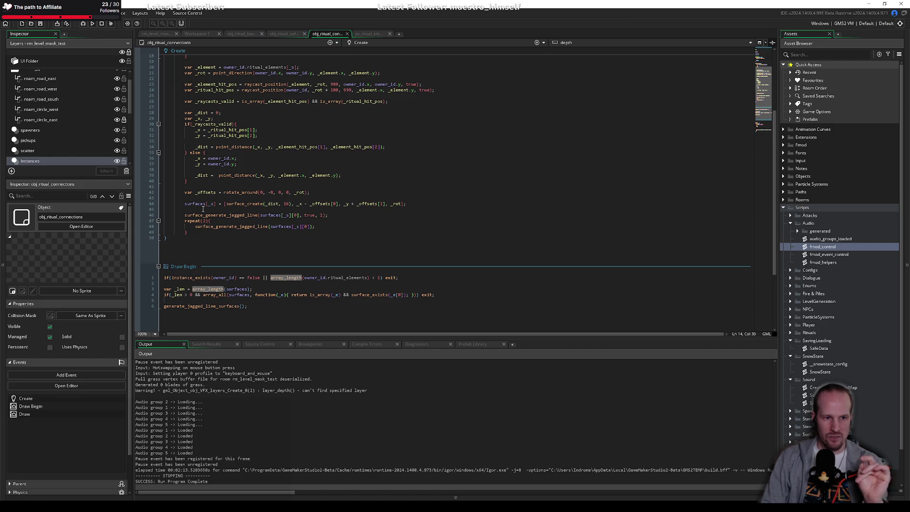
Scroll through obj_ritual_connections' Draw and Draw Begin code around generate_jagged_line_surfaces.
scroll(230, 286, down, 4)
drag(190, 209, 230, 277)
scroll(229, 277, down, 1)
click(232, 313)
click(201, 215)
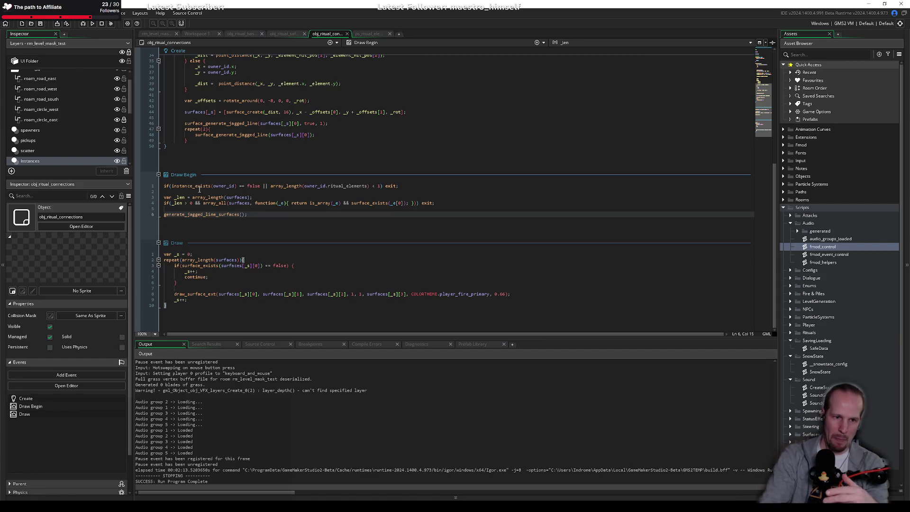
click(246, 191)
click(250, 213)
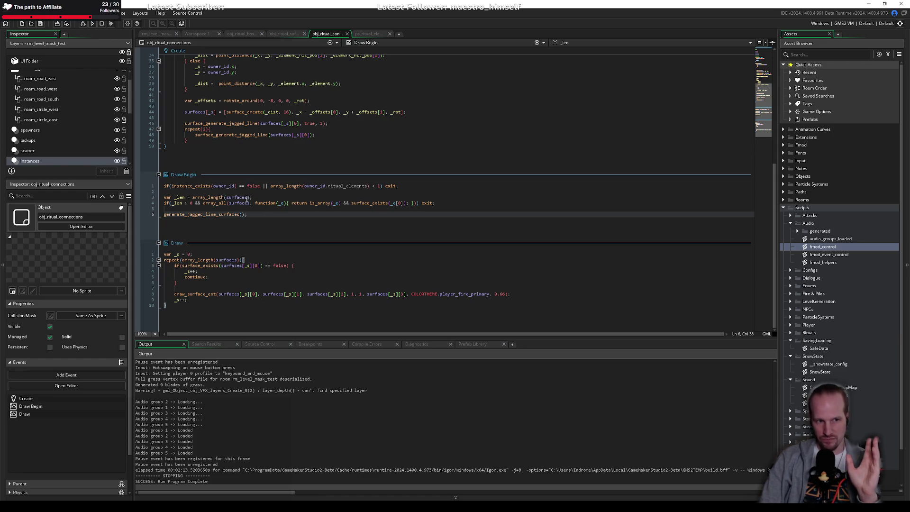
Examine the _len line's array_length(surfaces) and the connection_surface check in Create.
click(255, 198)
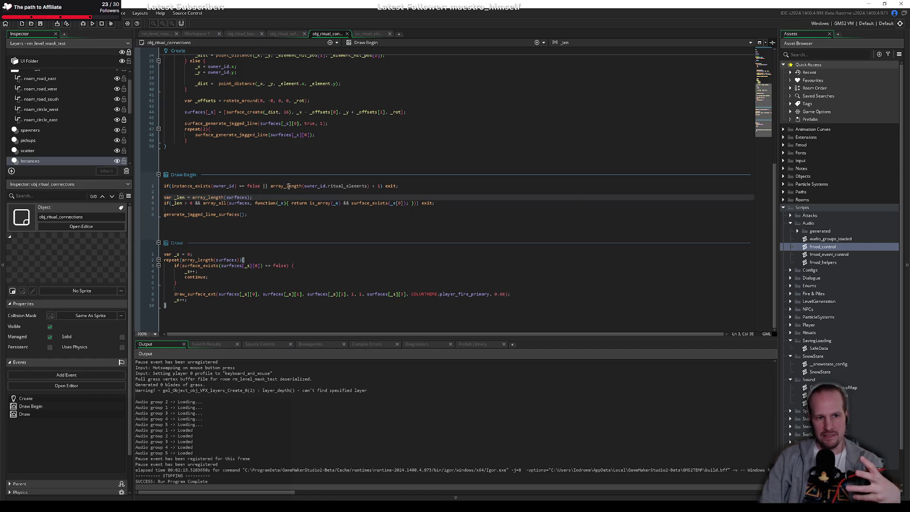
drag(256, 198, 147, 194)
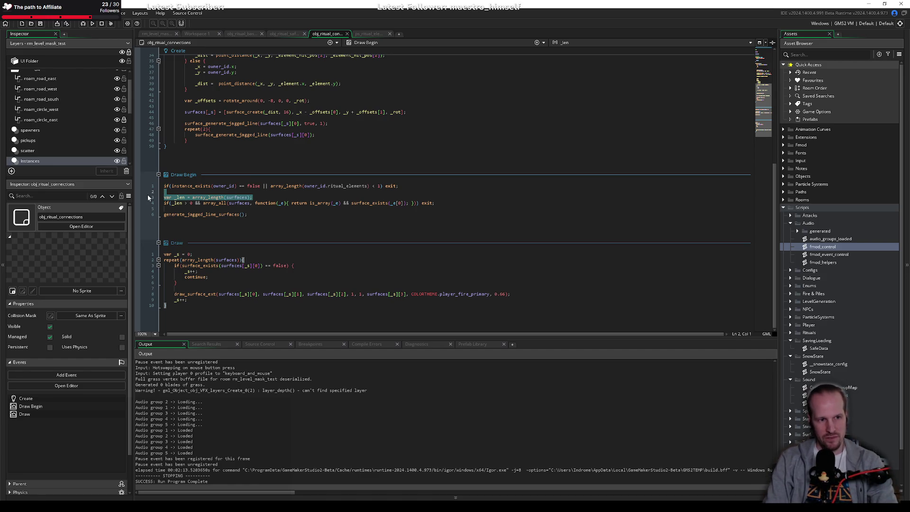
key(Down)
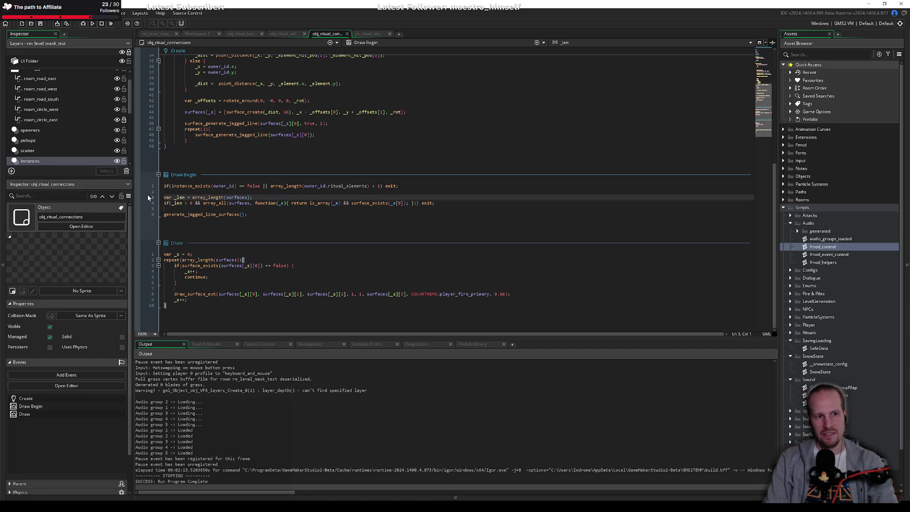
key(Down)
key(Right)
key(Right)
key(Right)
click(192, 198)
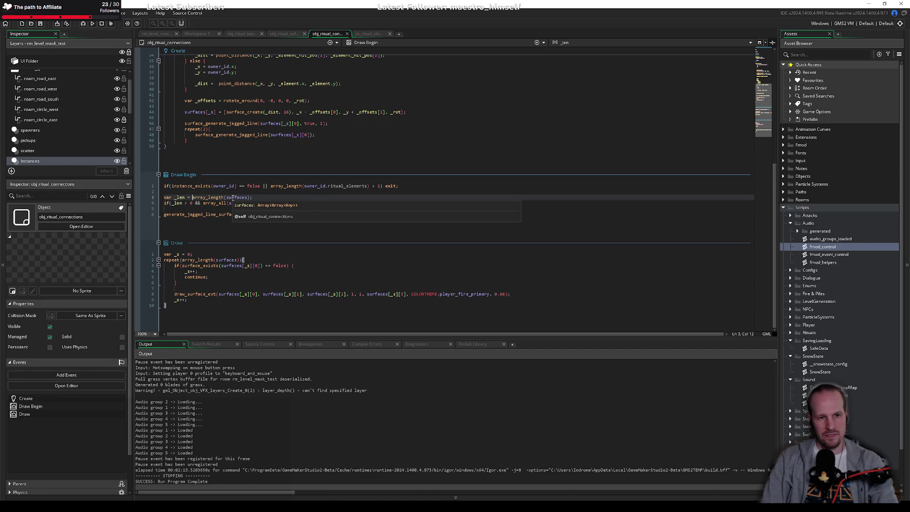
click(246, 197)
scroll(272, 171, up, 10)
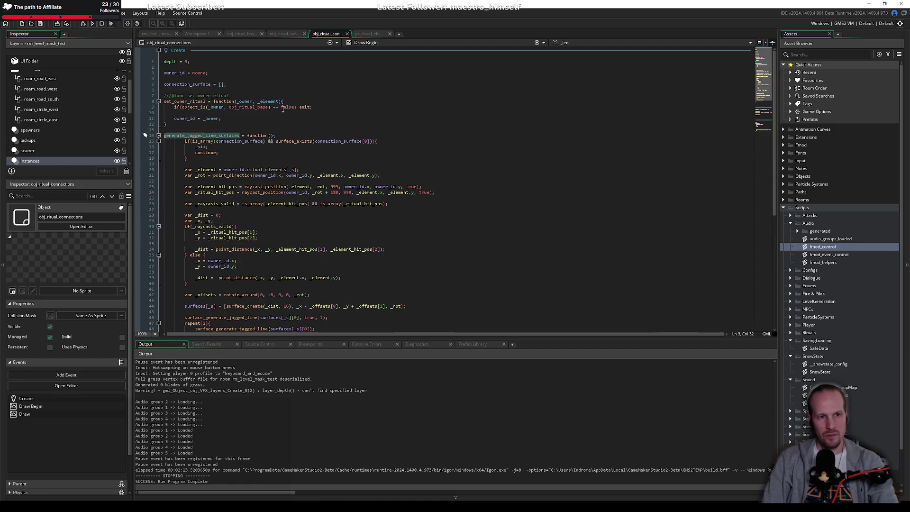
click(339, 141)
scroll(239, 224, down, 10)
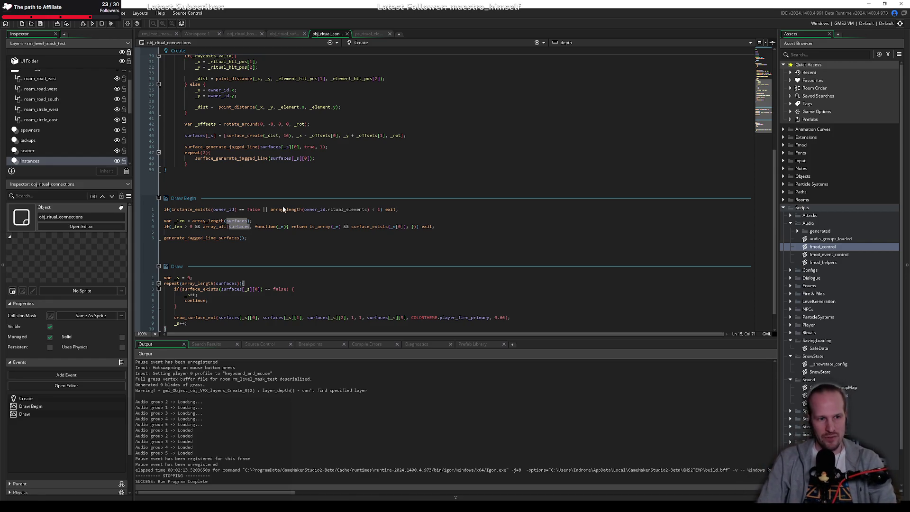
Make the _len line use array_length(connection_surface) instead of surfaces.
click(320, 238)
key(Up)
key(Up)
key(Up)
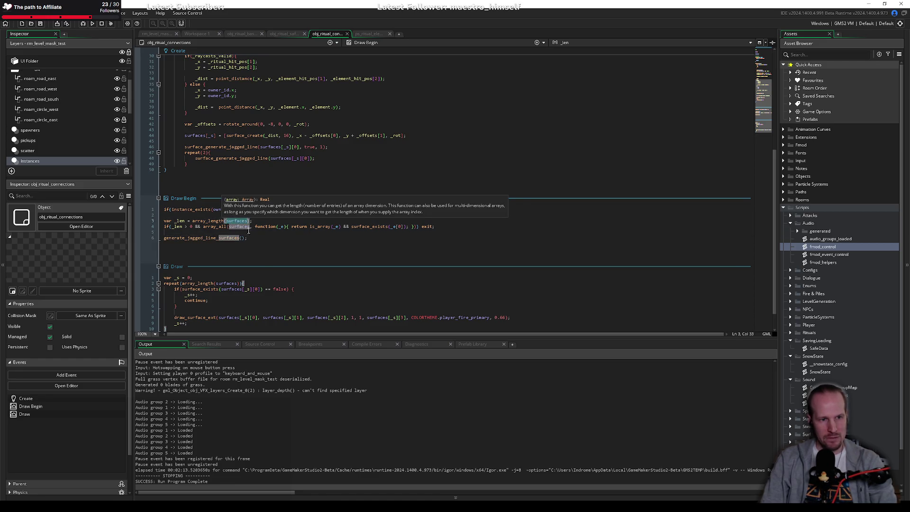
click(188, 220)
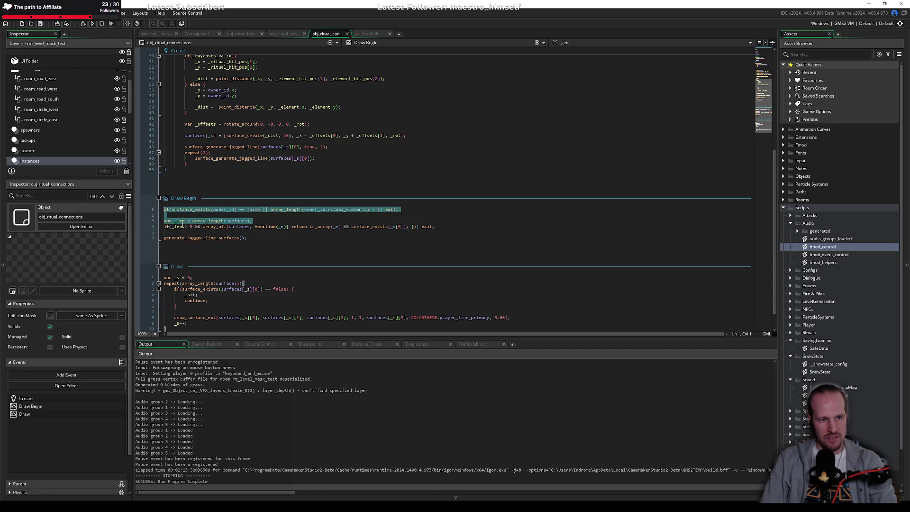
key(ctrl+z)
key(ctrl+z)
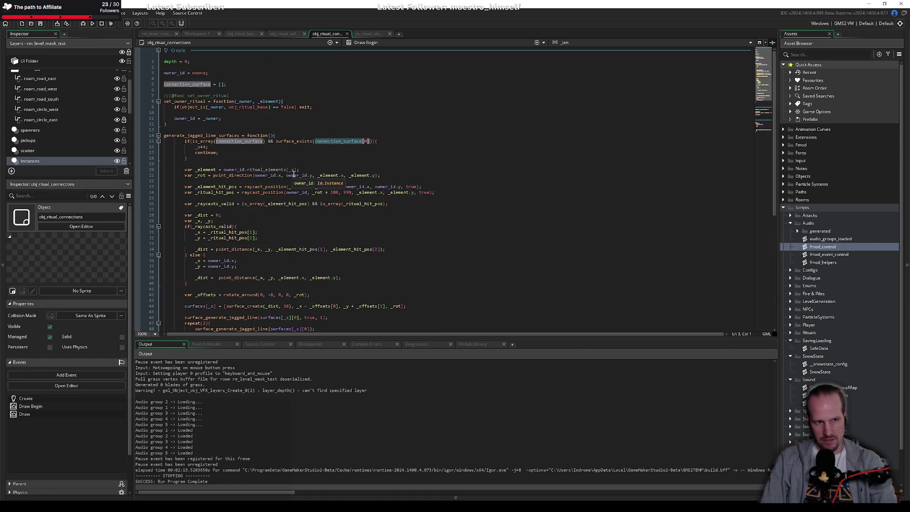
key(ctrl+z)
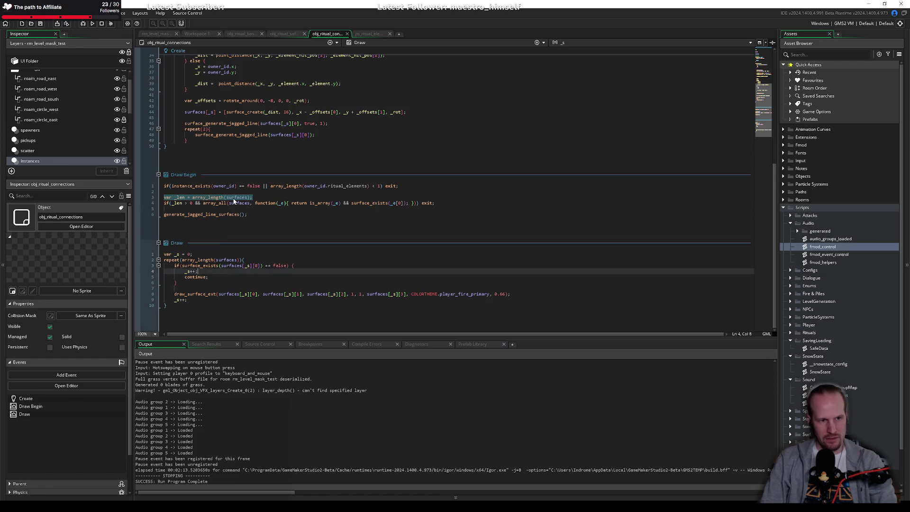
key(ctrl+z)
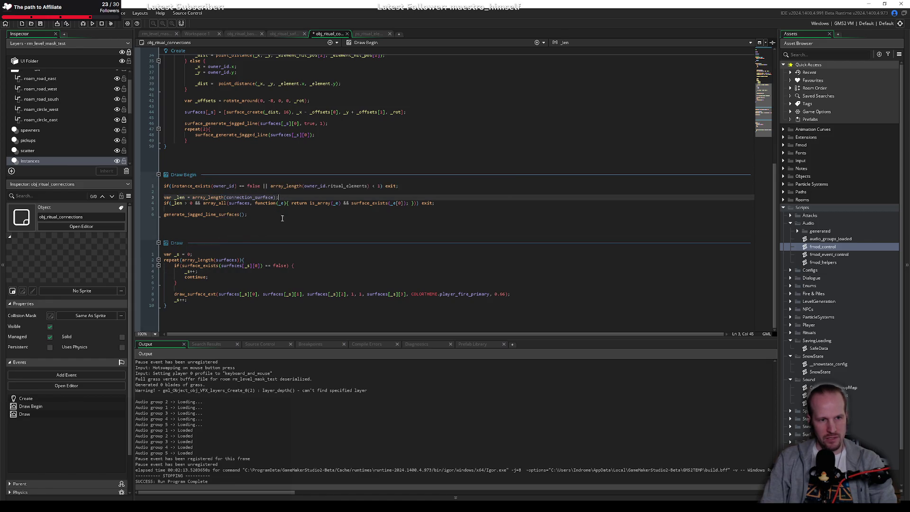
scroll(258, 231, up, 10)
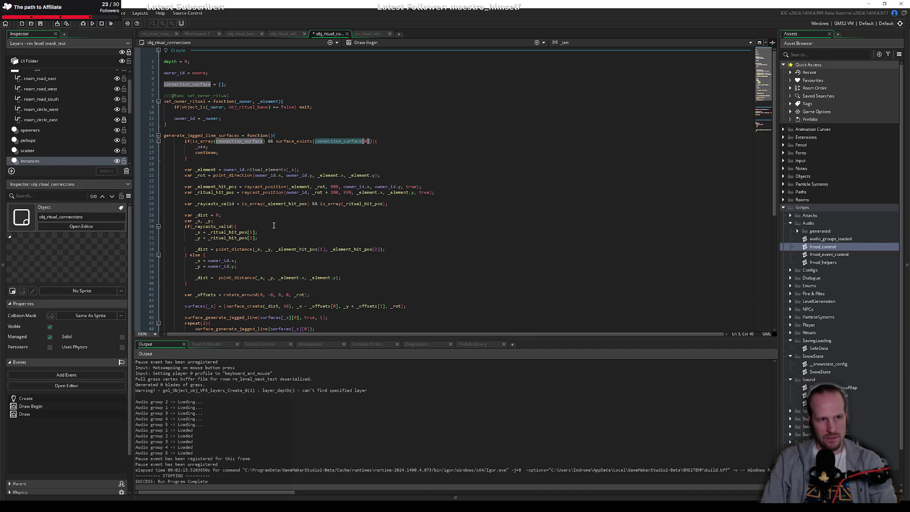
scroll(273, 226, down, 10)
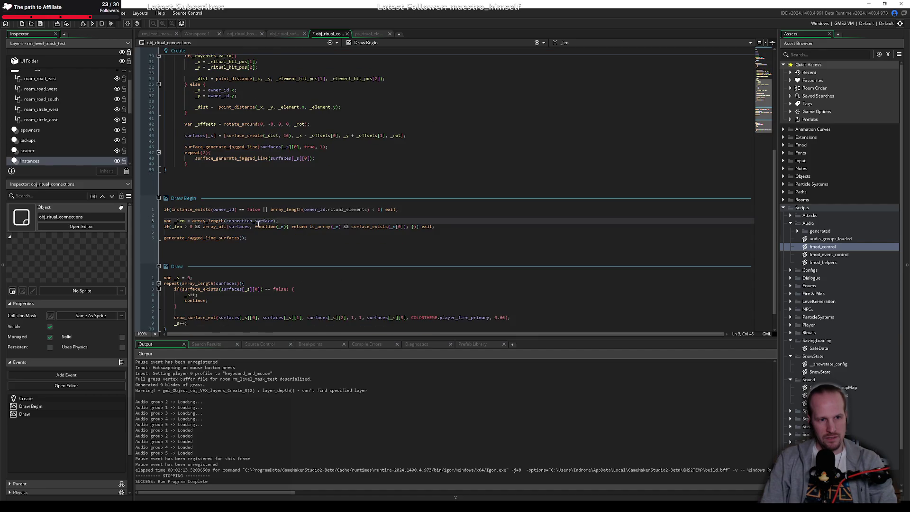
Delete the array_all(...) condition from the line-4 exit check.
click(187, 226)
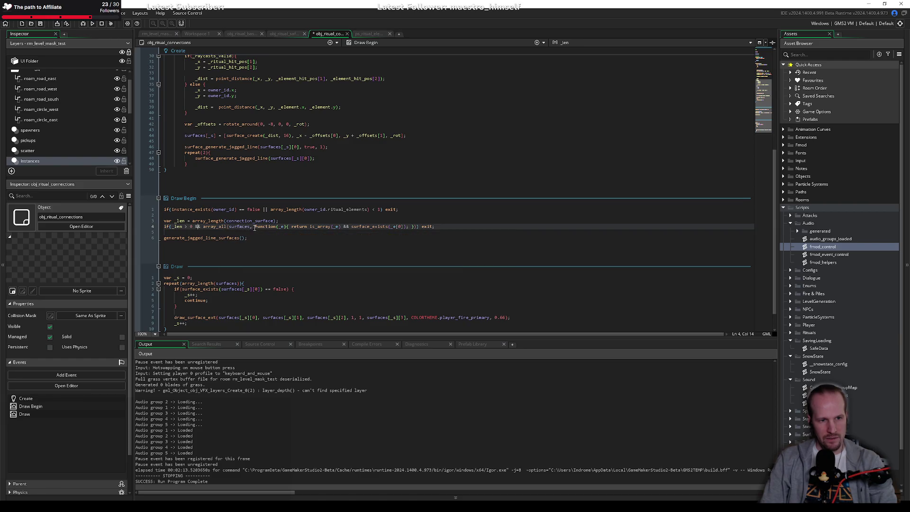
double_click(299, 227)
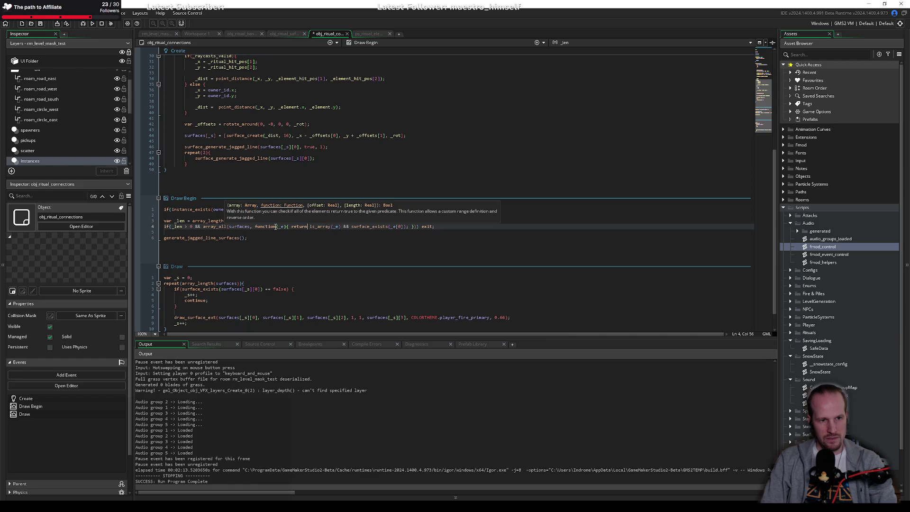
drag(203, 227, 436, 226)
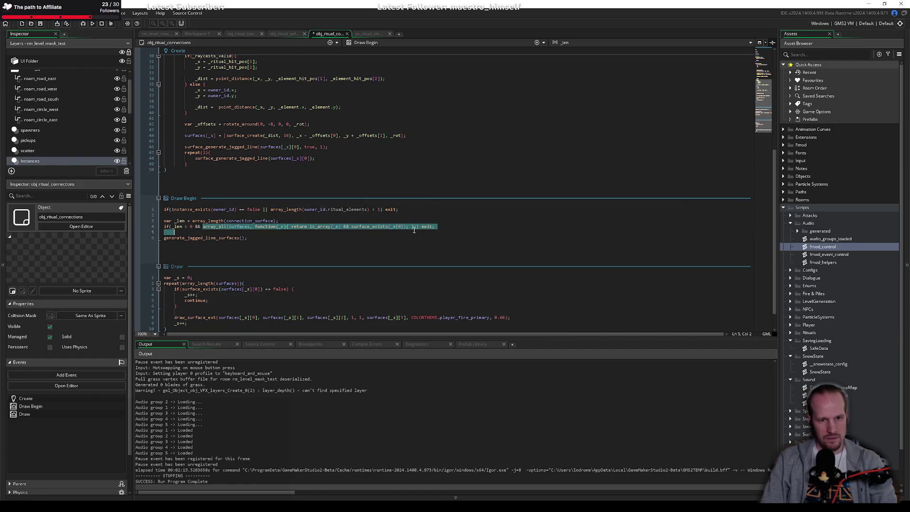
click(415, 226)
drag(415, 227, 228, 227)
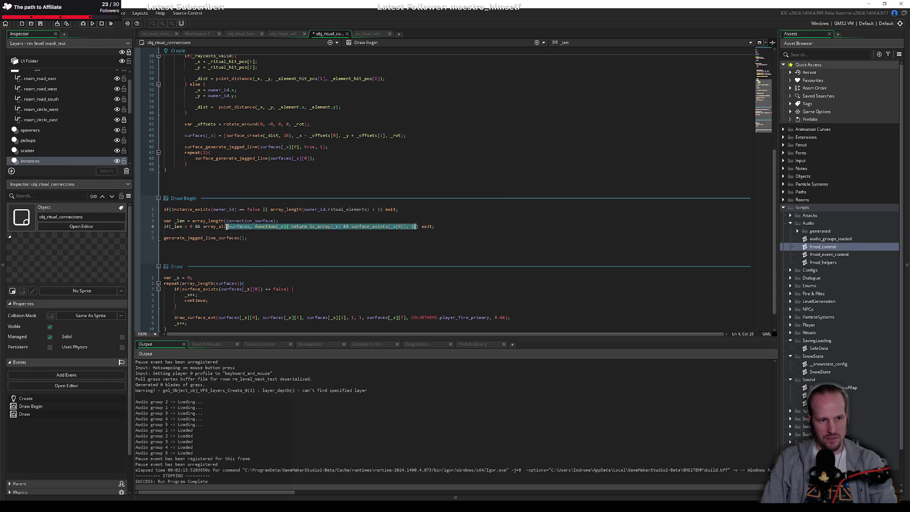
key(Delete)
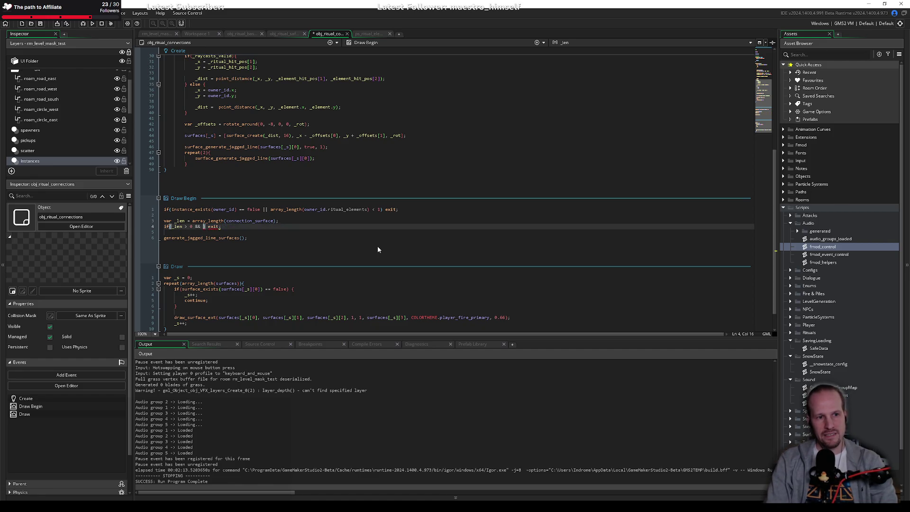
Write surface_exists(connection_surface[0]) as the exit condition and save the object.
text(surface)
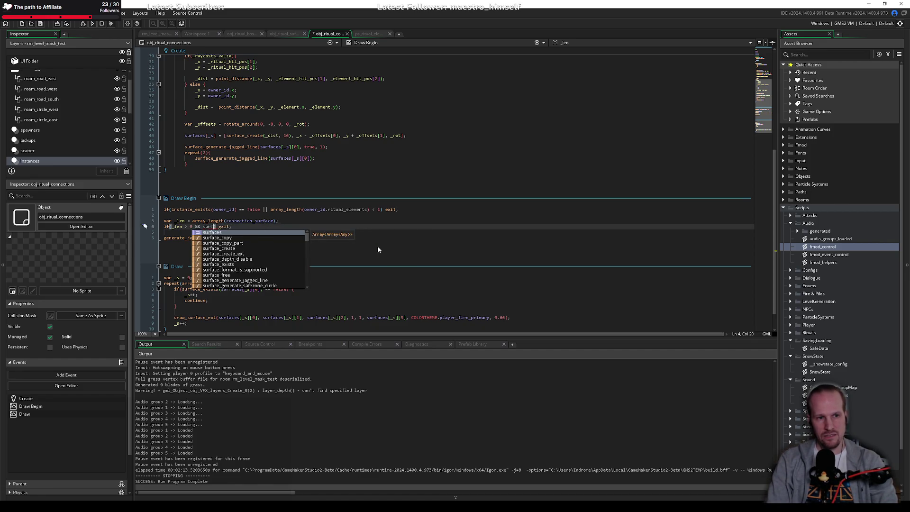
key(Return)
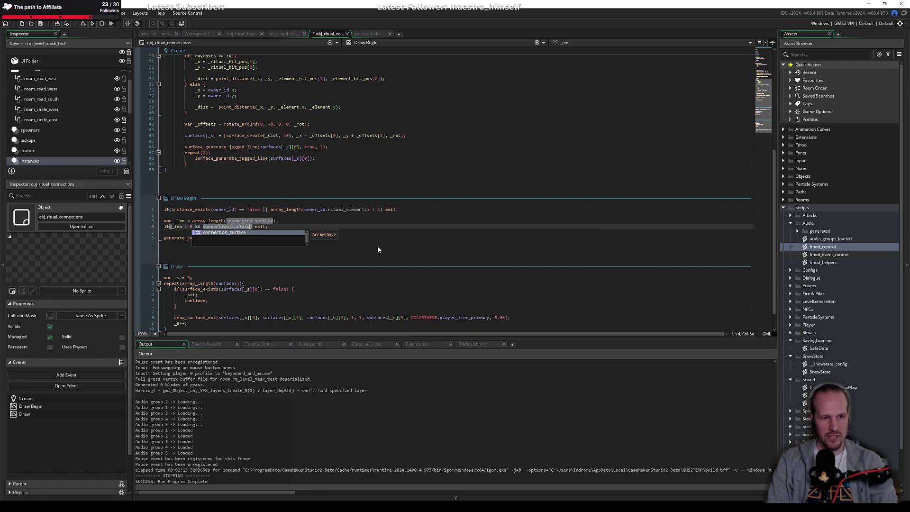
text([0])
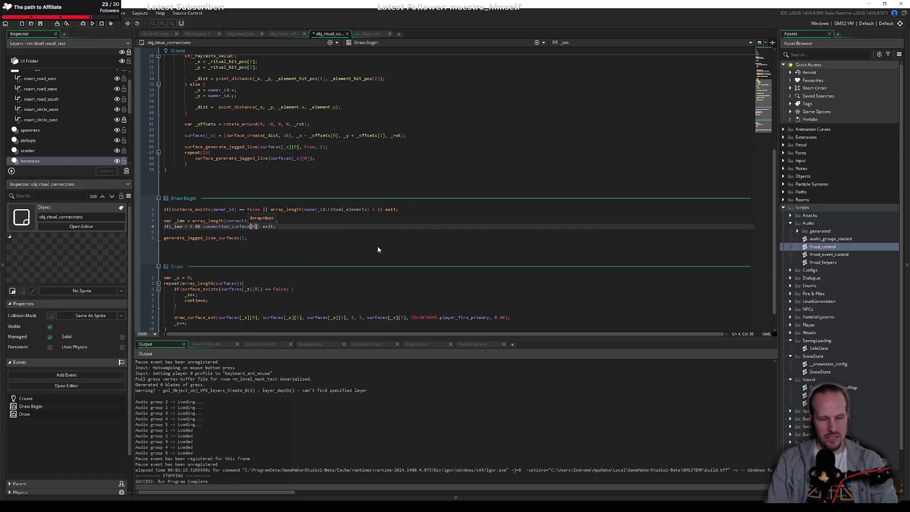
key(ctrl+Left)
key(ctrl+Left)
key(ctrl+Left)
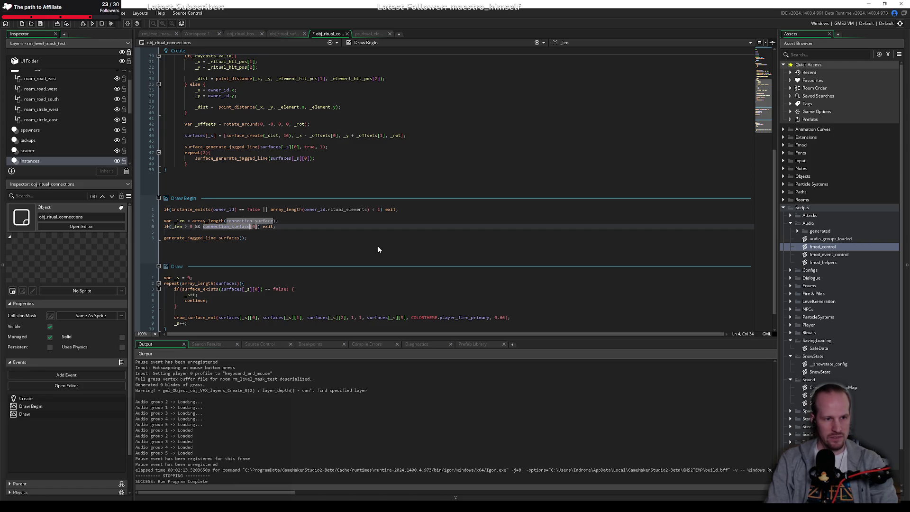
text(!urface_ex)
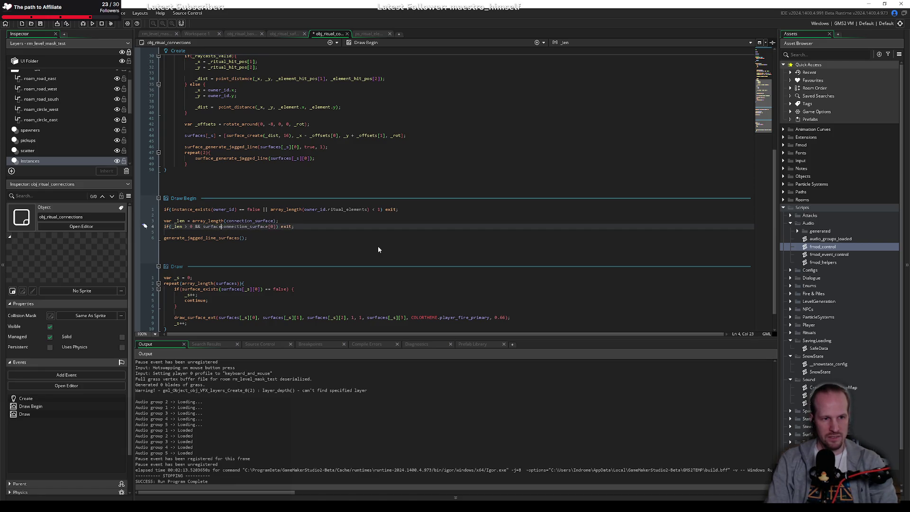
text(ists()
key(ctrl+Right)
key(ctrl+Right)
key(Right)
text())
key(End)
key(ctrl+s)
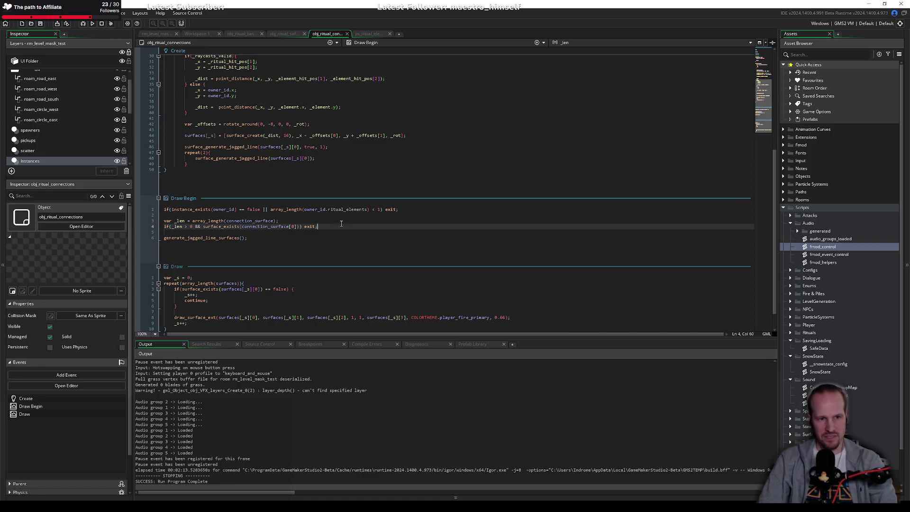
Review connection_surface in the length line and the surface_exists exit check.
double_click(269, 228)
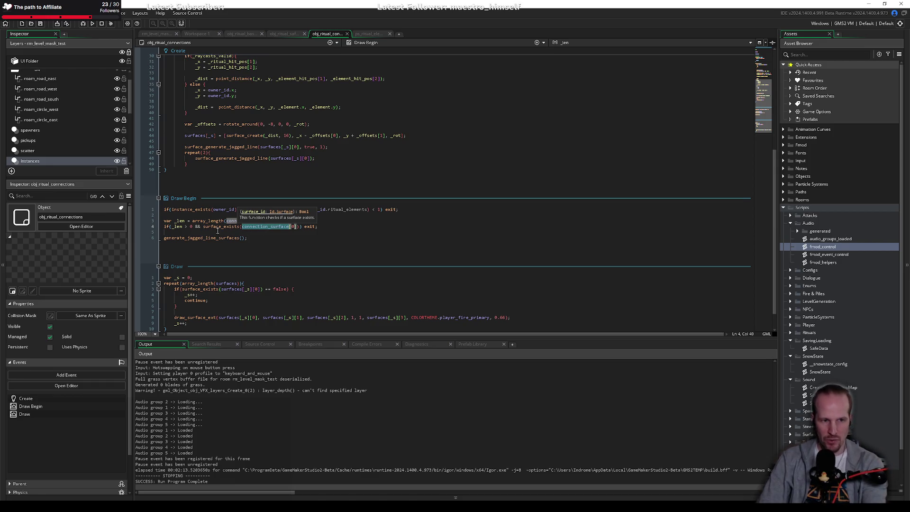
double_click(260, 222)
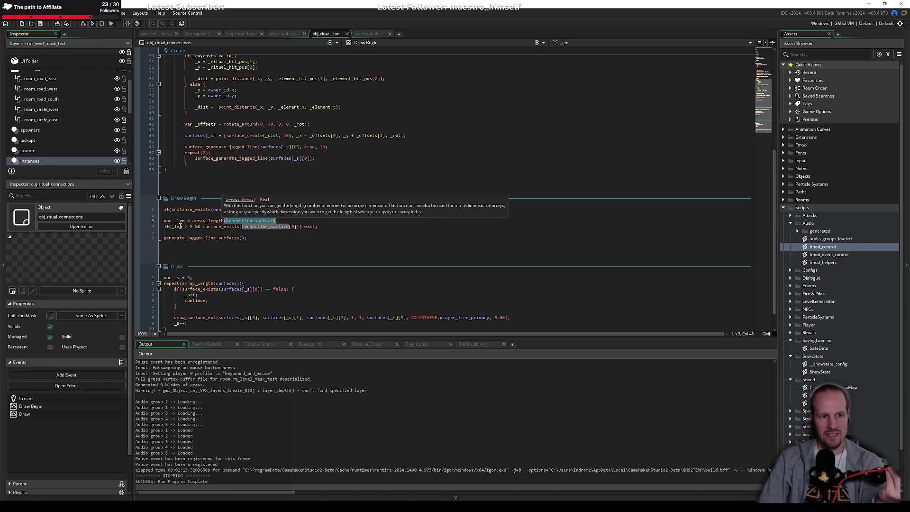
click(222, 226)
click(292, 227)
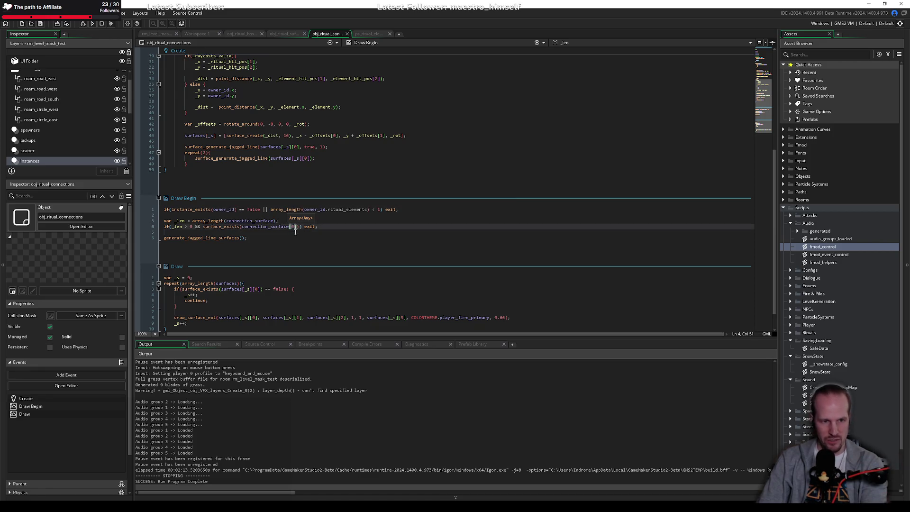
double_click(204, 238)
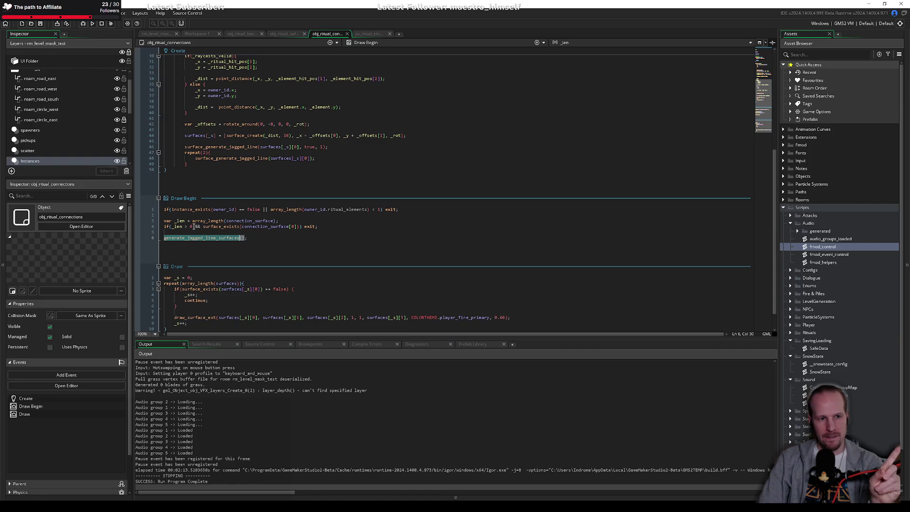
double_click(210, 226)
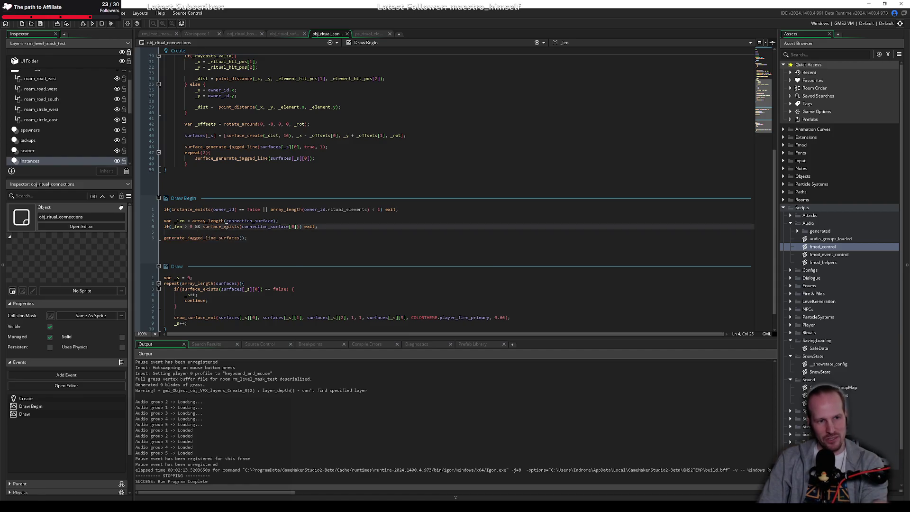
mouse_move(264, 226)
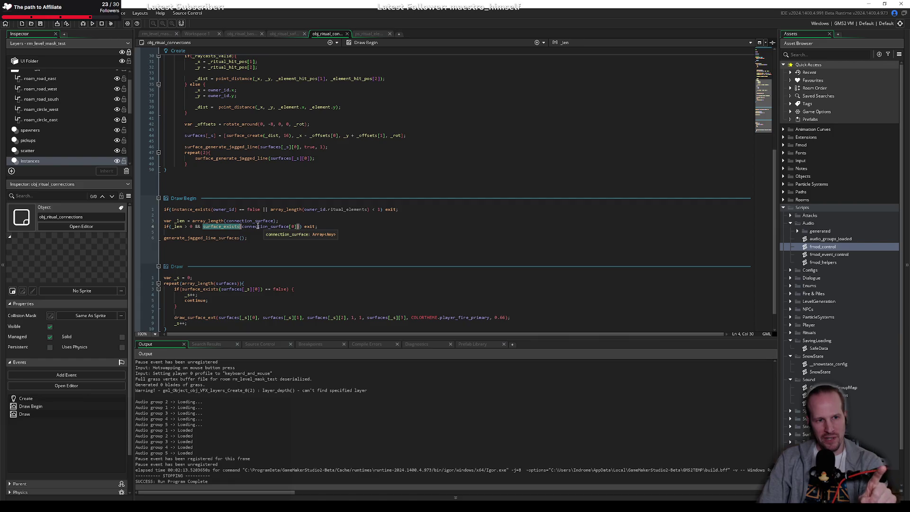
click(264, 226)
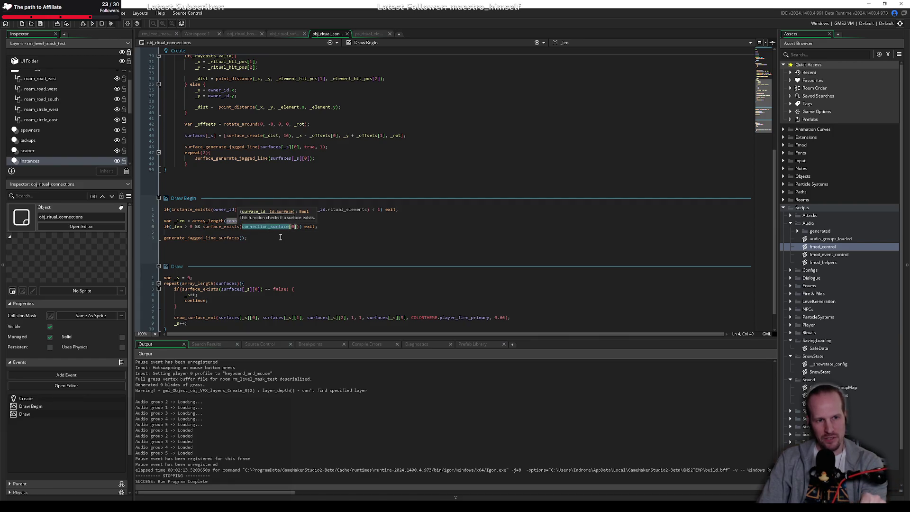
Remove the indent on blank line 5 and recheck the line-4 surface_exists guard.
click(281, 233)
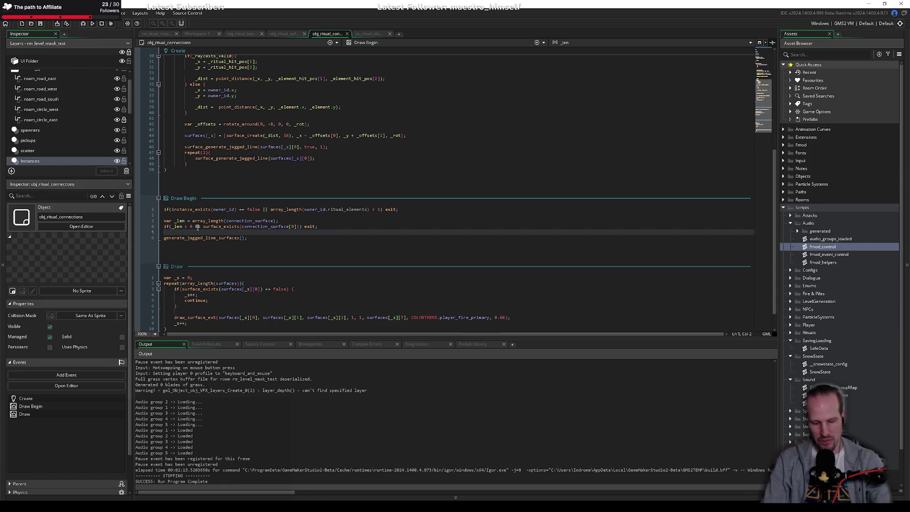
key(BackSpace)
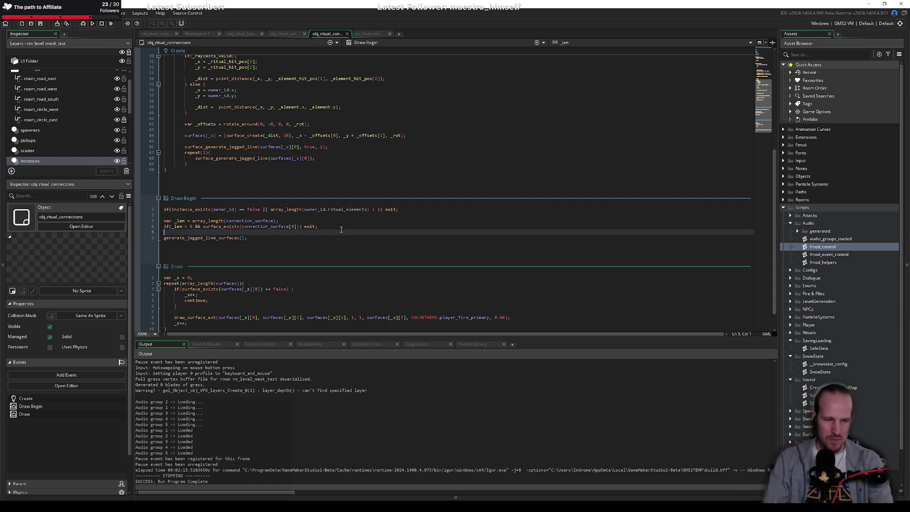
click(348, 226)
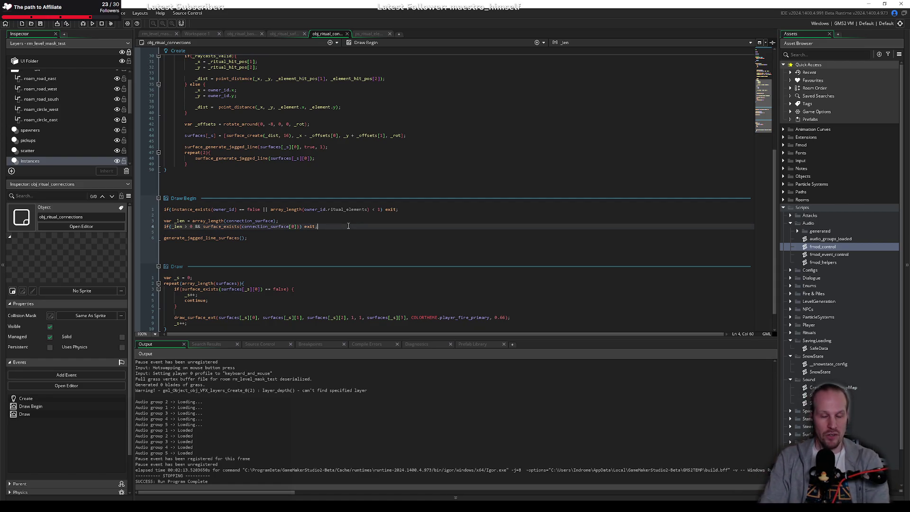
click(285, 234)
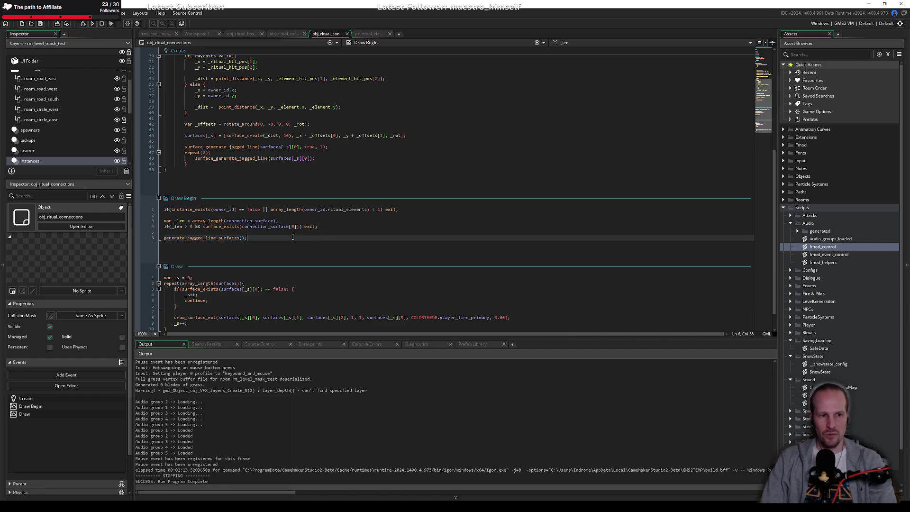
double_click(269, 227)
click(250, 227)
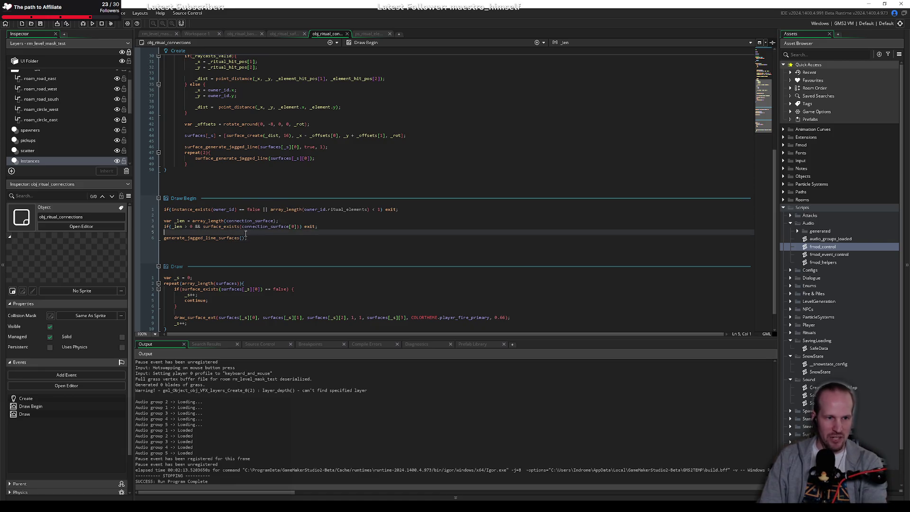
triple_click(250, 227)
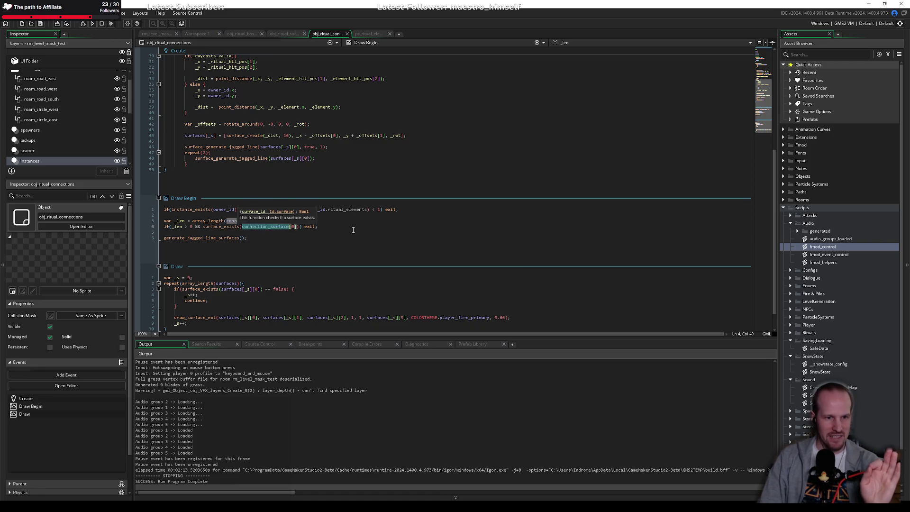
click(213, 232)
double_click(272, 227)
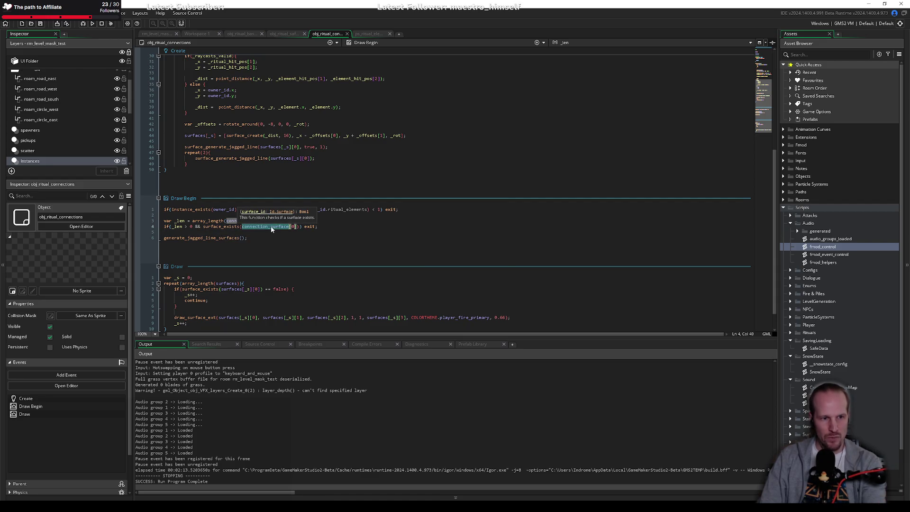
click(252, 234)
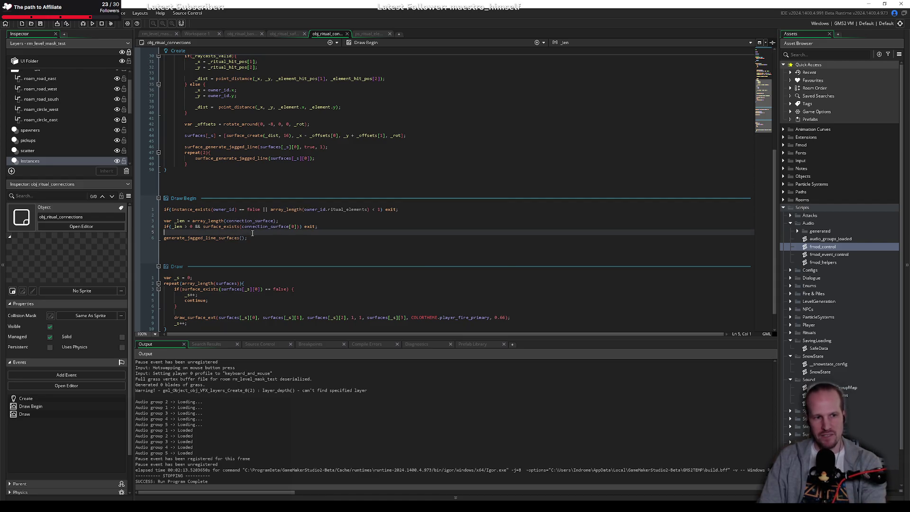
key(Down)
Jump to generate_jagged_line_surfaces and delete the if/continue skip block at its start.
key(ctrl+shift+Right)
key(F12)
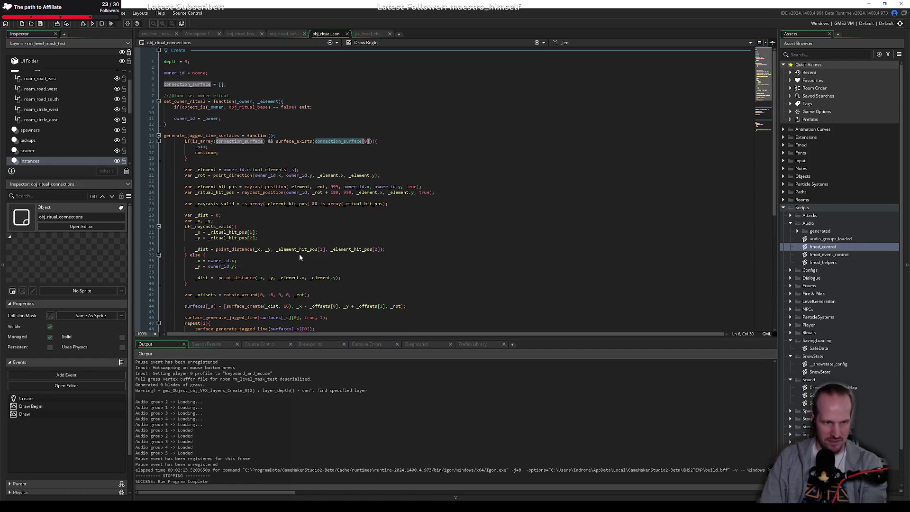
click(231, 164)
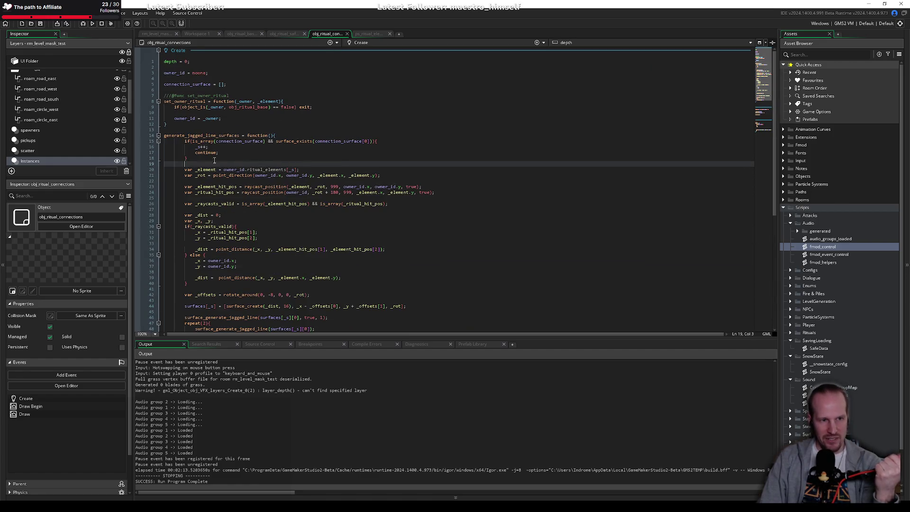
click(193, 159)
drag(183, 170, 259, 150)
key(BackSpace)
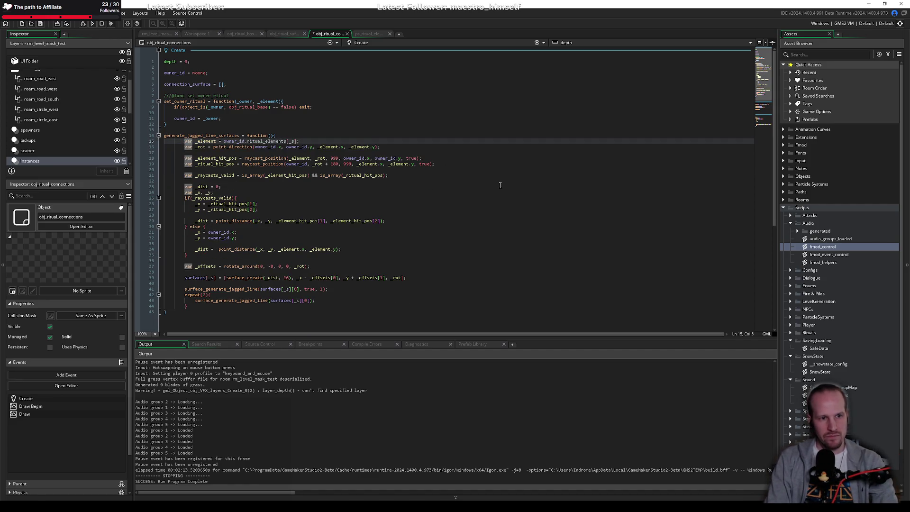
key(Up)
key(End)
key(ctrl+s)
key(Return)
key(Return)
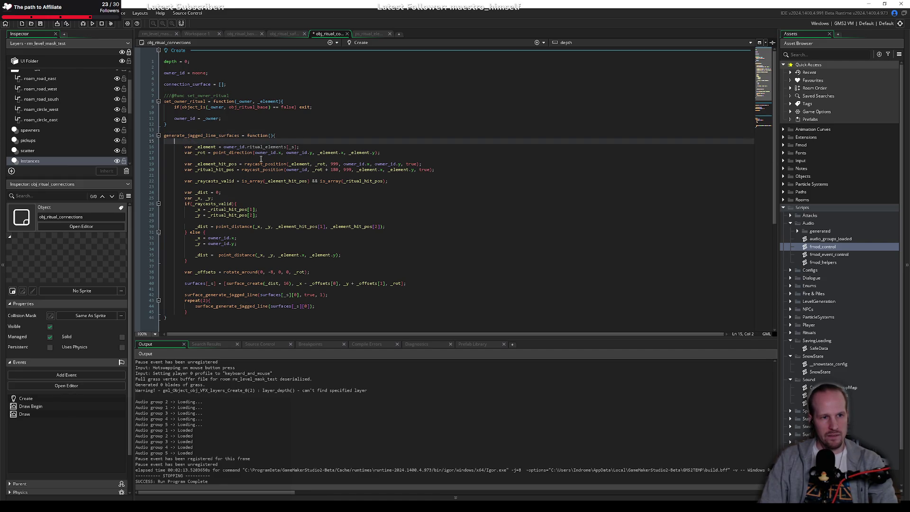
key(BackSpace)
key(BackSpace)
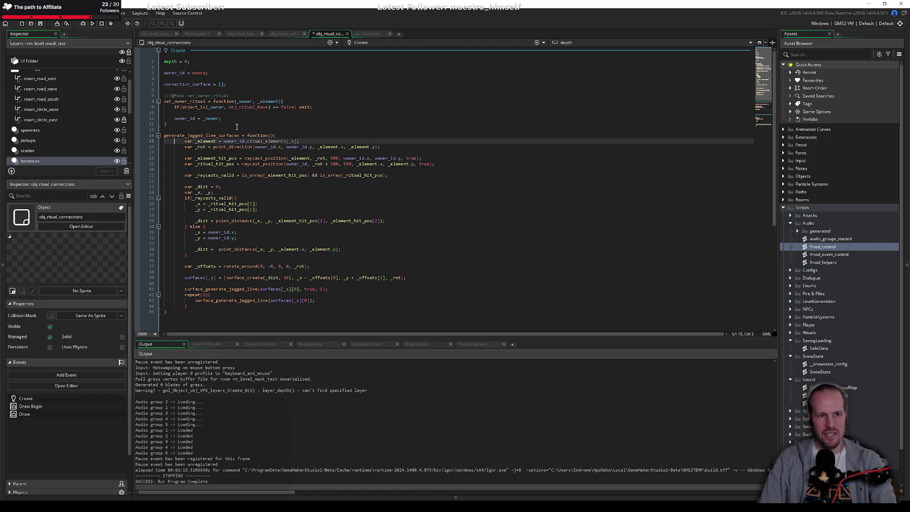
Declare owner_element = noone; below the owner_id declaration and save.
click(237, 142)
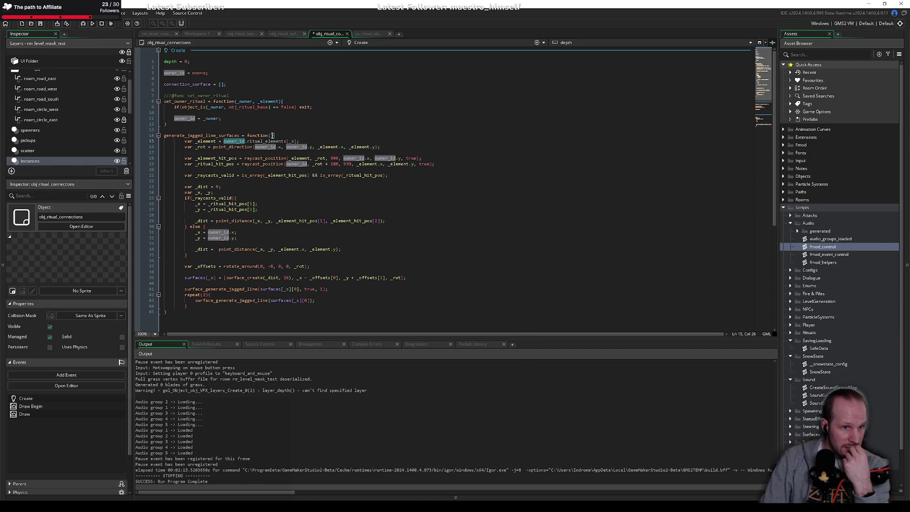
click(262, 113)
click(290, 137)
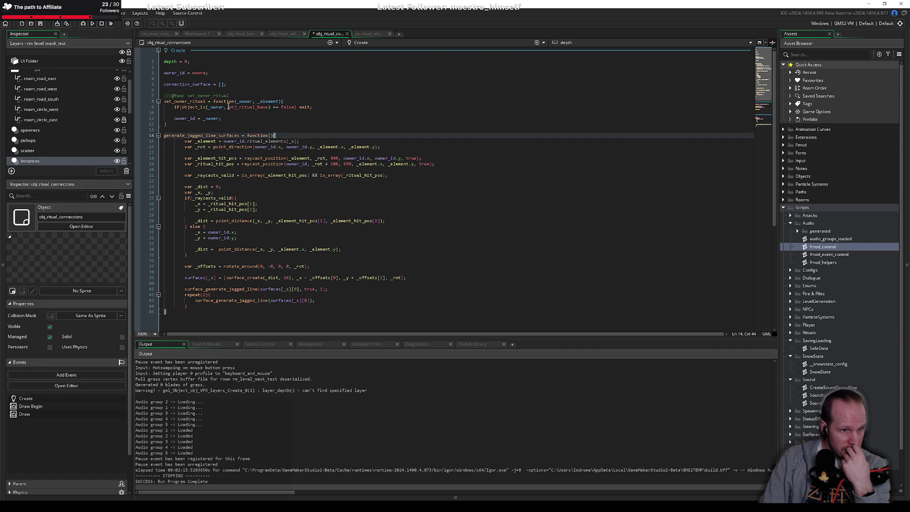
click(351, 73)
key(Return)
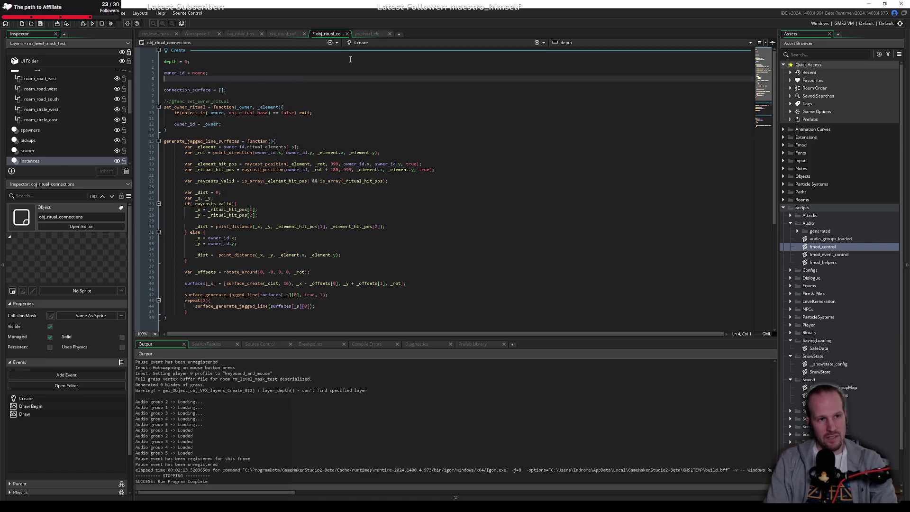
text(ow)
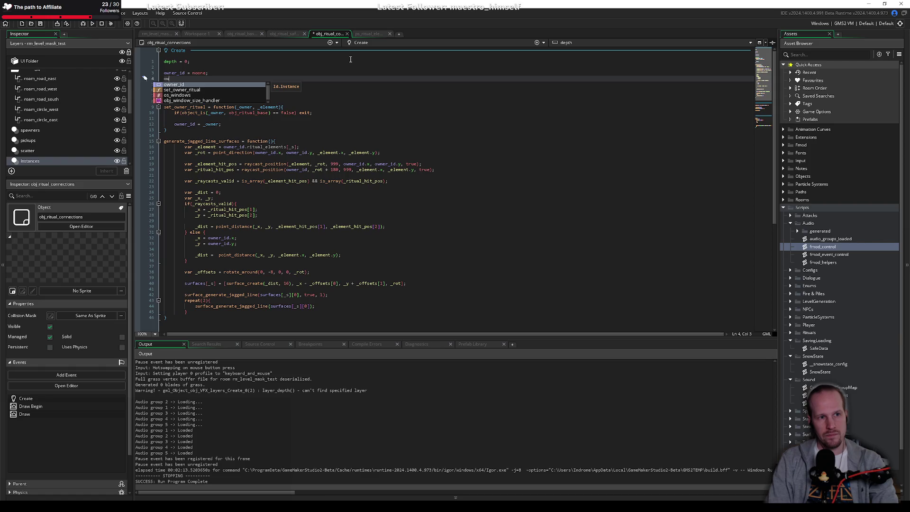
text(ner_e)
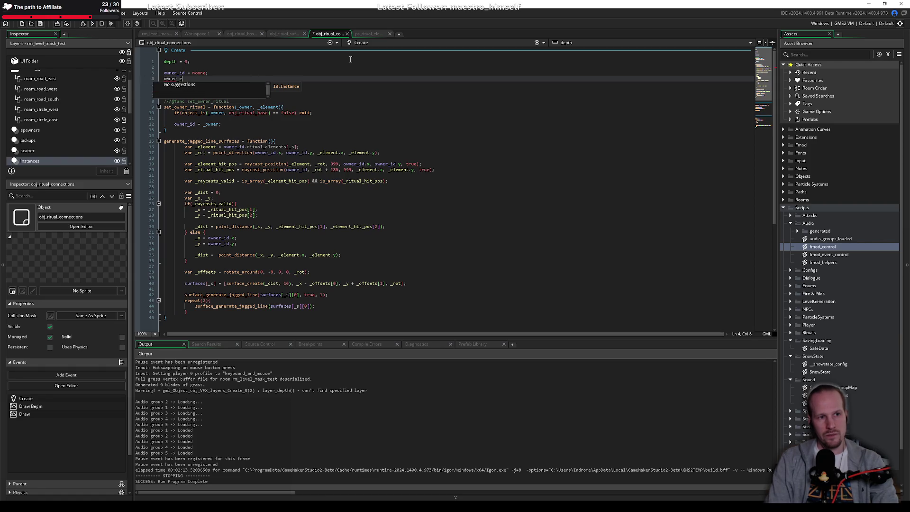
text(lement = noone;)
key(ctrl+s)
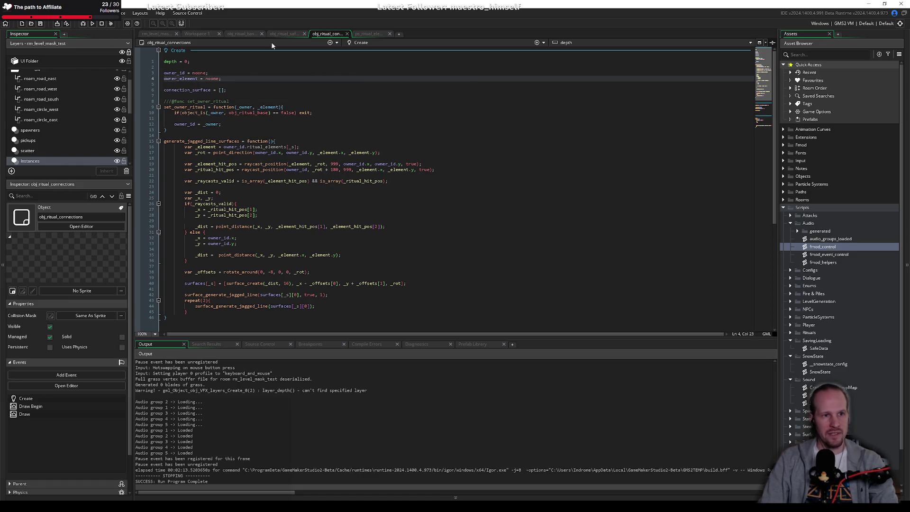
In set_owner_ritual, add the assignment owner_element = _element; and save.
double_click(173, 79)
key(ctrl+c)
click(249, 124)
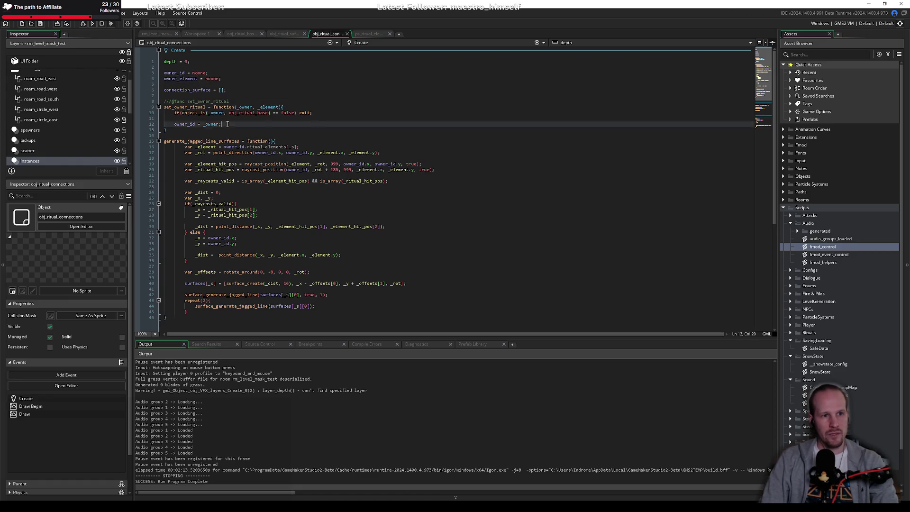
key(Return)
key(ctrl+v)
text(=)
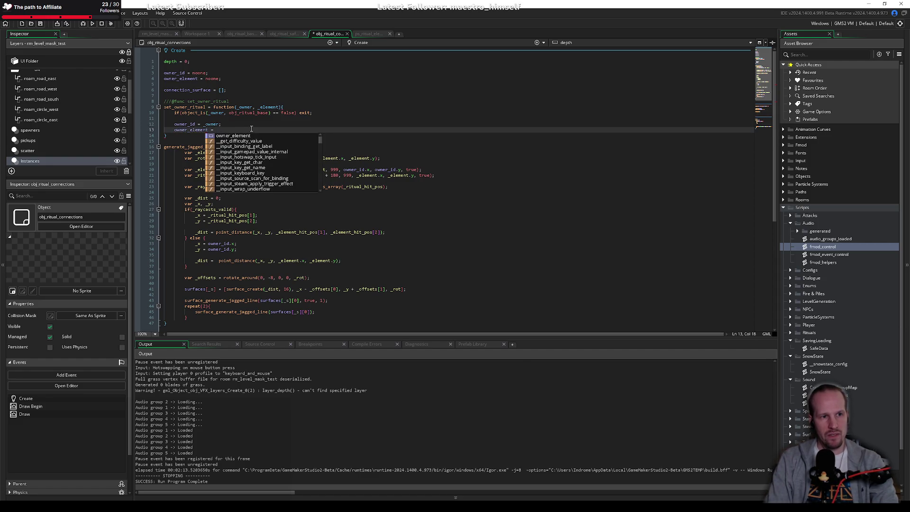
key(Escape)
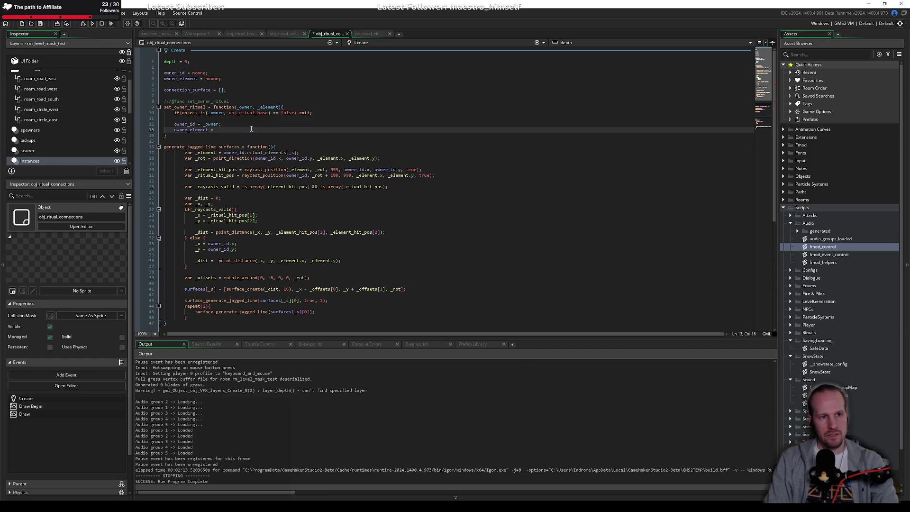
text(_)
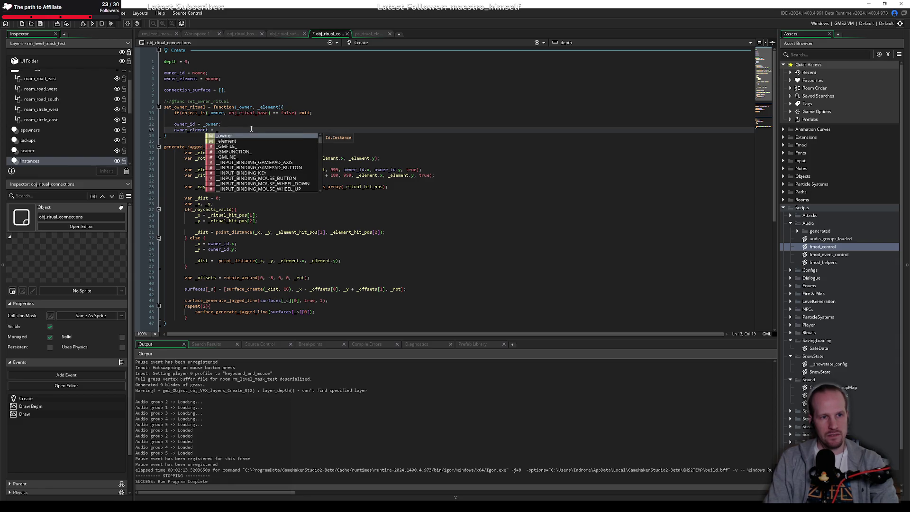
text(element;)
key(ctrl+s)
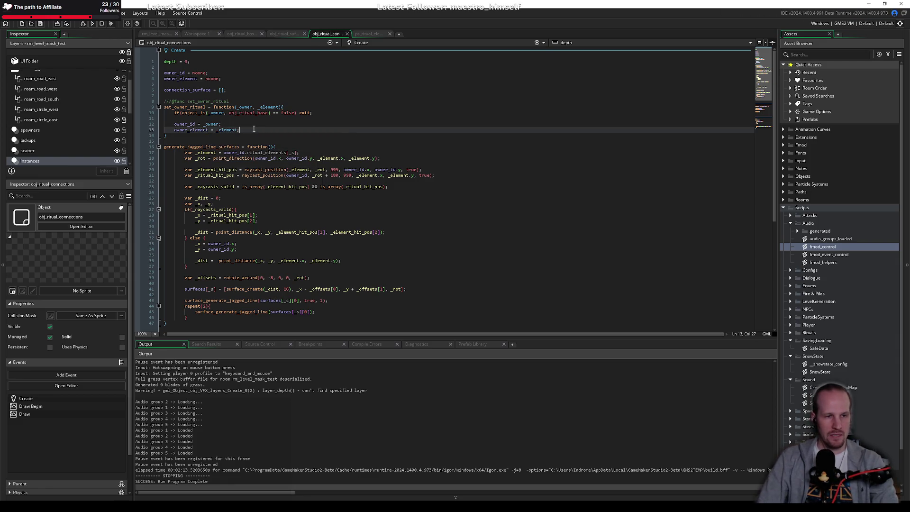
Replace the element lookup on line 17 with owner_element.
double_click(186, 130)
double_click(264, 170)
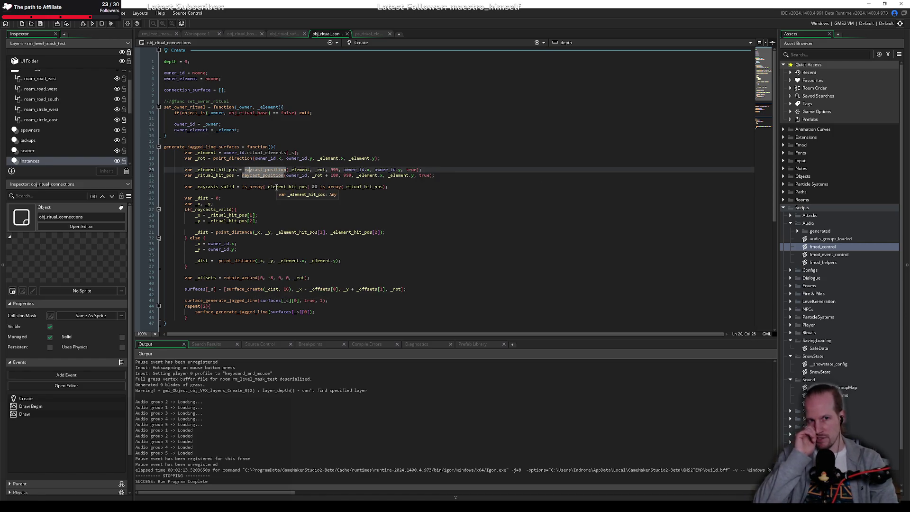
click(386, 180)
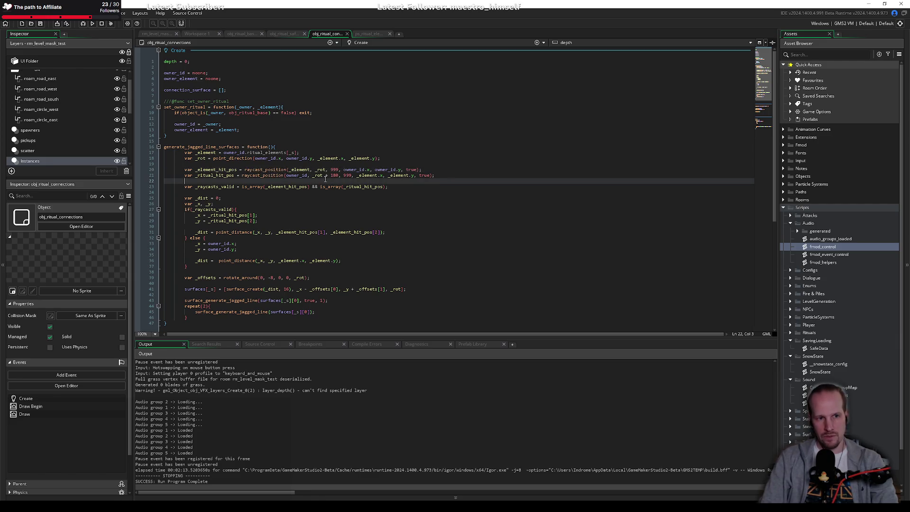
click(224, 153)
shift+click(298, 153)
text(owner_element;)
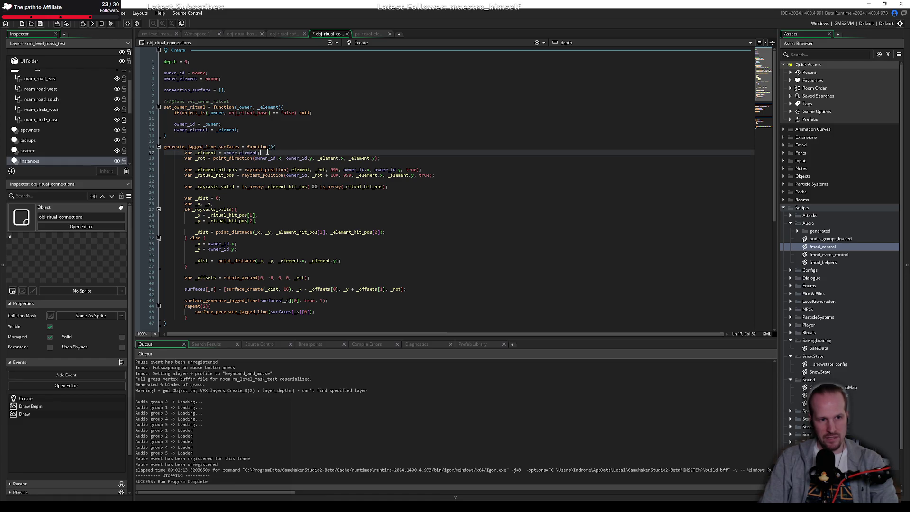
key(ctrl+x)
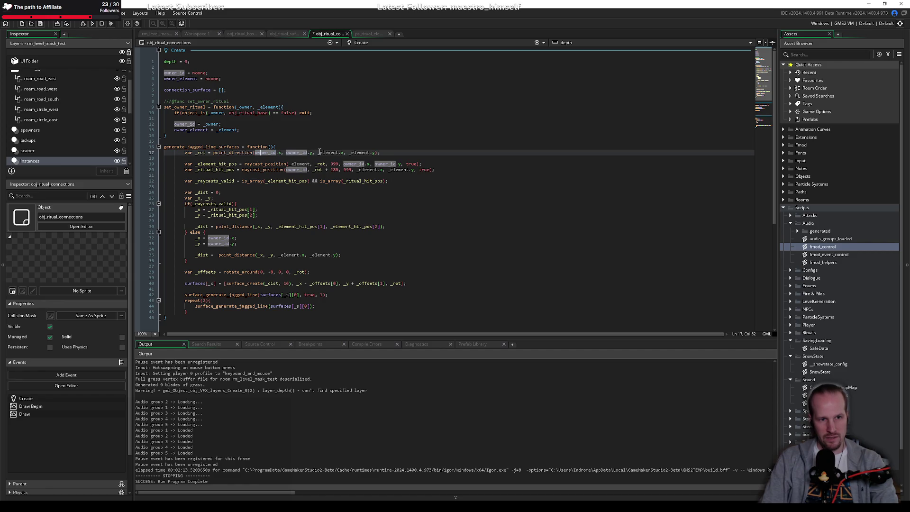
double_click(317, 152)
key(ctrl+v)
key(ctrl+z)
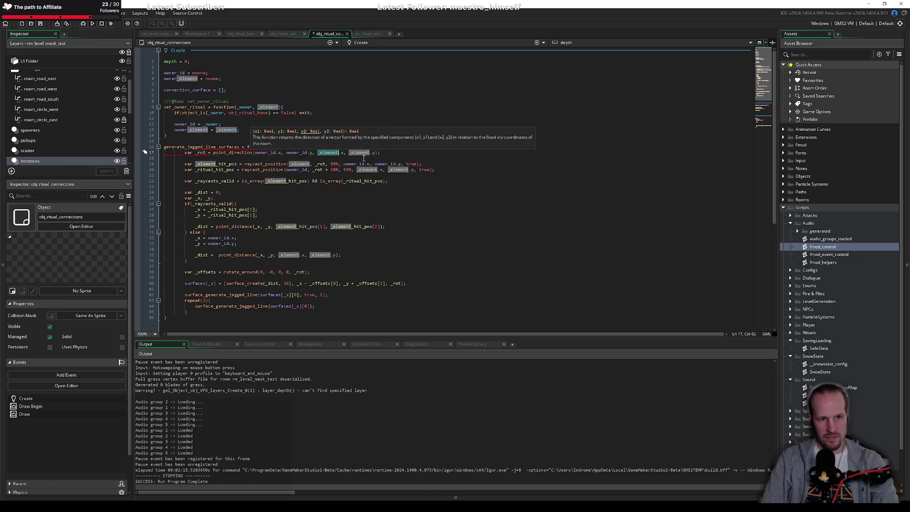
click(318, 156)
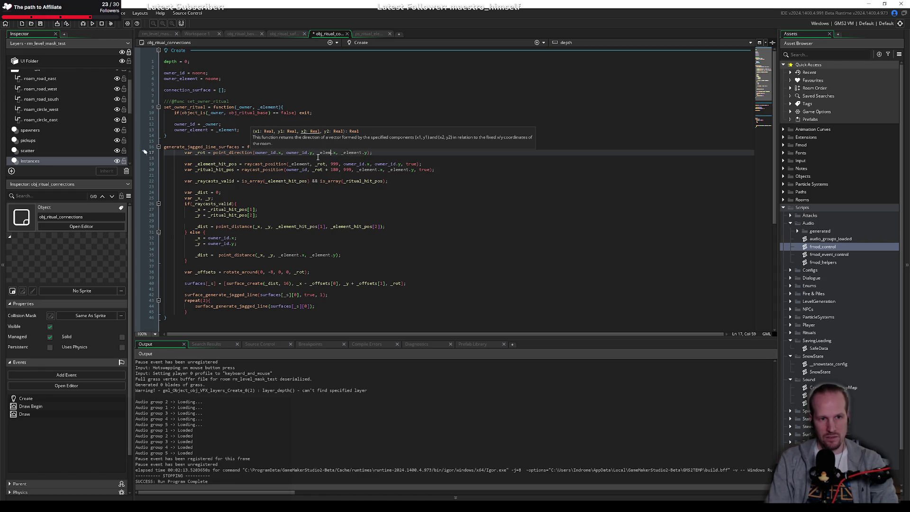
Replace both _element references in the _rot direction calculation with owner_element.
double_click(181, 78)
double_click(330, 154)
key(ctrl+v)
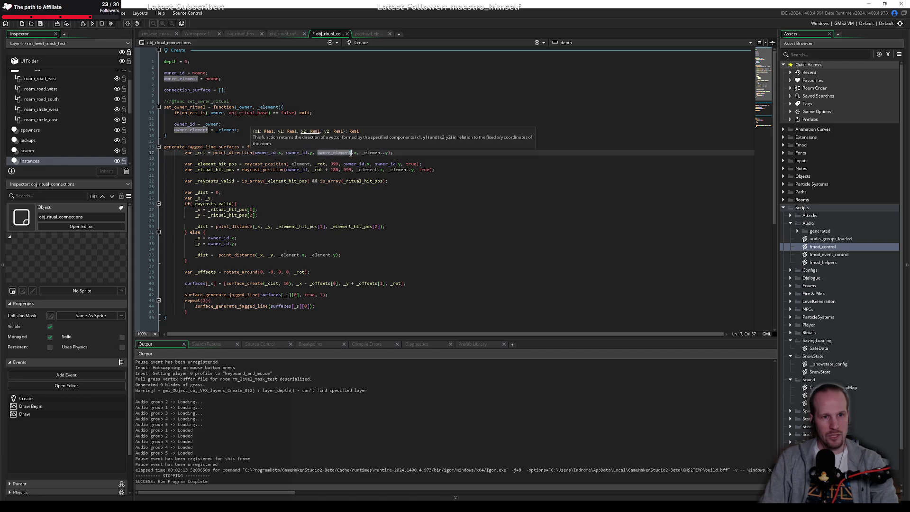
double_click(377, 153)
key(ctrl+v)
click(290, 164)
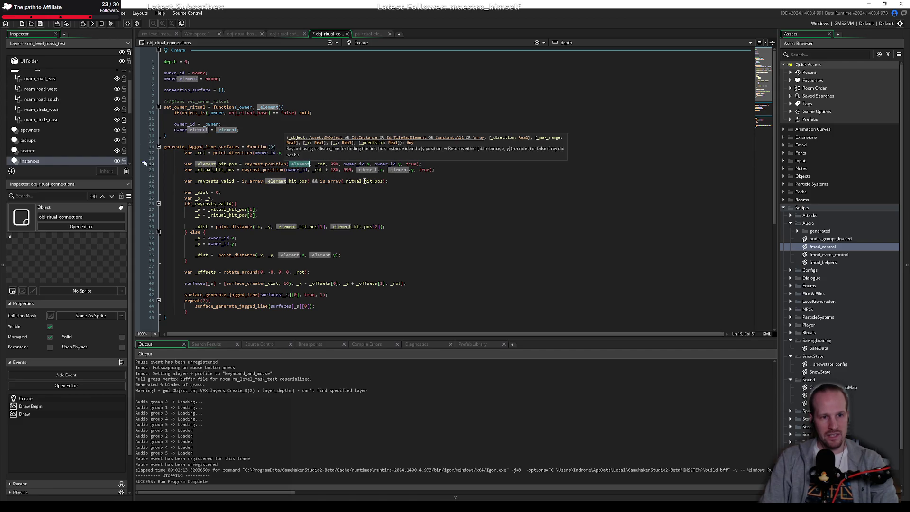
Try replacing _element with owner_element, then undo the over-eager rename of _element_hit_pos.
shift+click(315, 295)
key(ctrl+f)
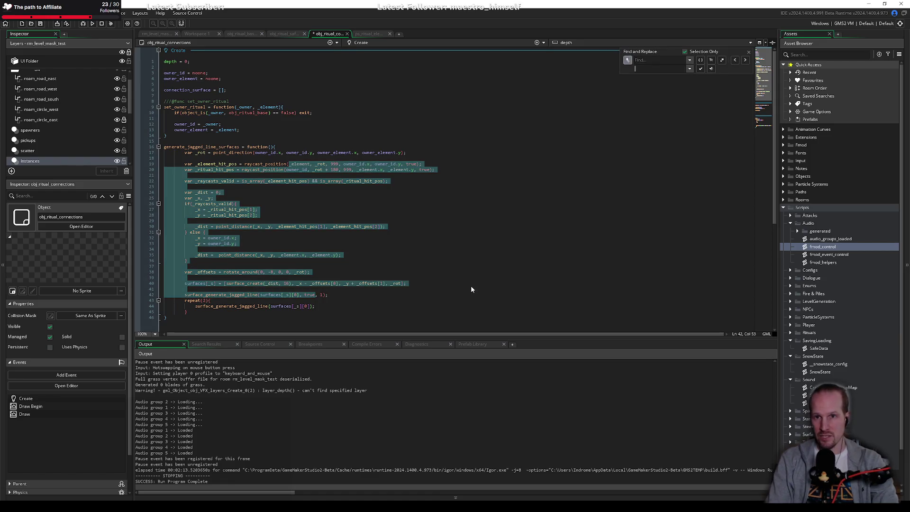
text(_el)
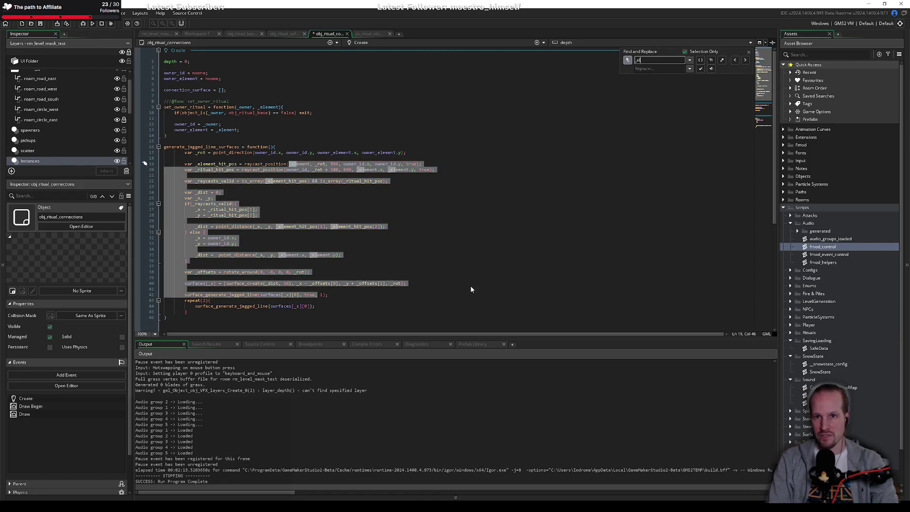
text(ementowner_element)
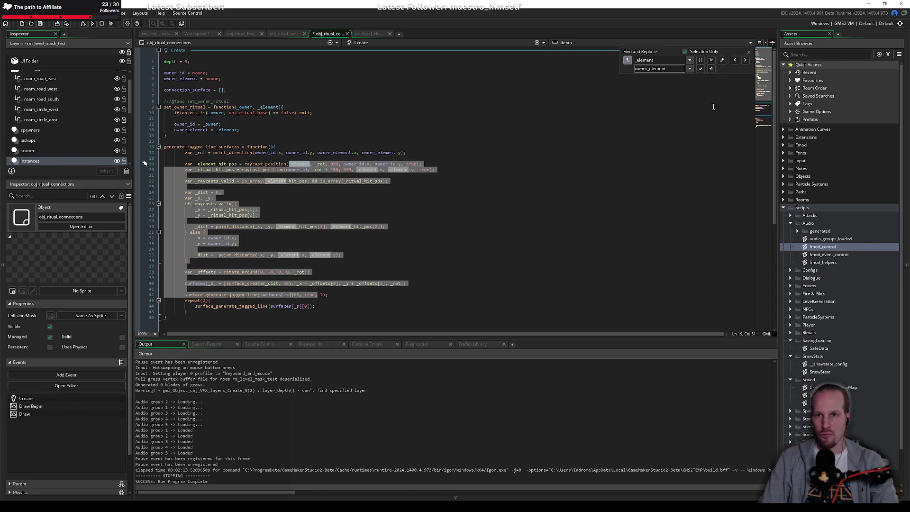
click(712, 69)
click(299, 220)
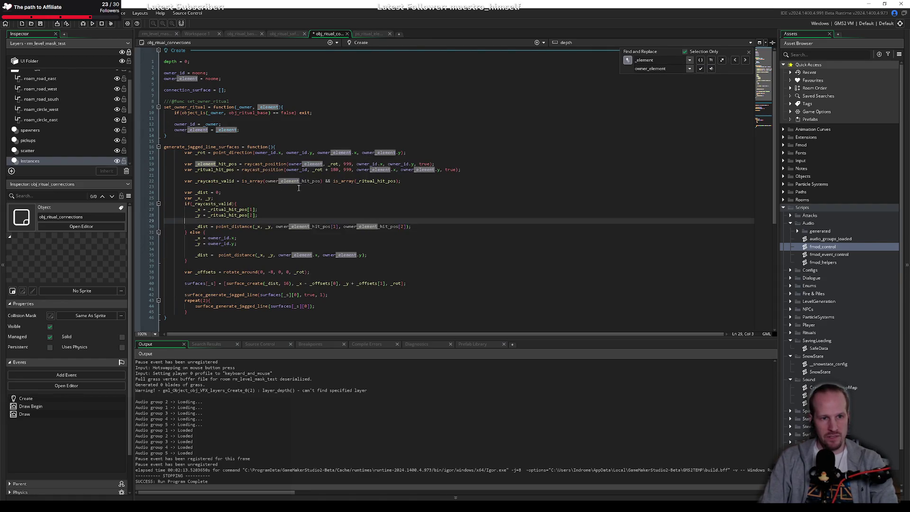
click(749, 51)
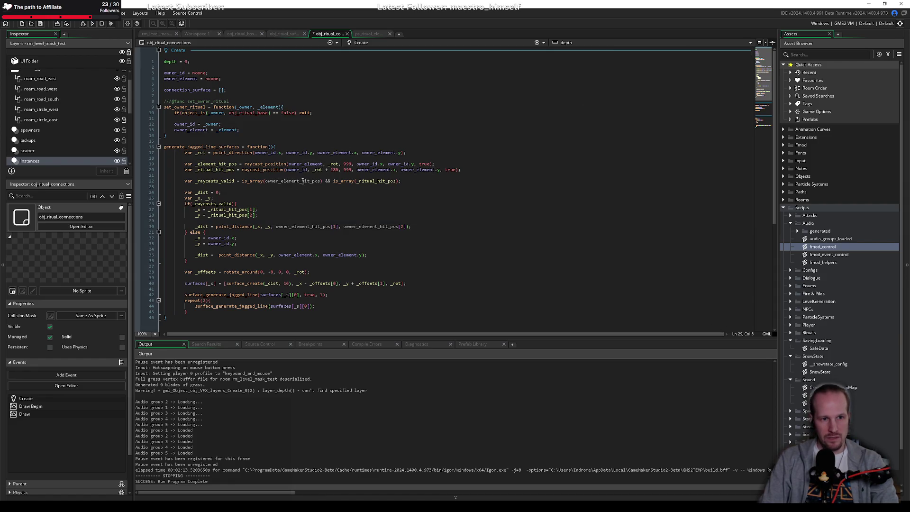
click(302, 181)
key(ctrl+z)
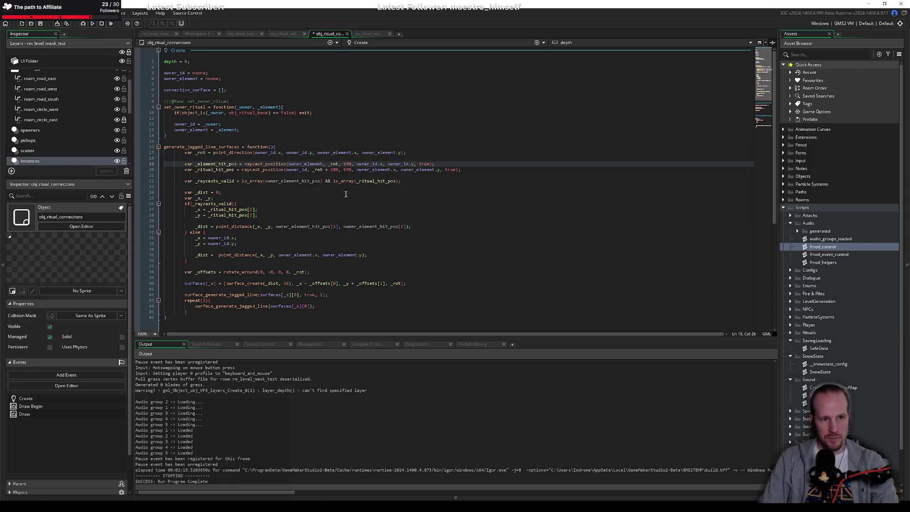
key(ctrl+z)
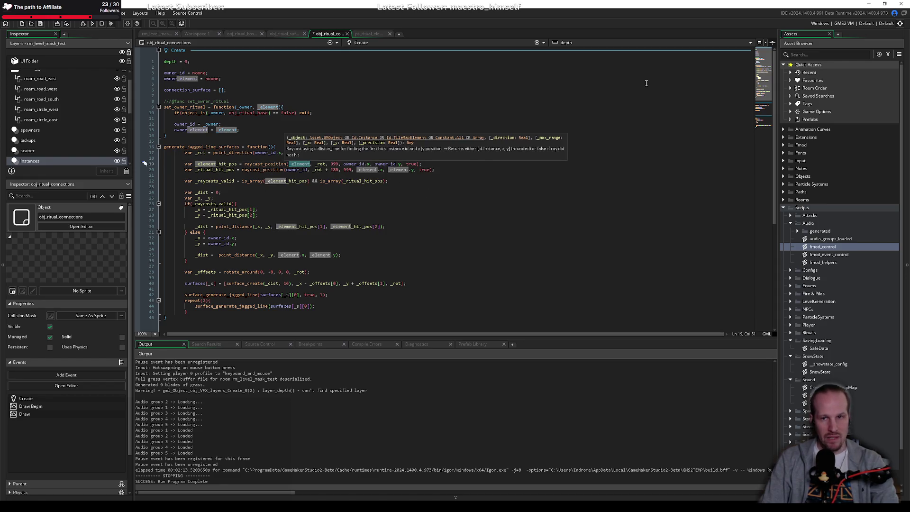
Replace whole-word _element with owner_element in selected lines 18–44 only.
key(ctrl+h)
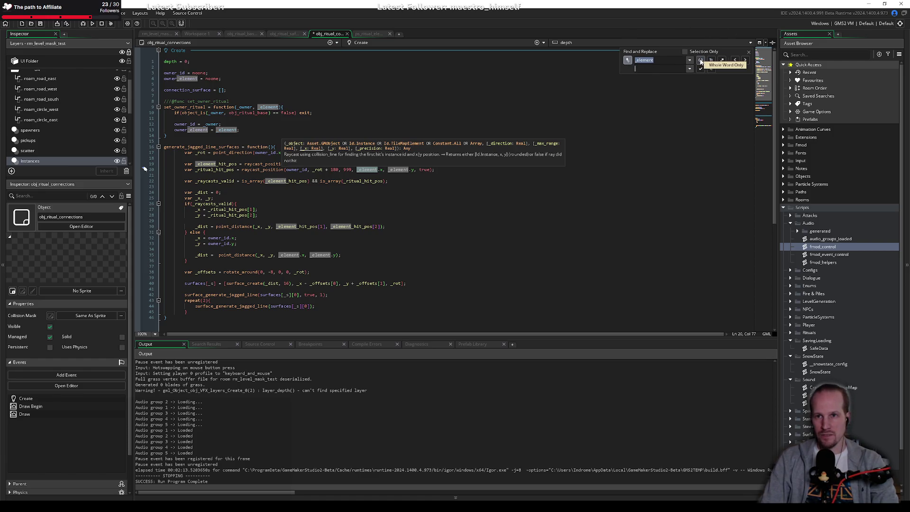
click(700, 62)
click(657, 69)
text(owner_element)
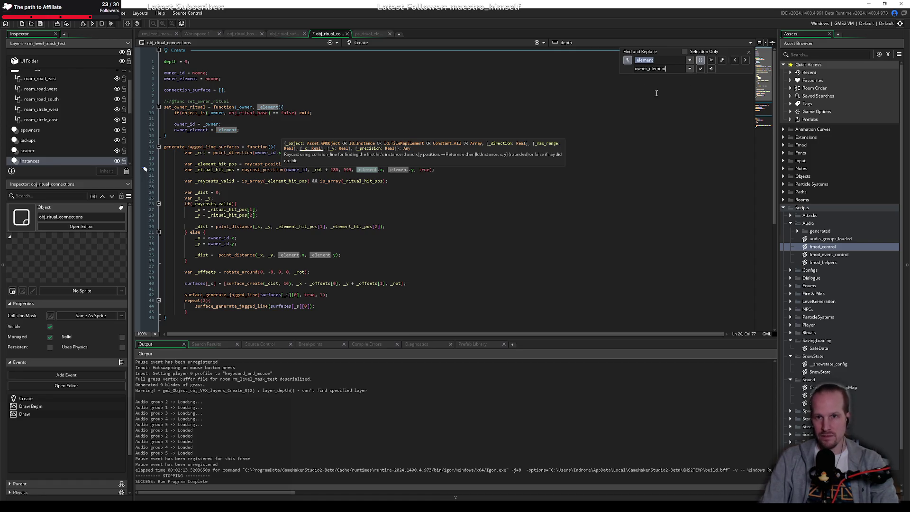
mouse_move(165, 159)
mouse_down()
mouse_move(308, 283)
mouse_move(305, 311)
mouse_up()
click(685, 52)
click(711, 70)
click(480, 209)
key(Escape)
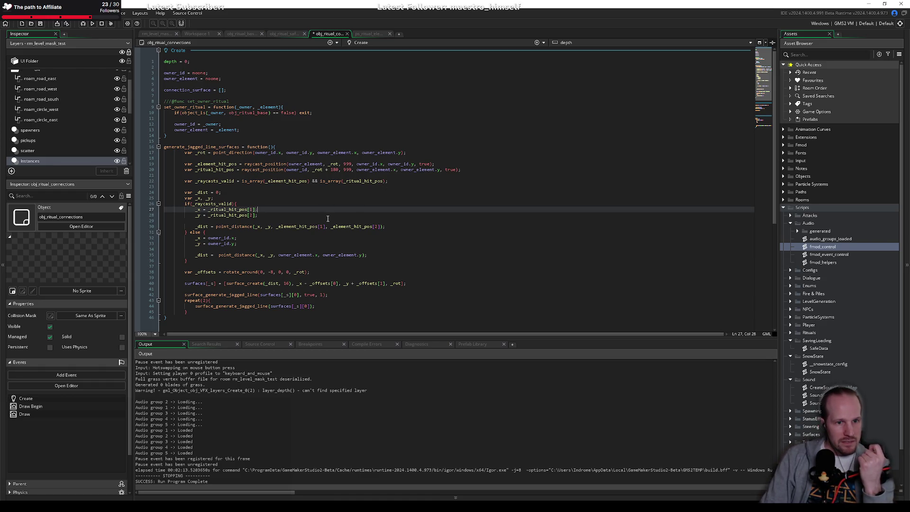
Review the raycast lines in the function body and save the obj_ritual_connections code.
click(299, 220)
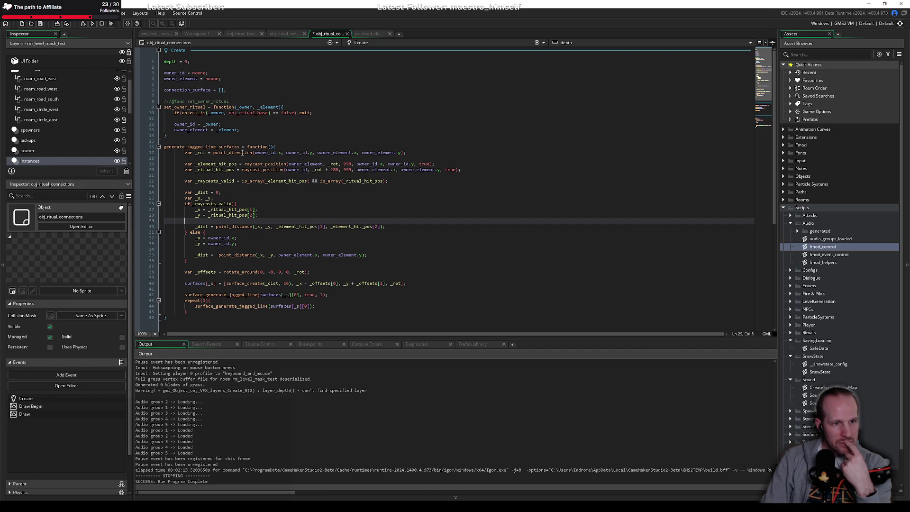
click(239, 158)
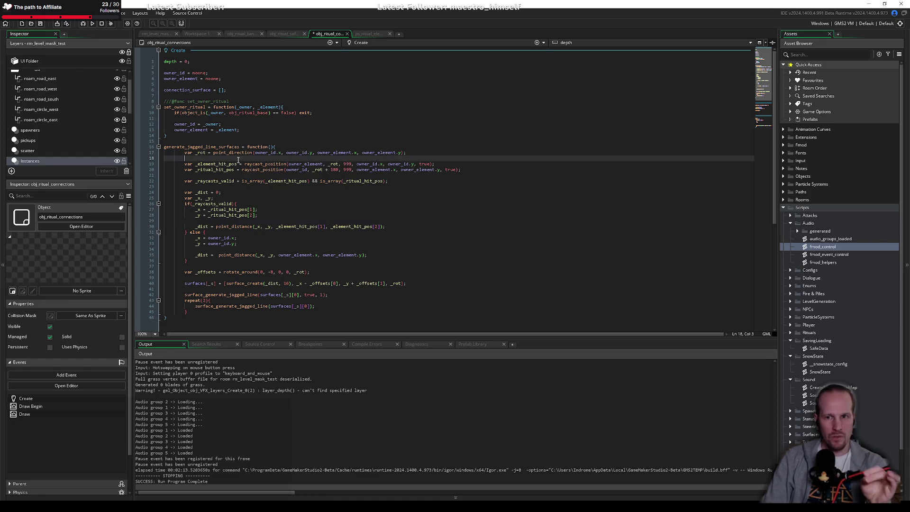
mouse_move(237, 162)
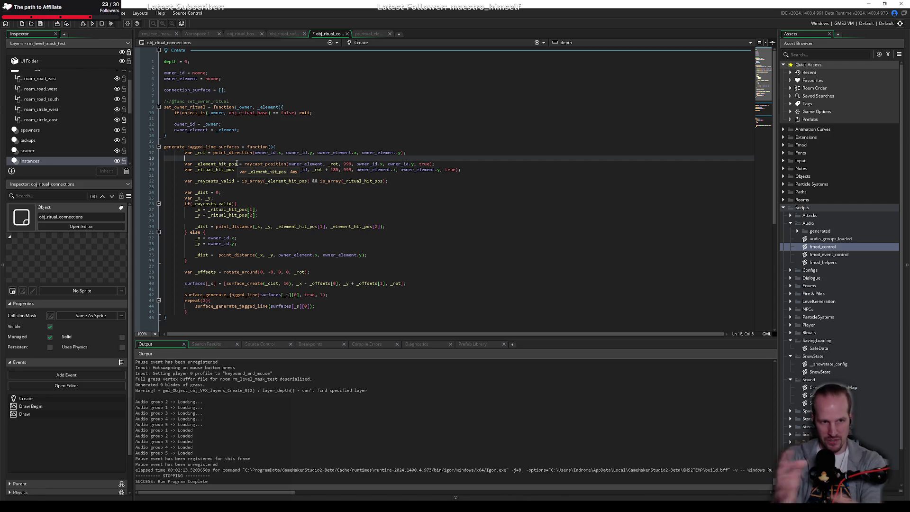
click(384, 175)
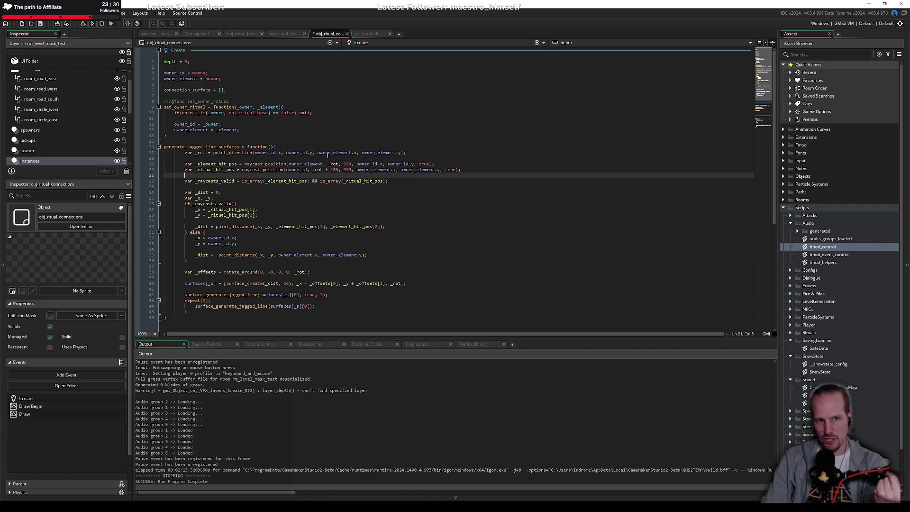
drag(185, 164, 477, 171)
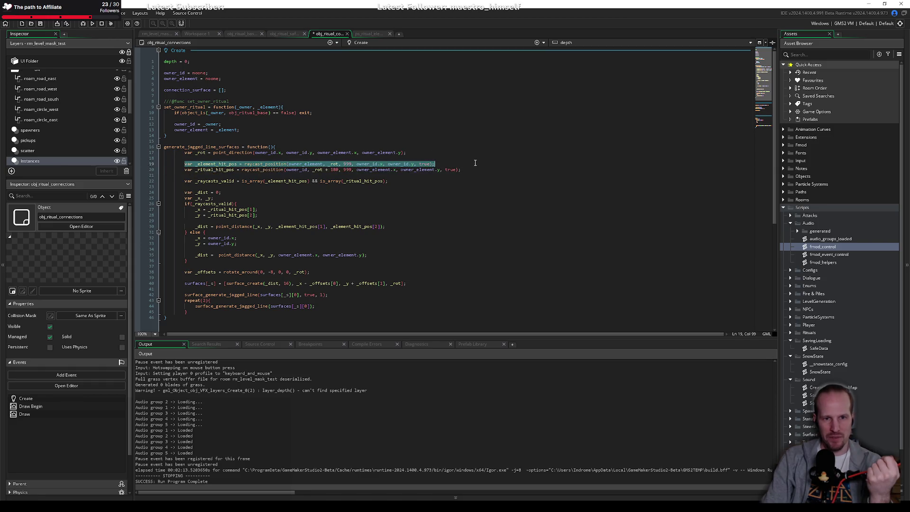
click(477, 170)
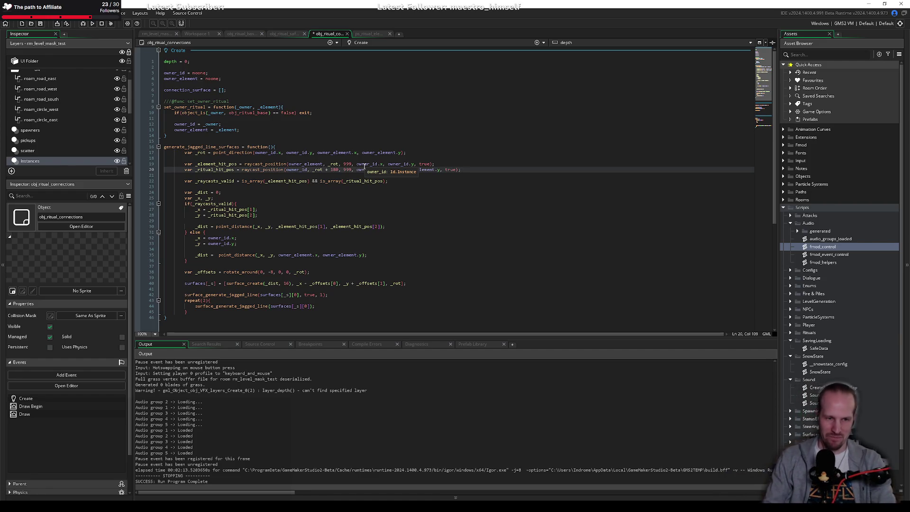
key(Down)
key(Down)
key(Down)
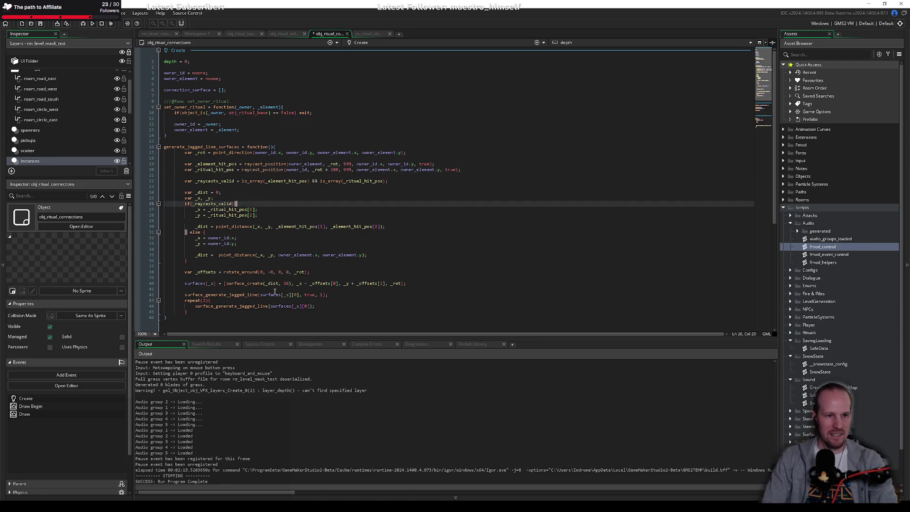
key(ctrl+s)
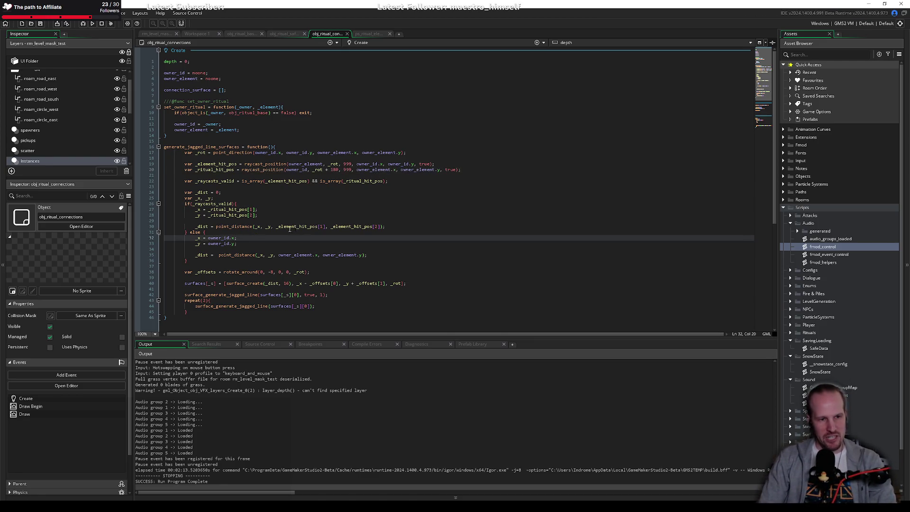
Un-indent the function body one level, save, and open obj_ritual_safespot's Create code.
click(279, 228)
scroll(252, 248, down, 2)
double_click(214, 260)
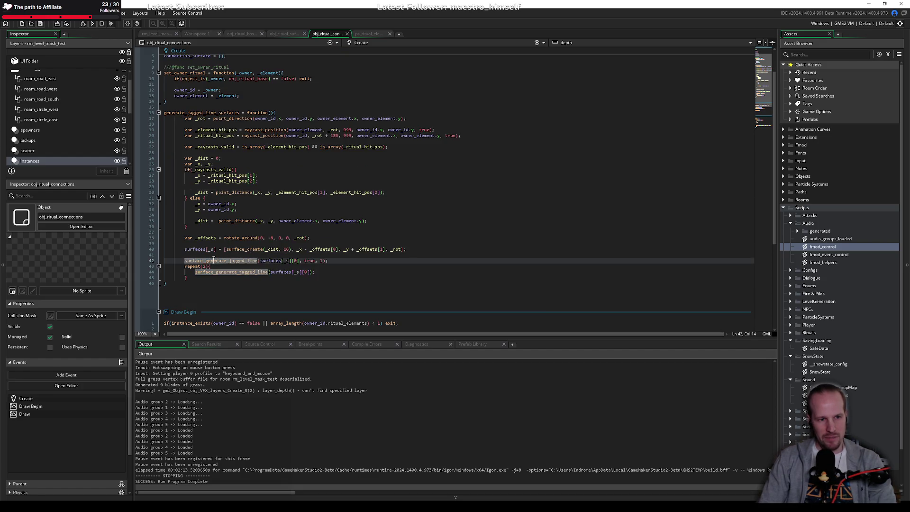
mouse_move(198, 276)
mouse_down()
mouse_move(182, 128)
mouse_move(164, 118)
mouse_up()
key(shift+Tab)
click(249, 152)
text(s)
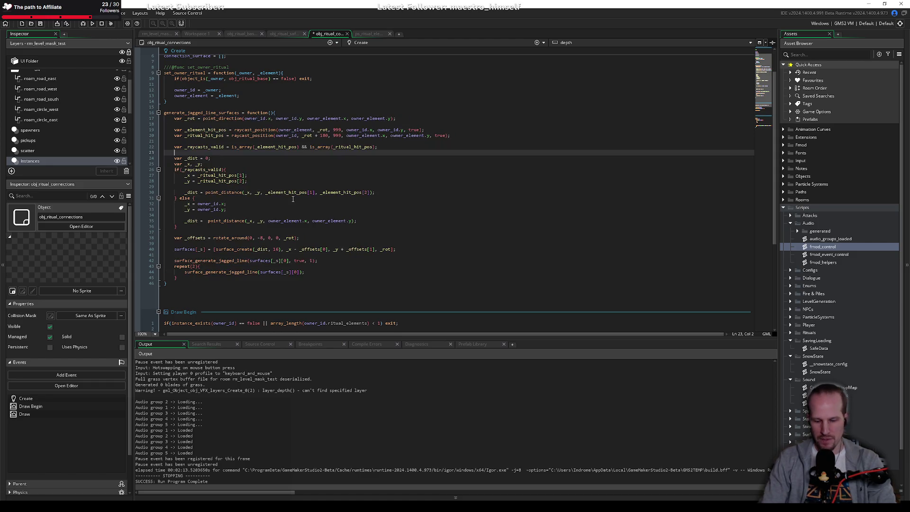
key(BackSpace)
key(ctrl+s)
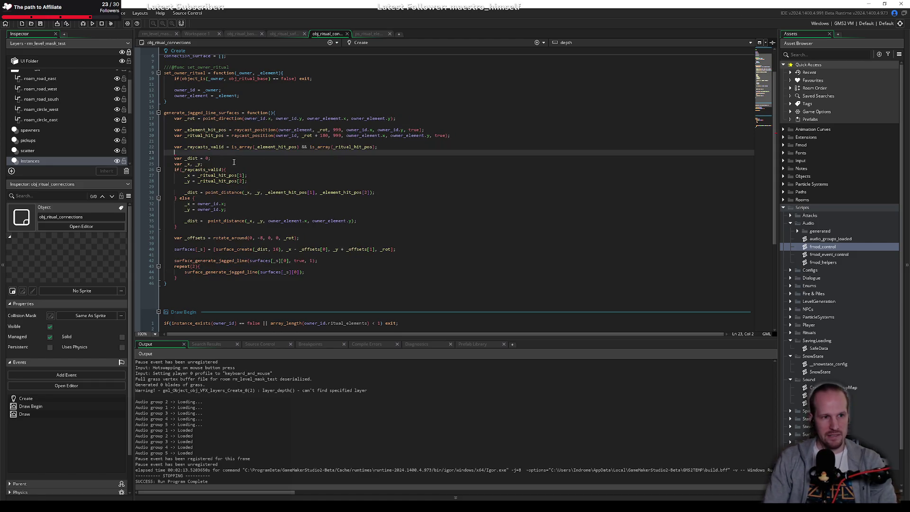
click(281, 34)
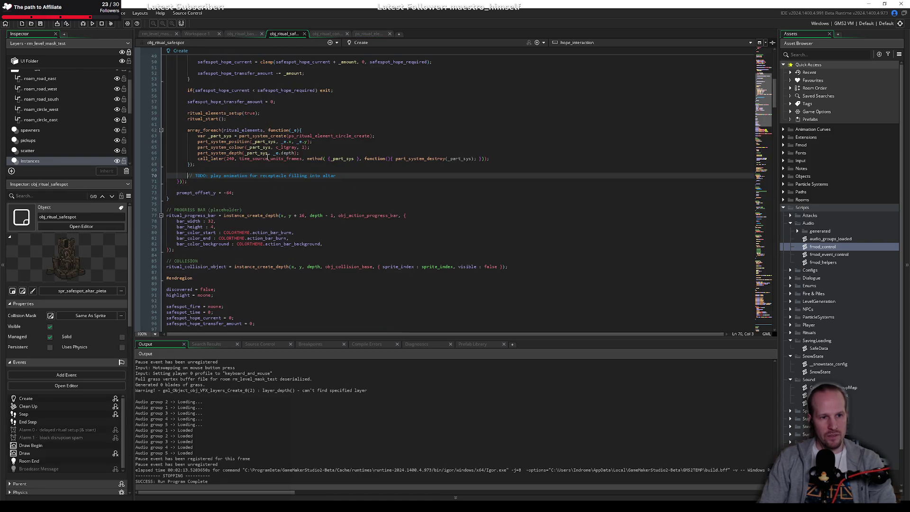
Scroll through obj_ritual_safespot's code, then return to obj_ritual_base's Create code.
click(251, 182)
scroll(265, 189, down, 12)
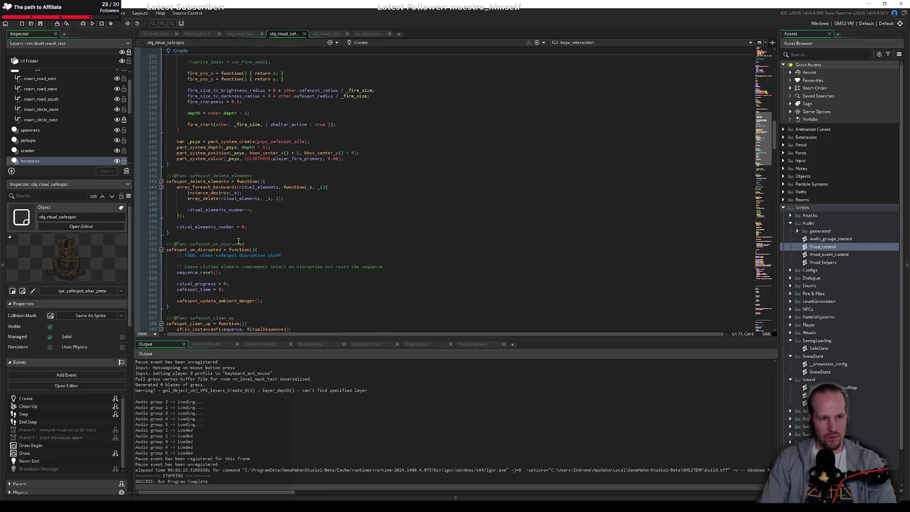
scroll(233, 237, up, 3)
scroll(247, 218, down, 5)
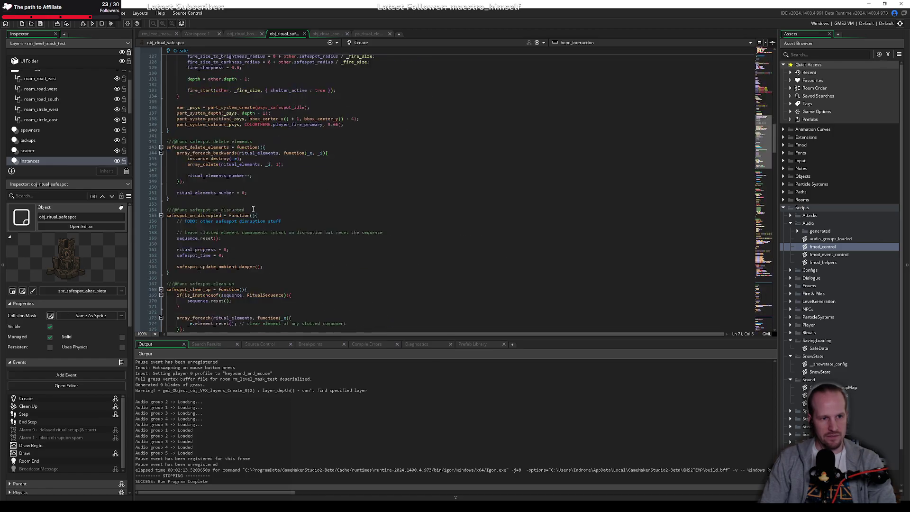
scroll(253, 210, down, 19)
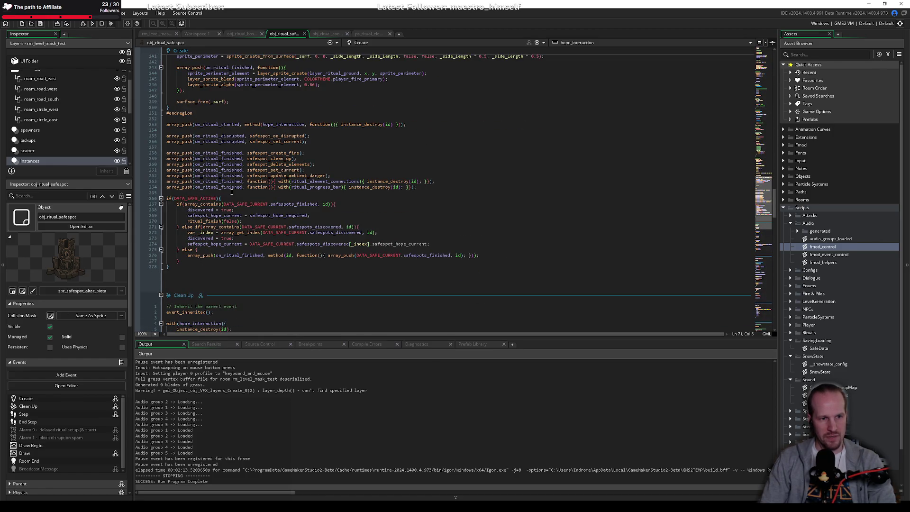
click(255, 34)
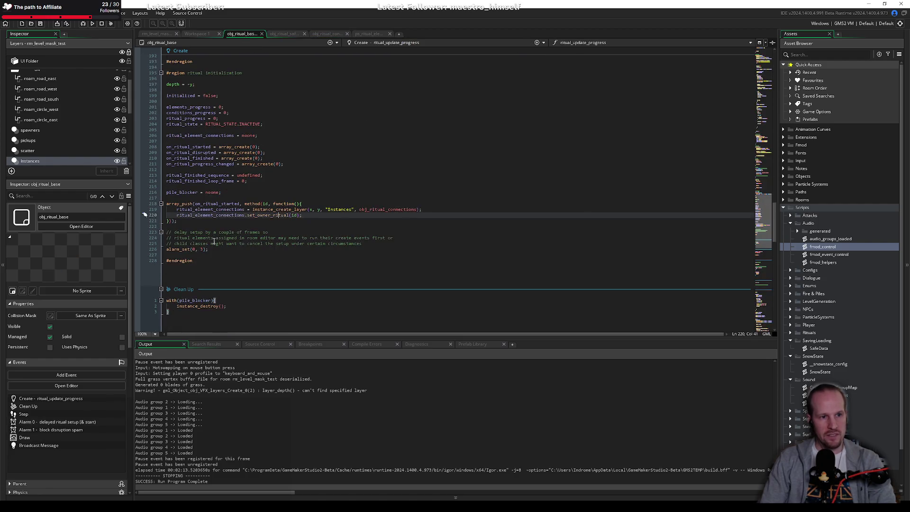
Add a var _e = 0; counter line after line 218.
click(304, 203)
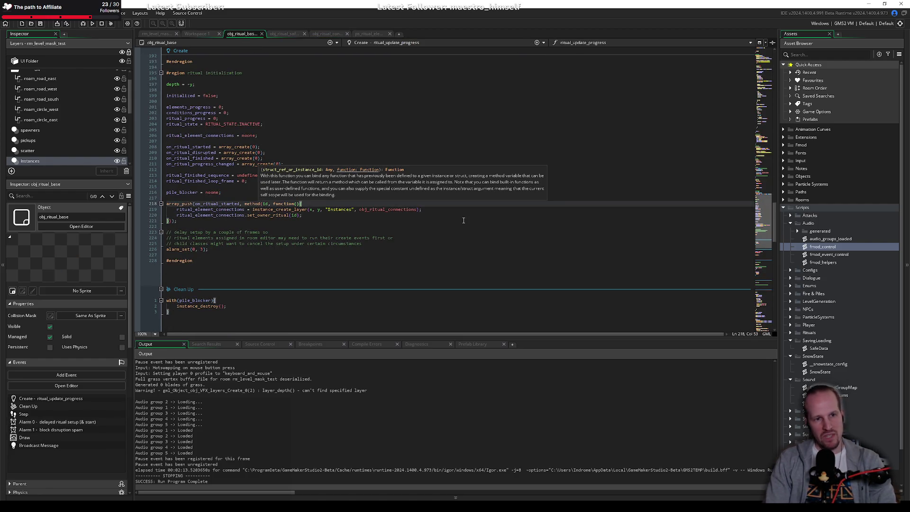
key(Return)
text(repeat)
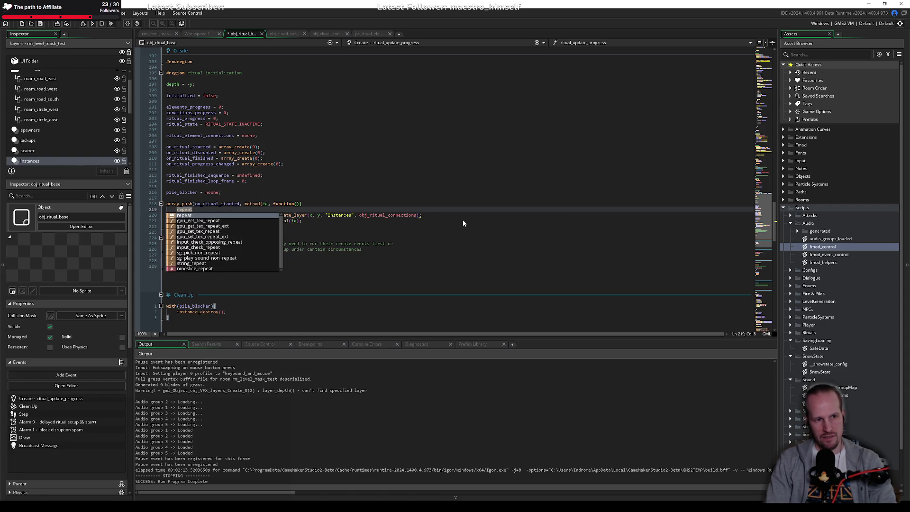
key(Escape)
key(Home)
key(Return)
key(Up)
text(var _)
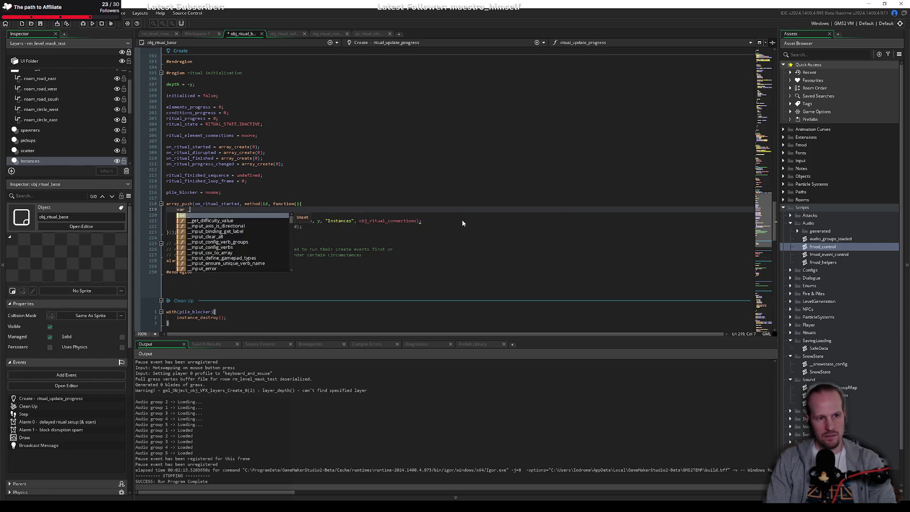
text(e = 0)
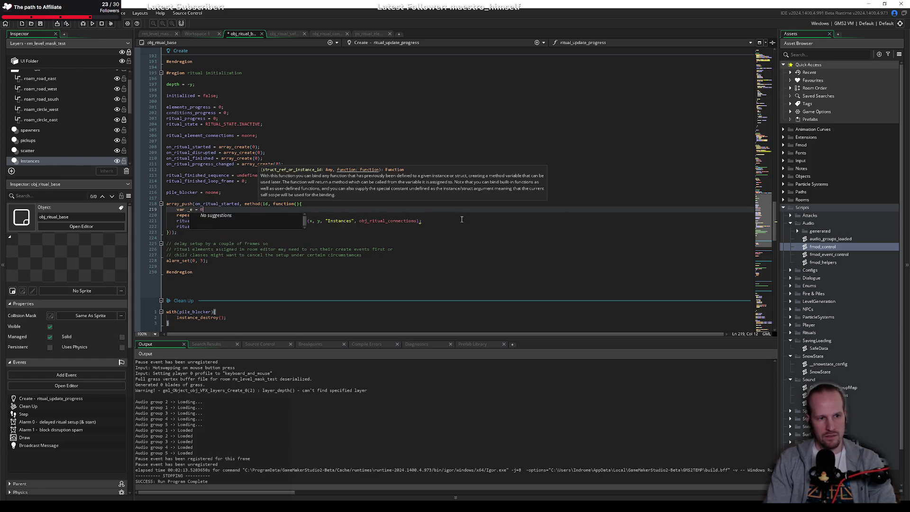
text(;)
key(Return)
Move the two connection-creating lines inside a new repeat block and indent them.
text(repeat{)
key(Return)
key(Down)
key(Down)
key(Home)
key(shift+Down)
key(shift+End)
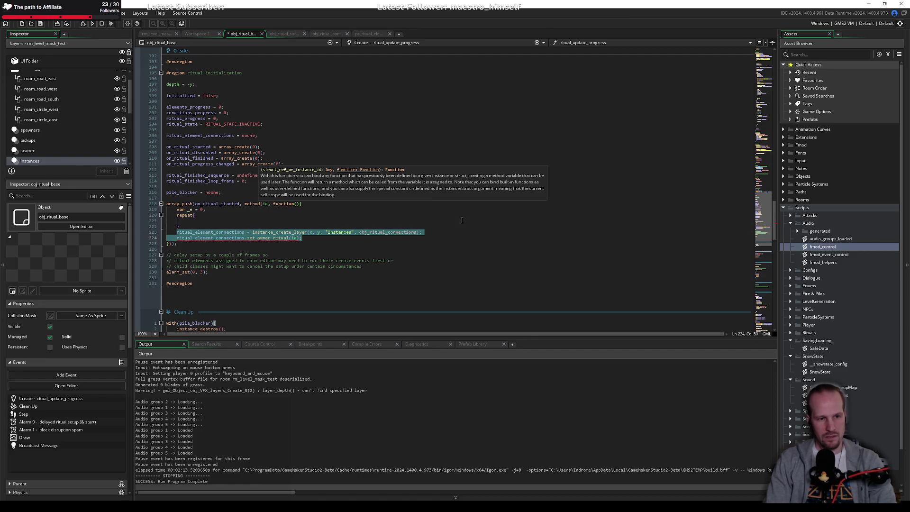
key(ctrl+x)
key(Up)
key(Up)
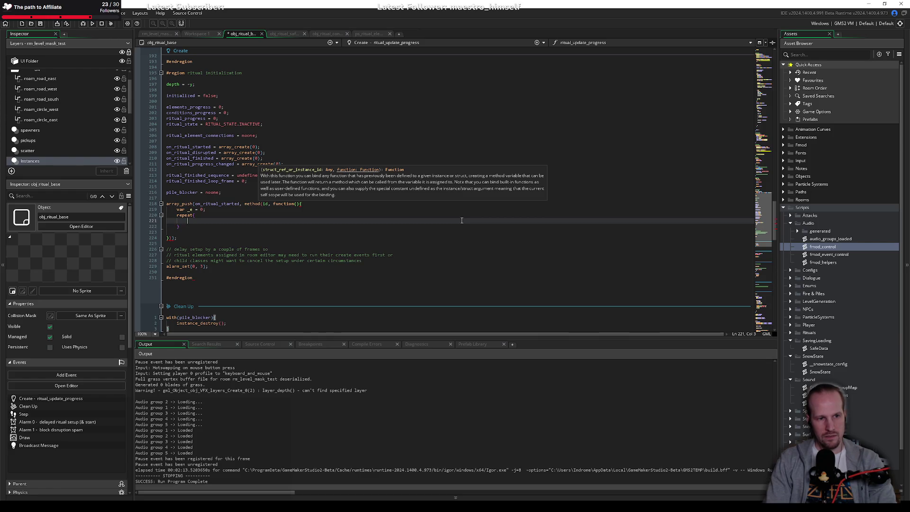
key(ctrl+v)
key(Home)
key(Tab)
key(Up)
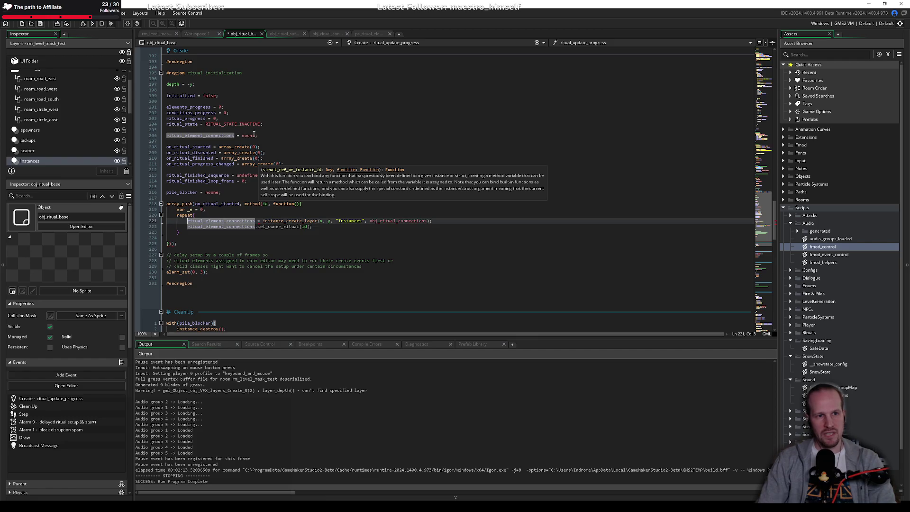
Change the connections initialisation from noone to [] and make the loop repeat(ritual_elements_number).
double_click(253, 135)
text([])
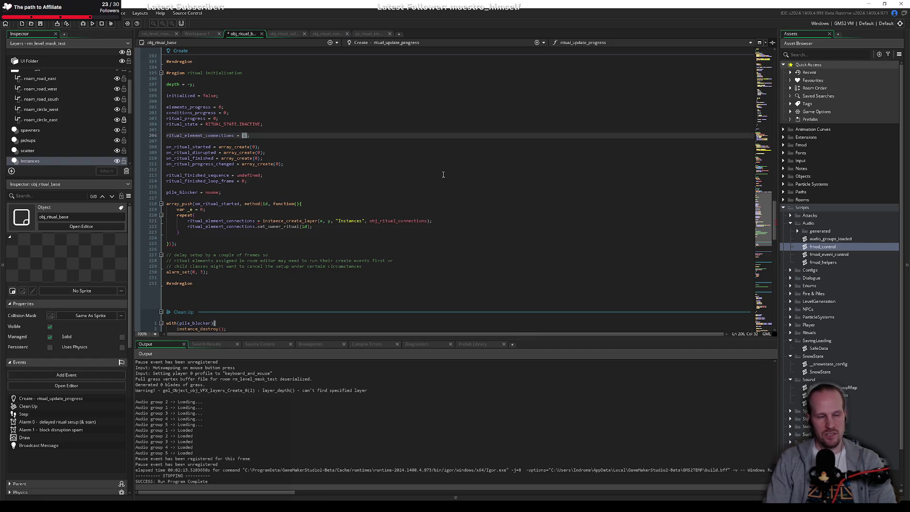
click(429, 216)
key(Return)
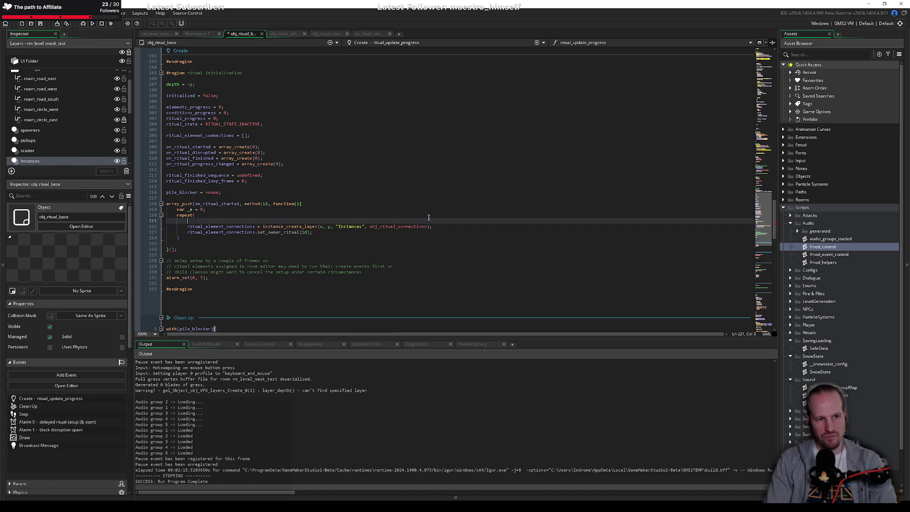
text(var _)
click(428, 218)
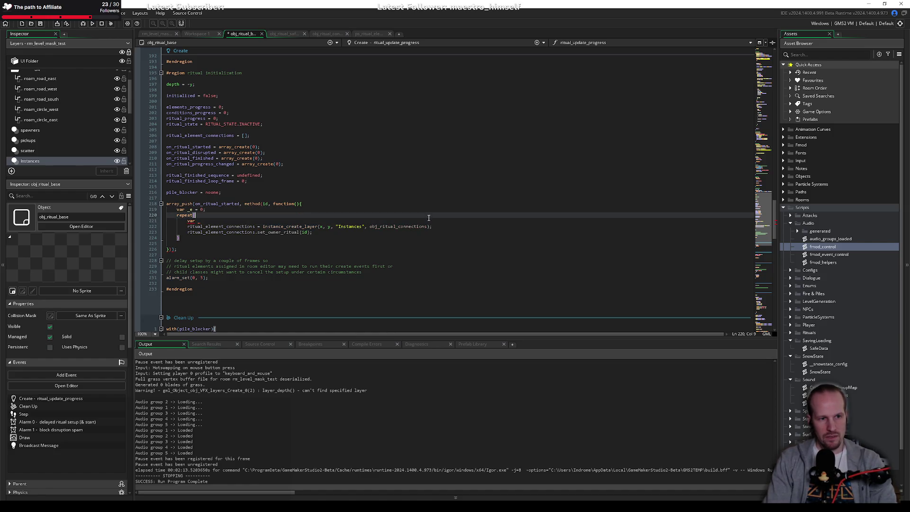
text((ritual)
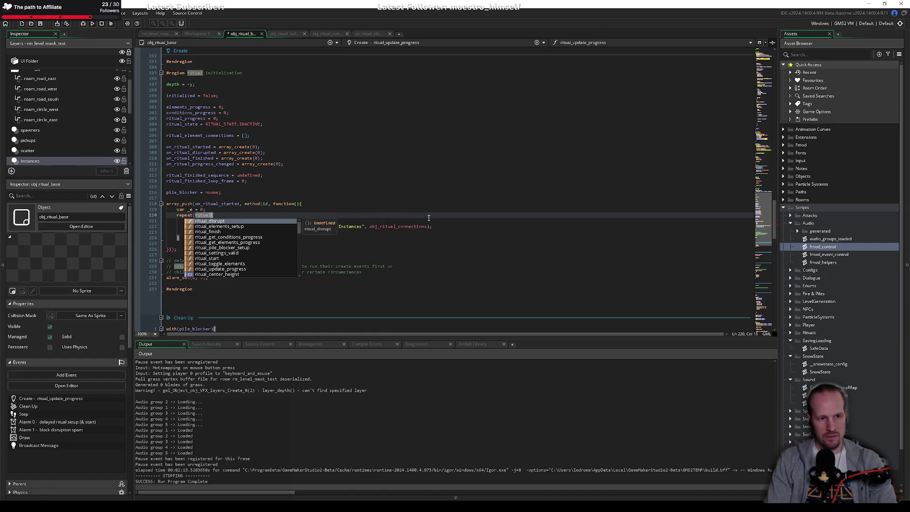
text(_eleme)
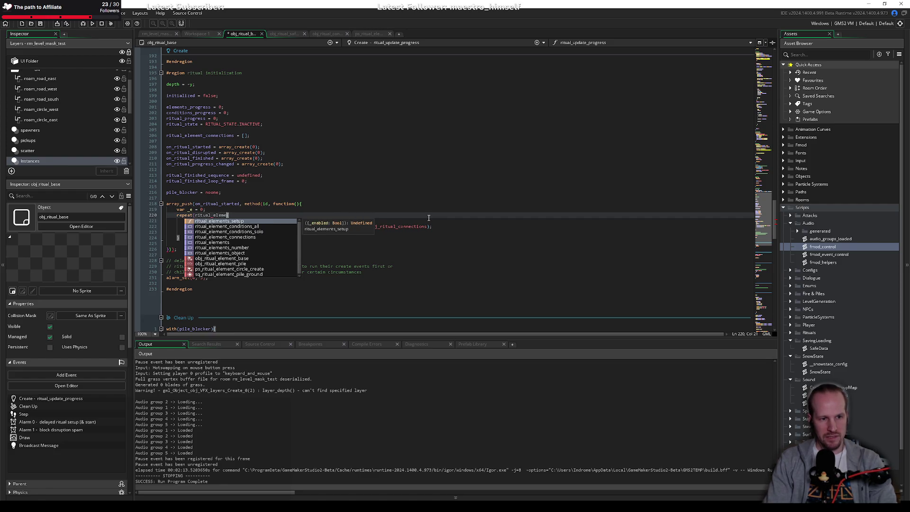
key(Down)
key(Down)
key(Down)
key(Return)
text())
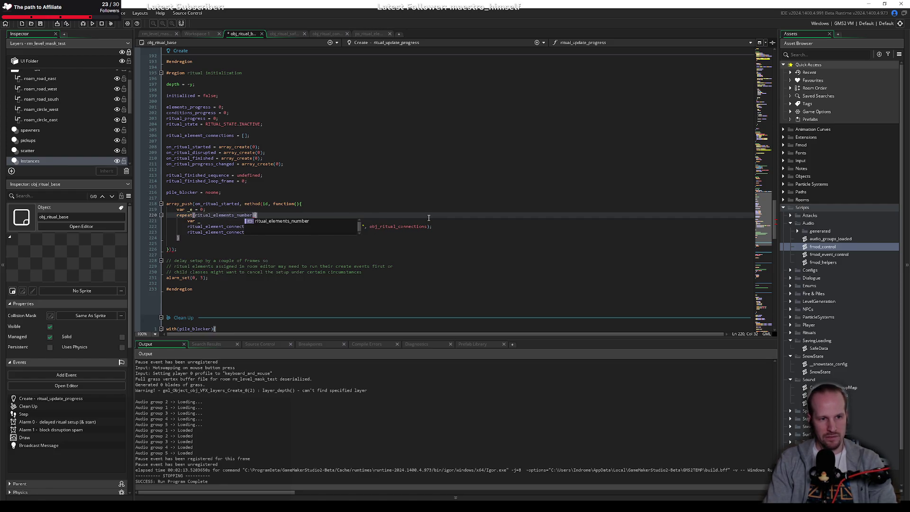
Declare var _element = ritual_elements[_e++]; at the top of the loop.
key(Down)
key(shift+Home)
key(End)
text(element = )
text(ritual)
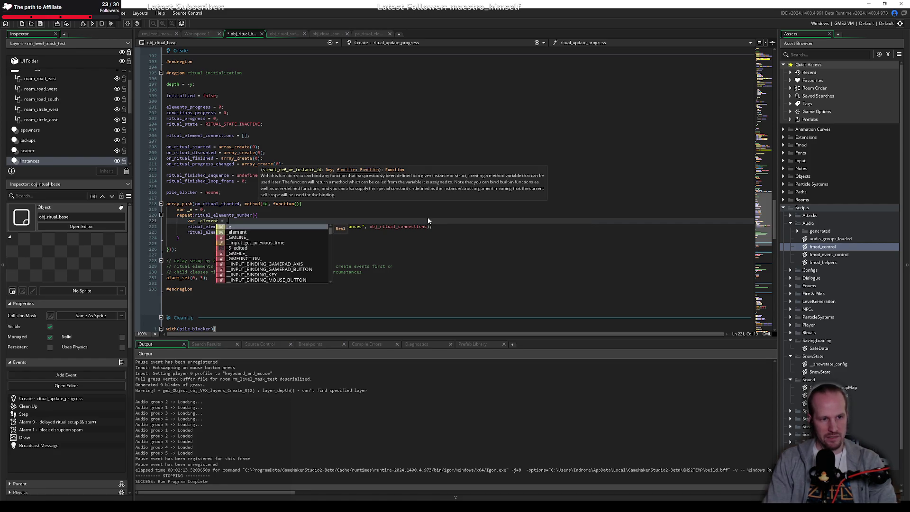
key(Down)
key(Down)
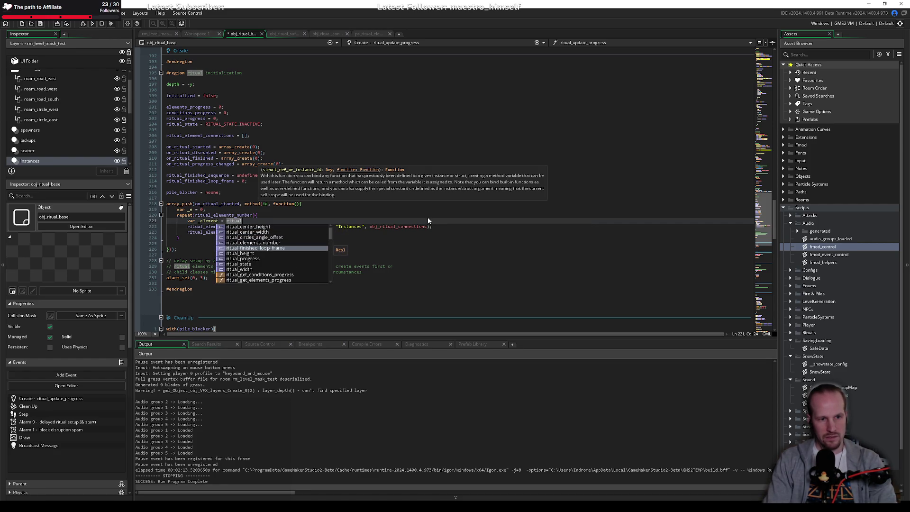
key(Up)
key(Up)
text(_el)
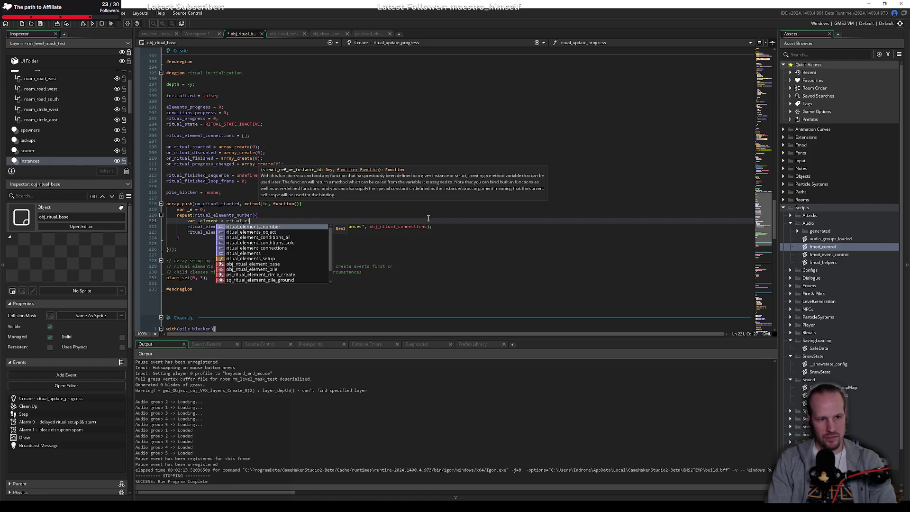
text(ements[_e)
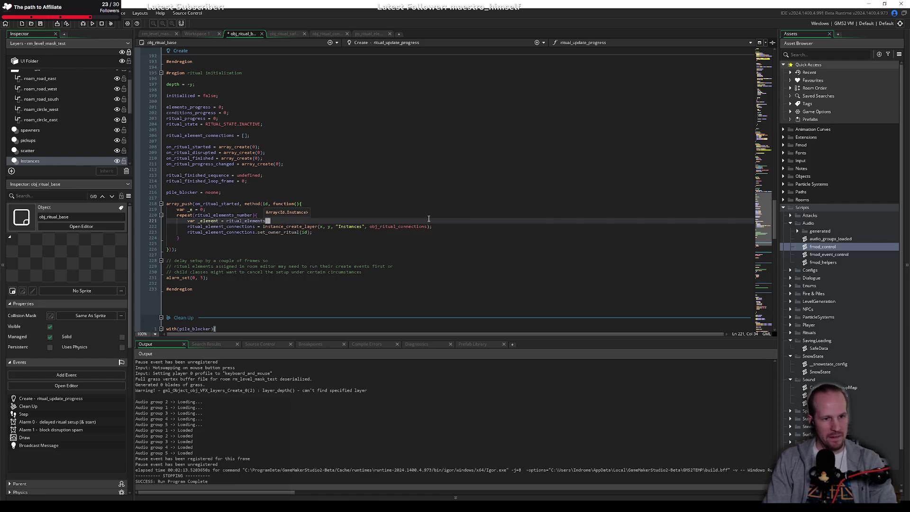
text(++];)
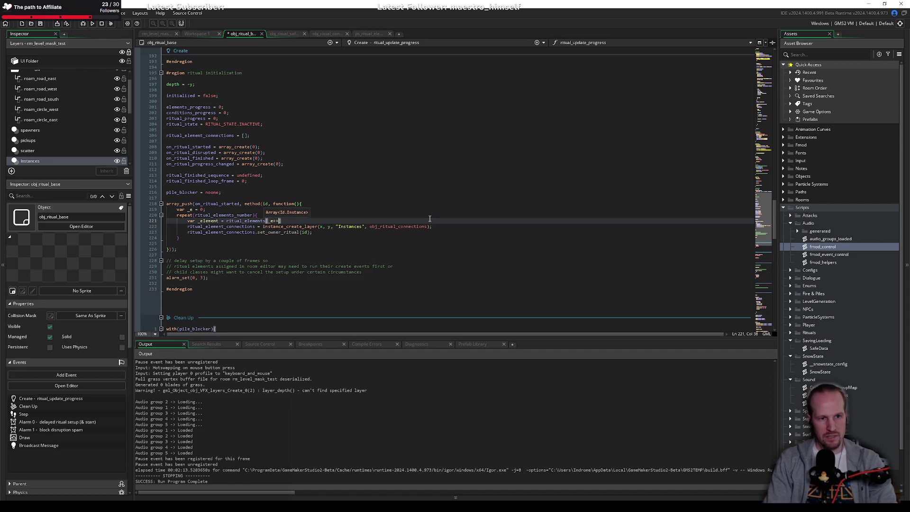
key(Return)
key(Down)
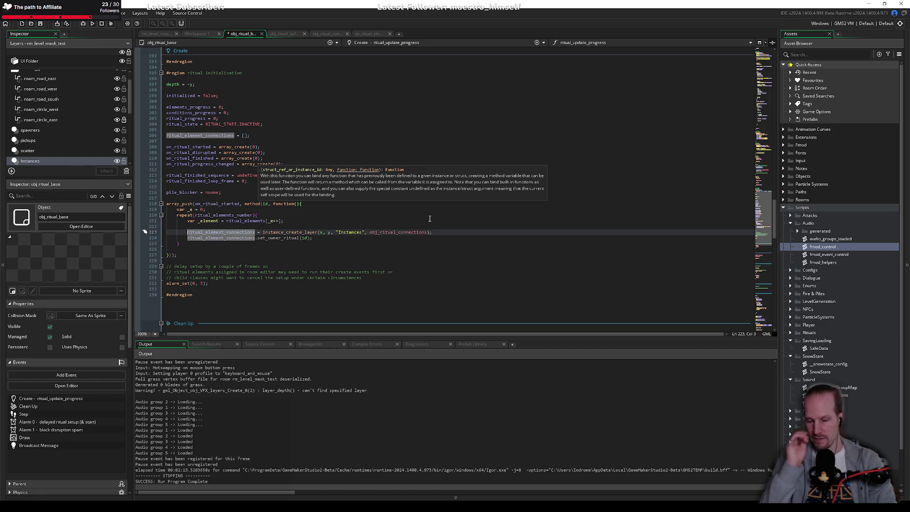
Store the new connection in var _connection and call _connection.set_owner_ritual(id, _element).
text(var _connection )
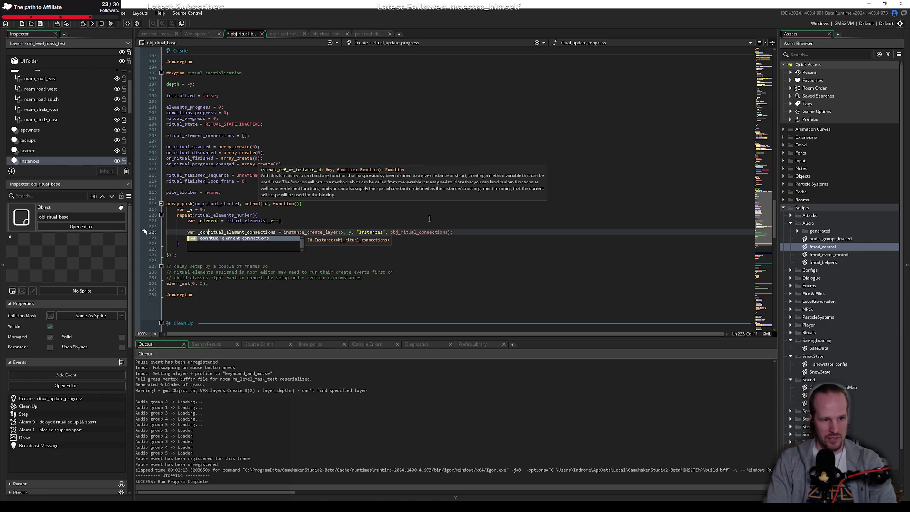
text(=)
key(ctrl+shift+Right)
key(ctrl+shift+Right)
key(Delete)
key(Down)
key(Home)
key(ctrl+shift+Right)
text(_connection.)
key(ctrl+Right)
key(ctrl+Right)
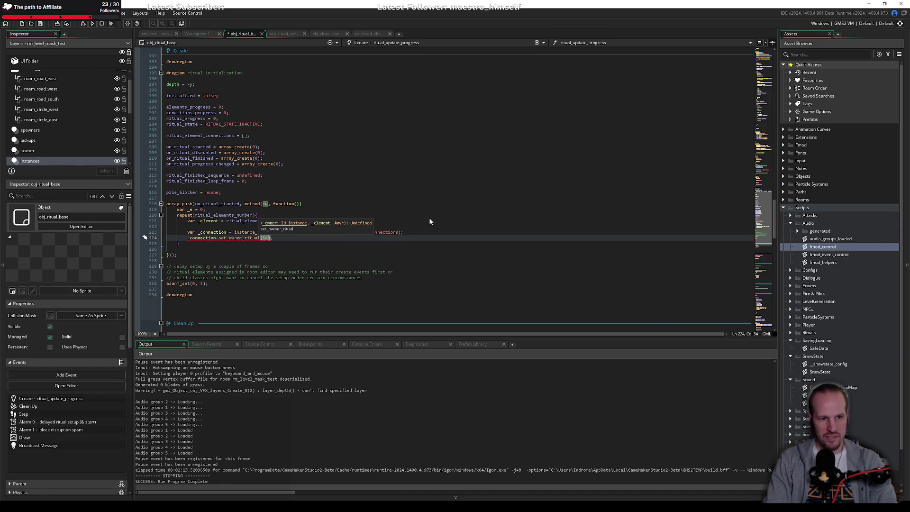
text(, )
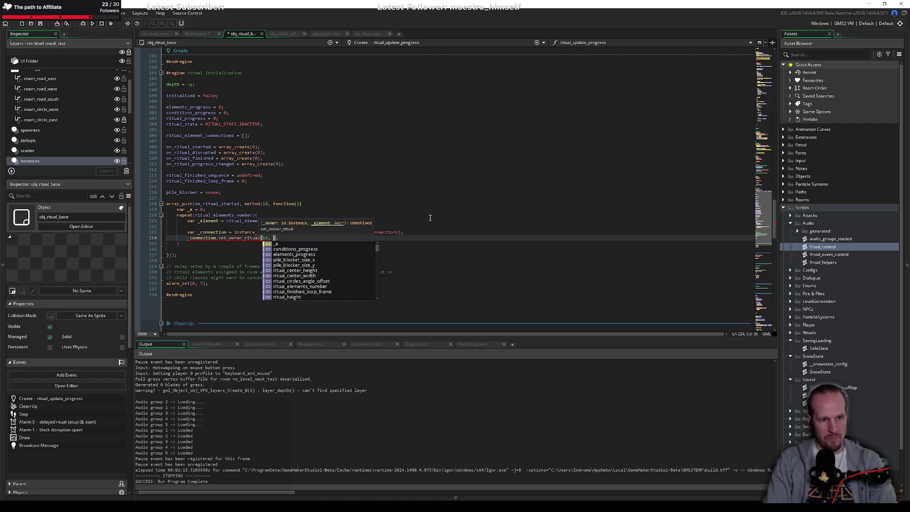
text(_element)
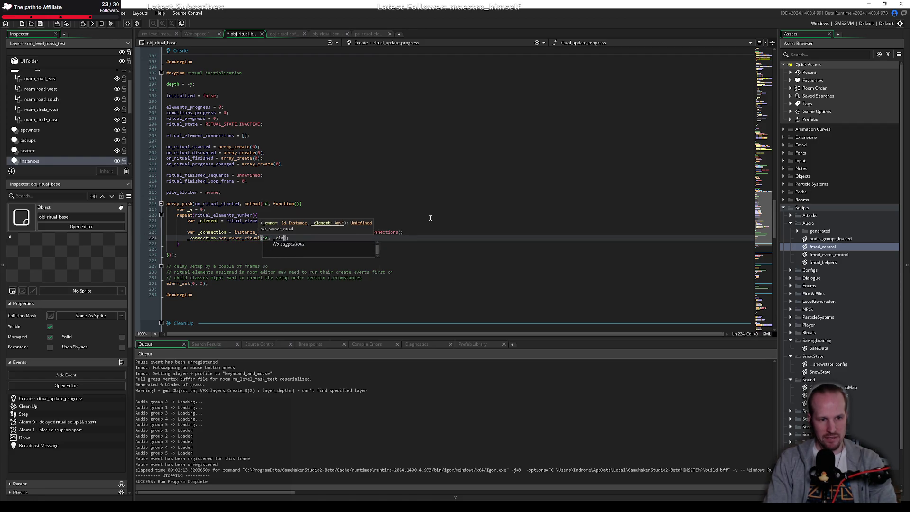
key(BackSpace)
key(BackSpace)
key(BackSpace)
text(ement)
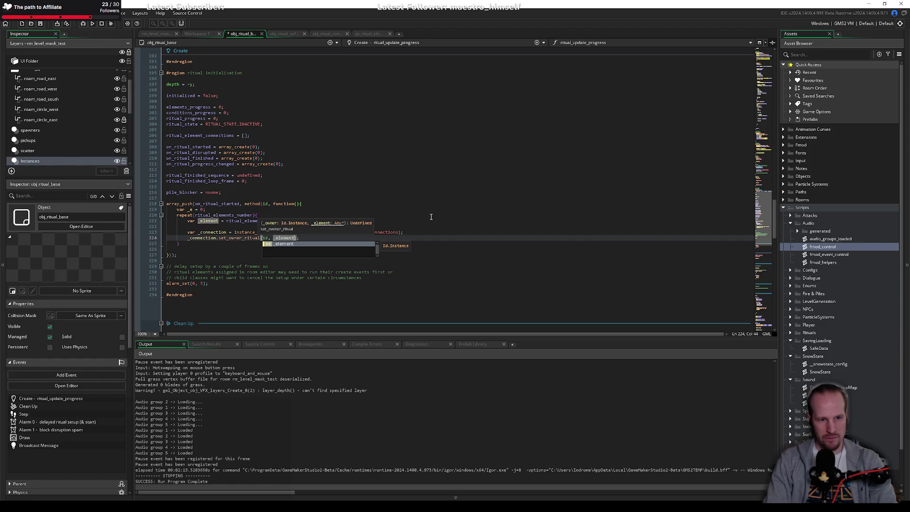
Add array_push(ritual_element_connections, _connection); below the owner call and save.
key(End)
key(Return)
key(Return)
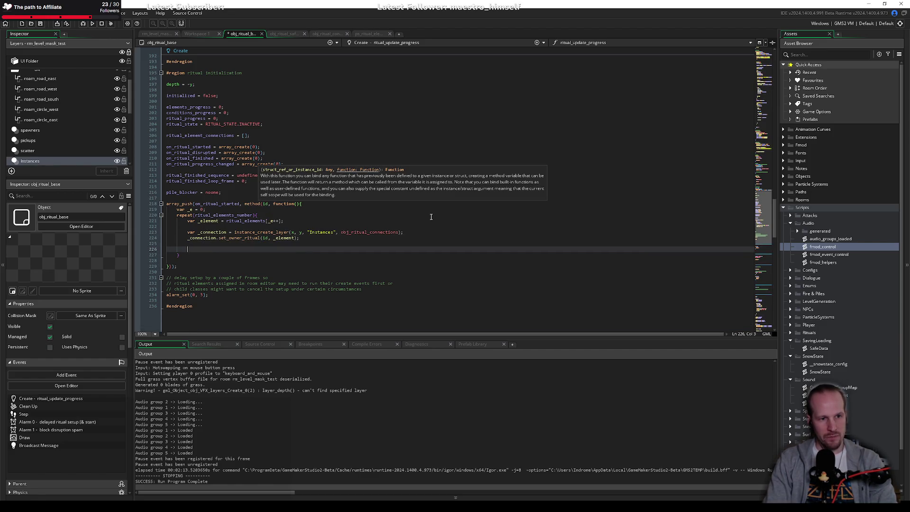
text(array_push()
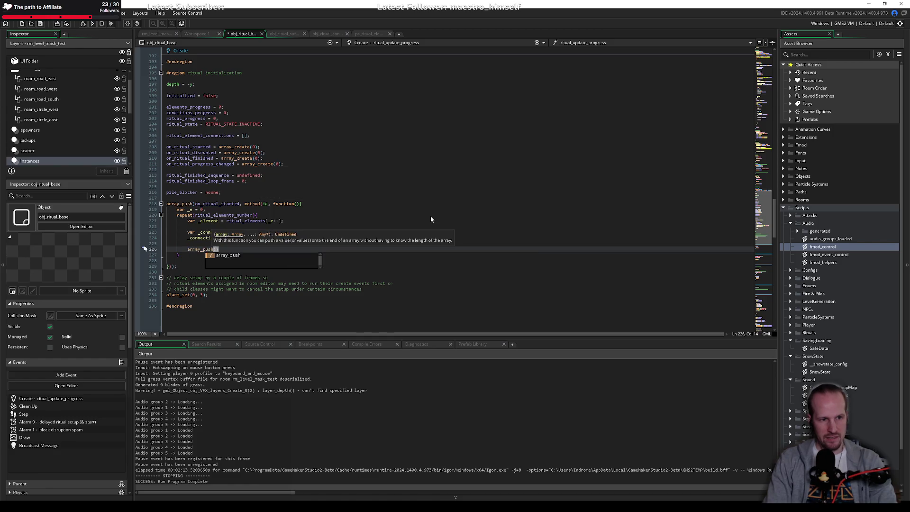
text(ritual_el)
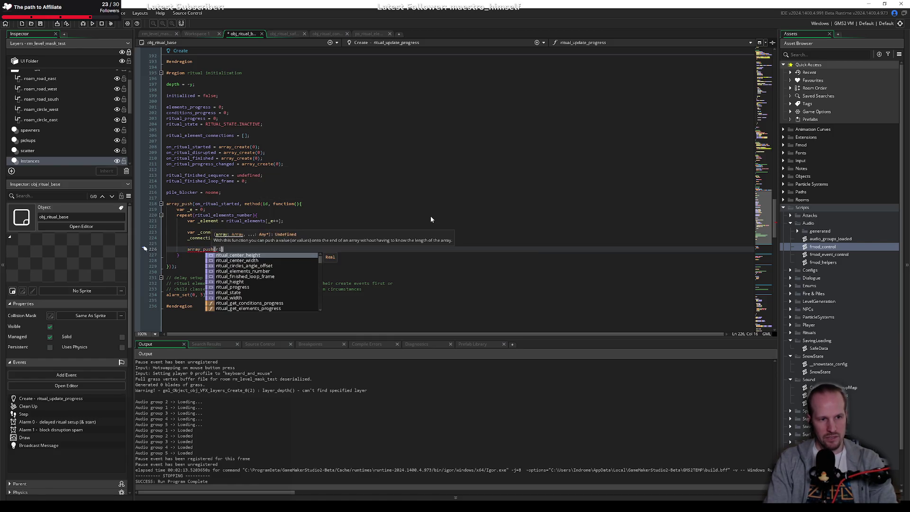
key(Down)
key(Down)
key(Down)
key(Return)
text(, _connection);)
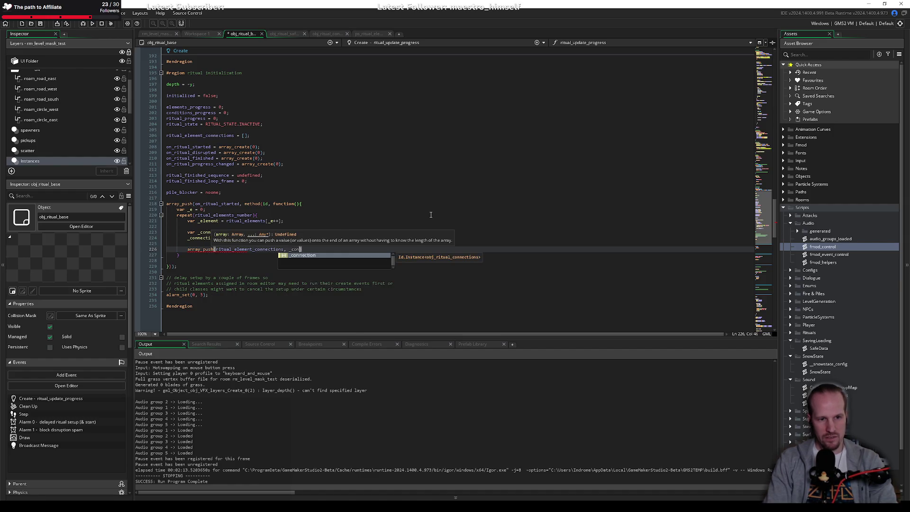
key(ctrl+s)
Delete the stray empty line before the closing braces and switch to the rm_level_mask_test room.
click(270, 226)
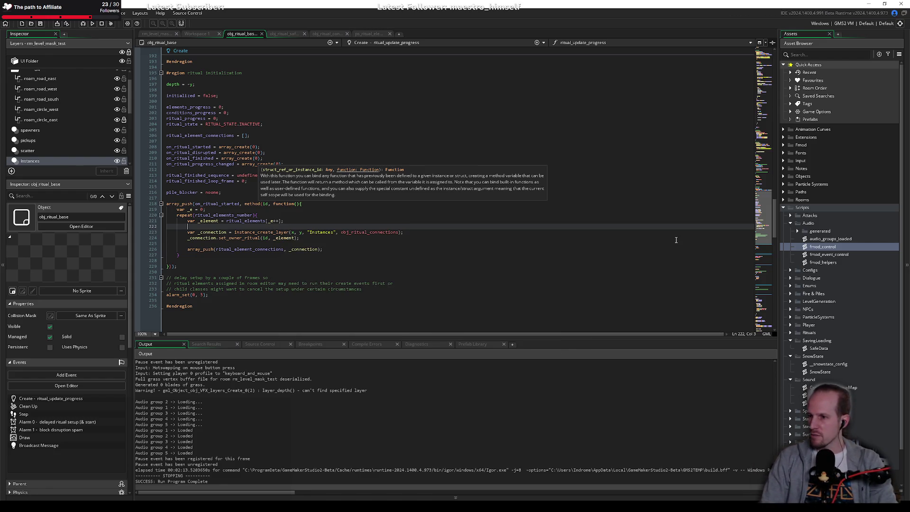
click(307, 272)
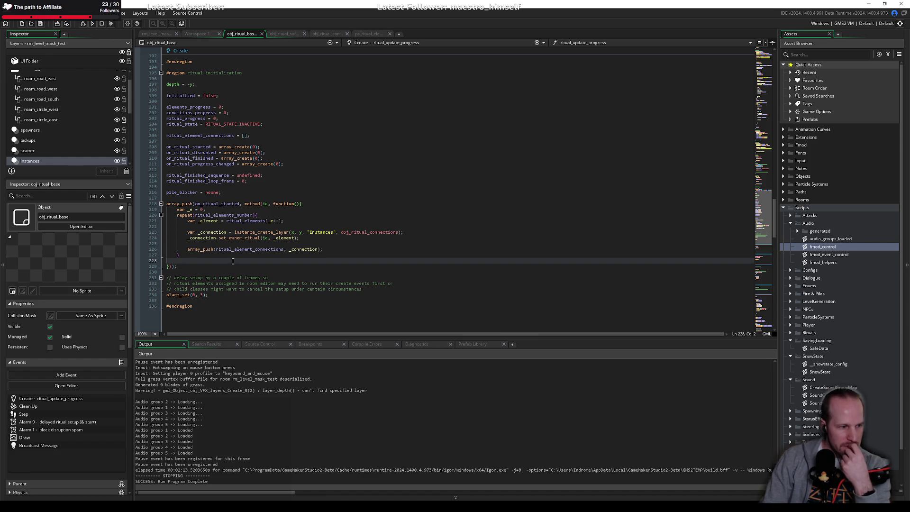
key(BackSpace)
key(BackSpace)
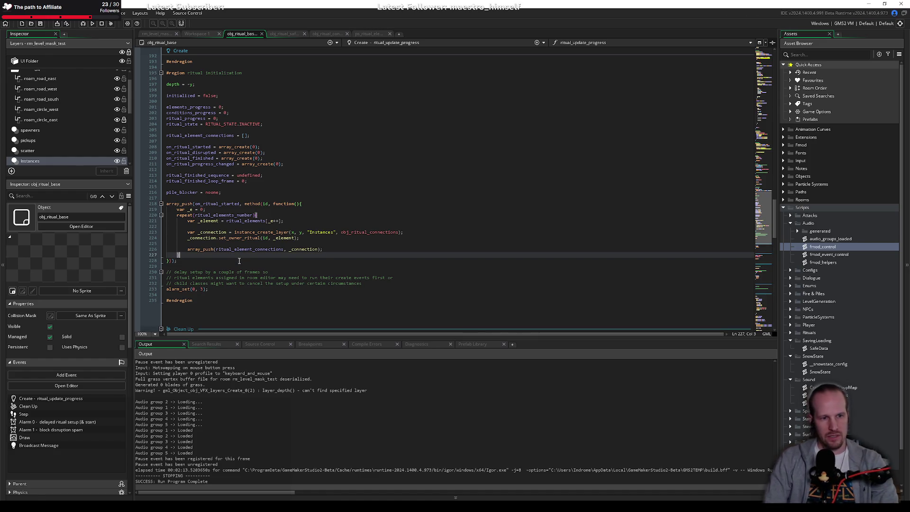
click(256, 228)
click(306, 193)
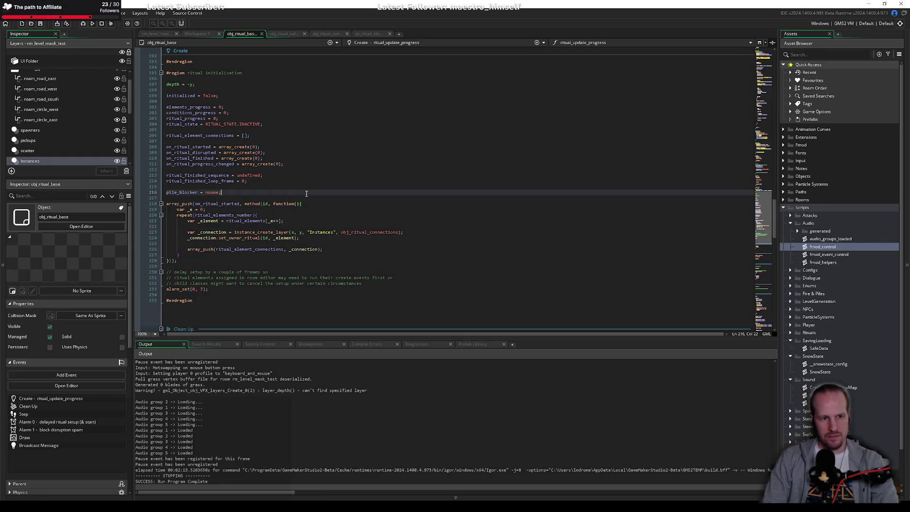
click(275, 198)
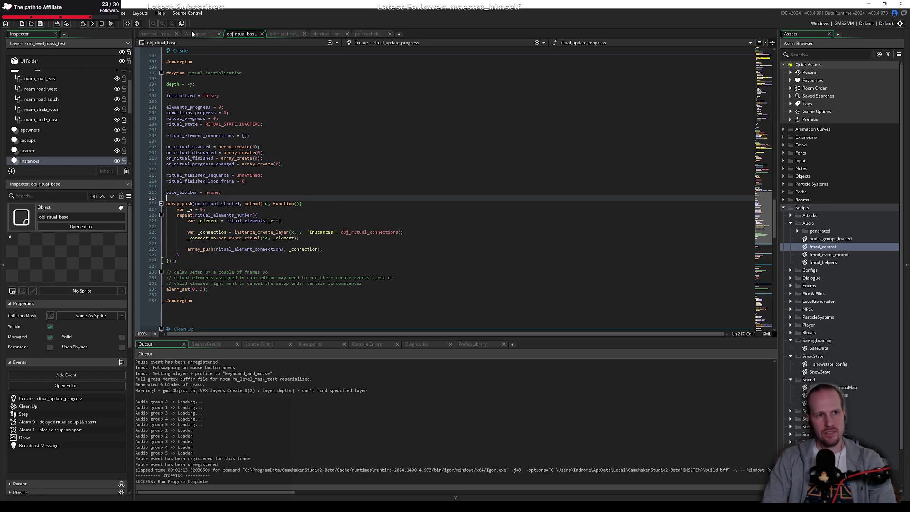
click(156, 34)
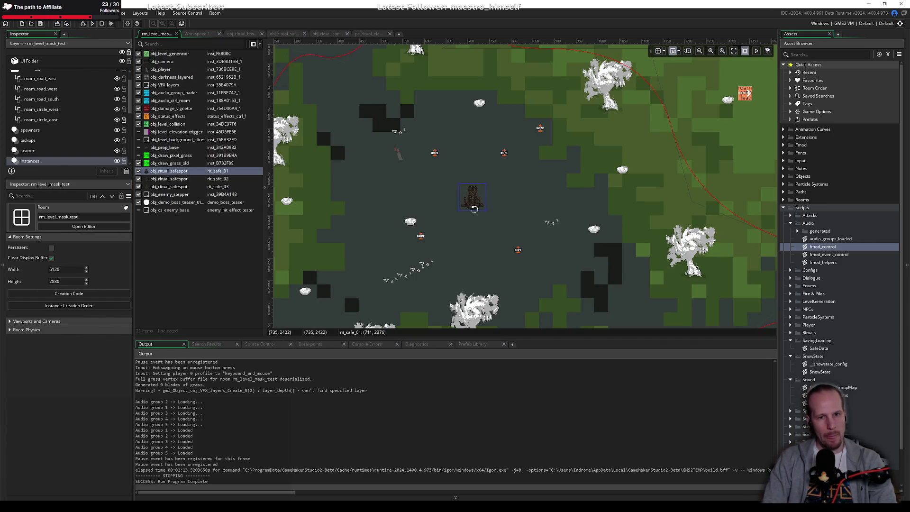
Override rit_safe_01's safespot_hope_require to 1 and build and run the game.
click(479, 221)
scroll(70, 421, down, 3)
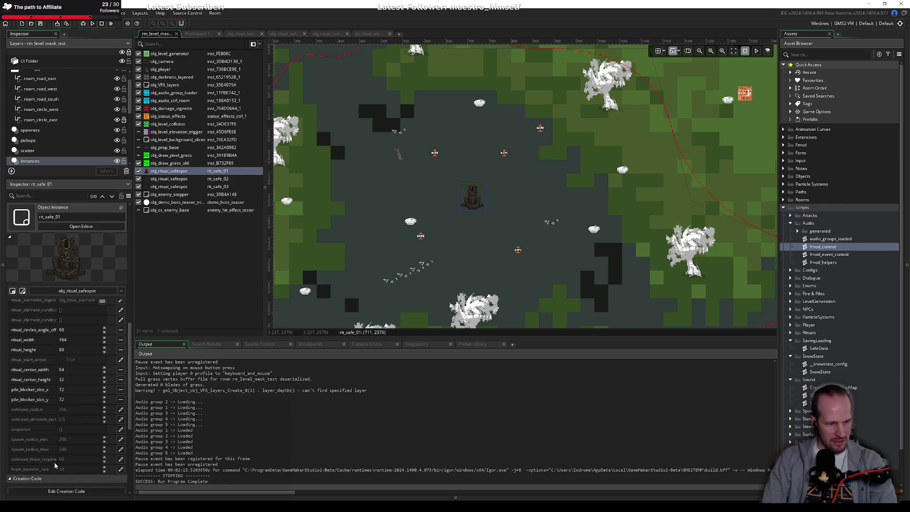
scroll(33, 462, down, 2)
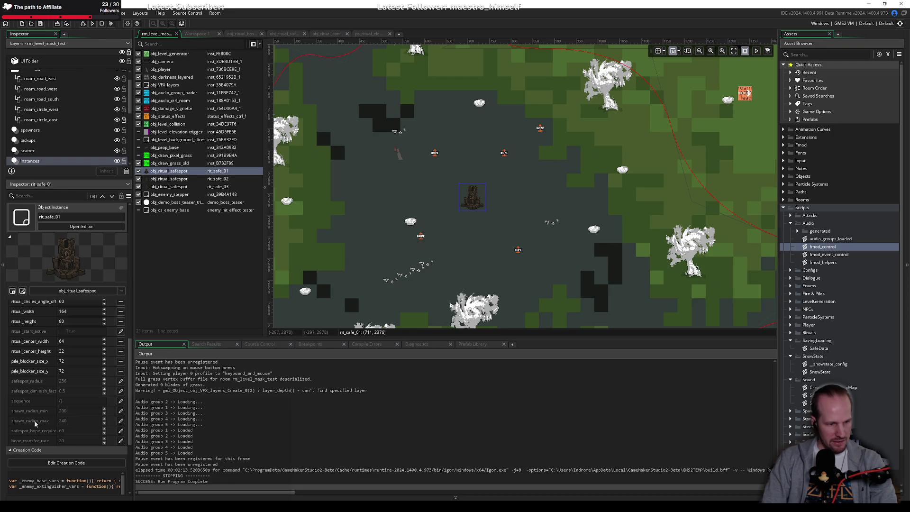
click(121, 430)
text(1)
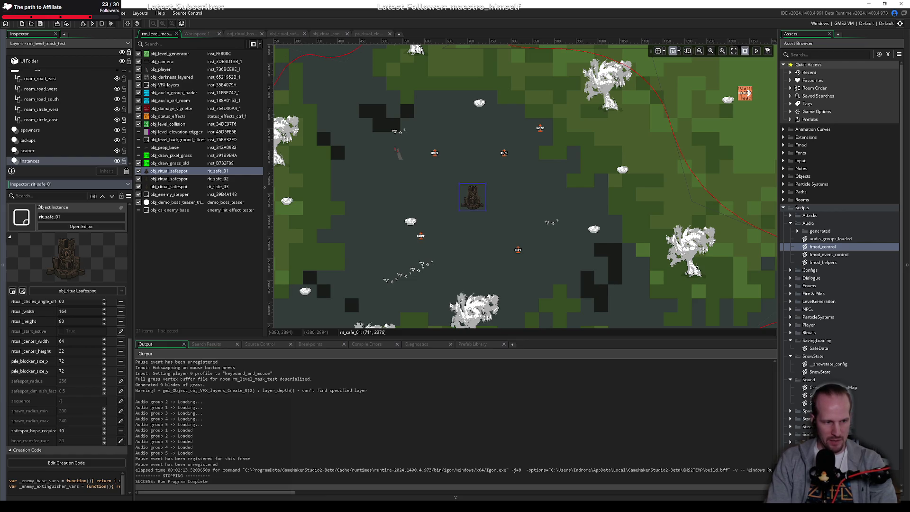
key(F5)
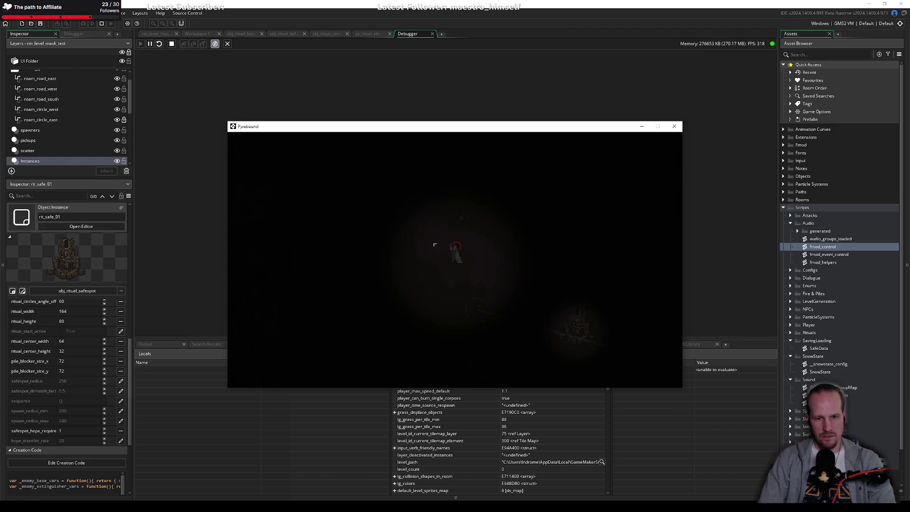
Walk the player down-right onto the ritual safespot and interact with it using E.
key(d)
key(s)
key(d)
key(s)
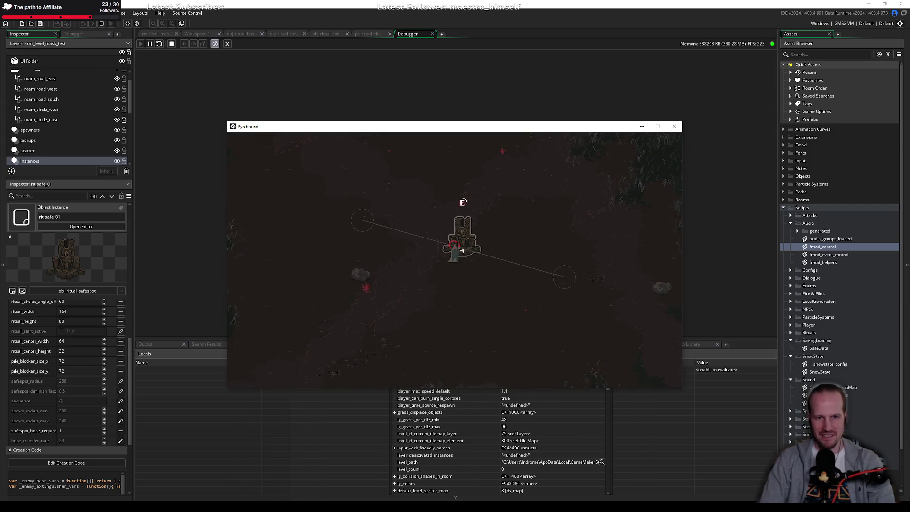
key(e)
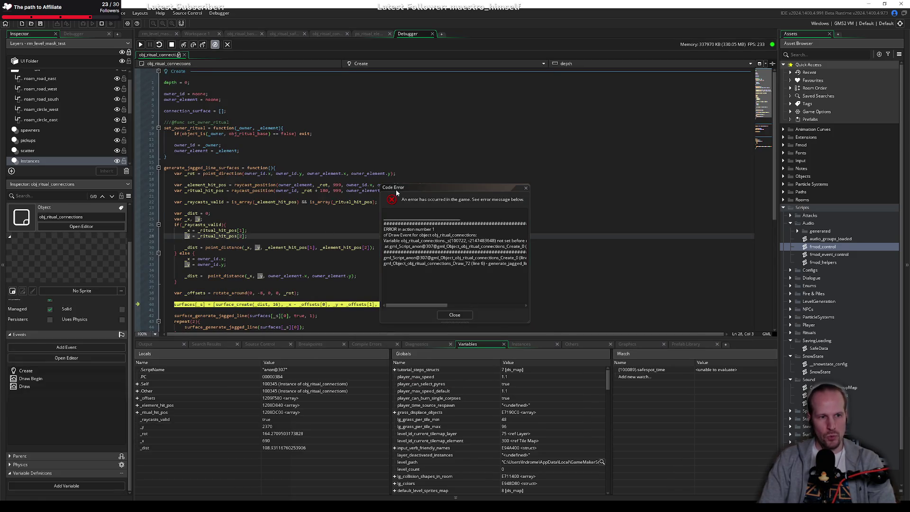
Close the unset-surfaces code error, shut the debugger, and return to obj_ritual_connections' code.
drag(418, 189, 519, 154)
scroll(238, 244, down, 4)
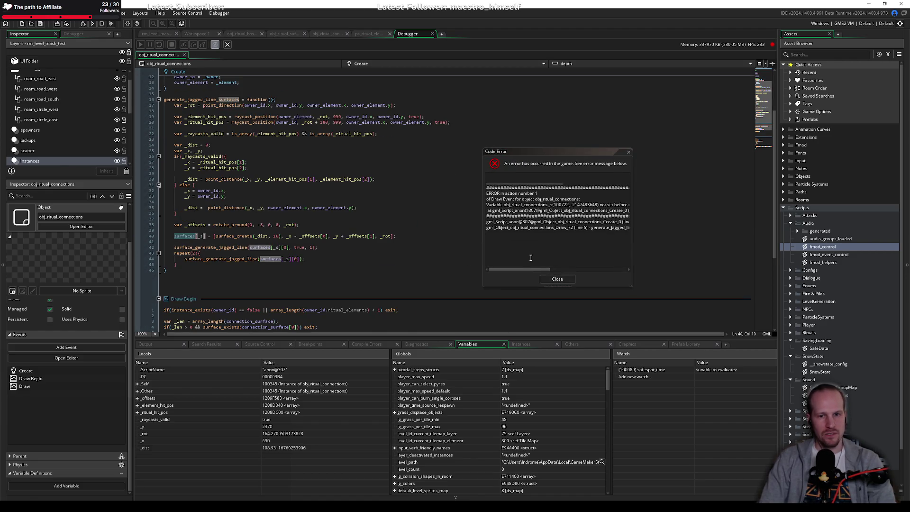
click(558, 279)
click(310, 179)
scroll(311, 179, up, 4)
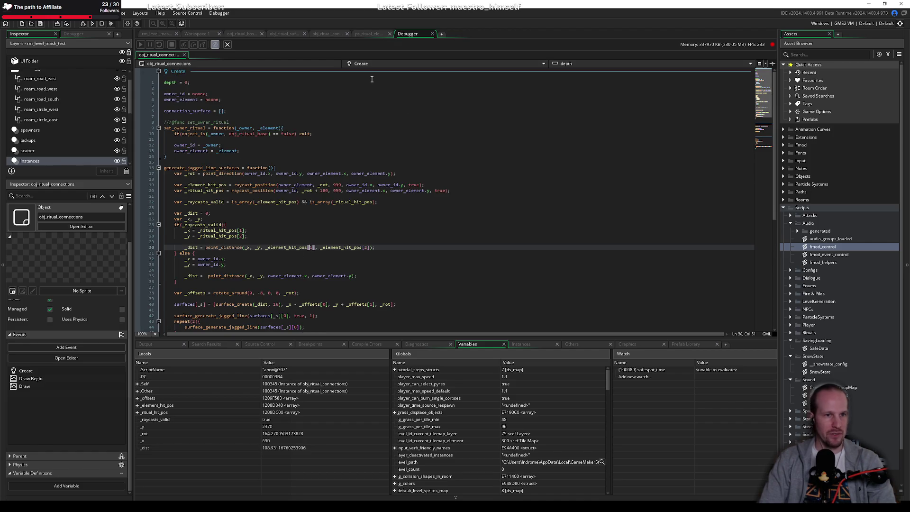
middle_click(406, 35)
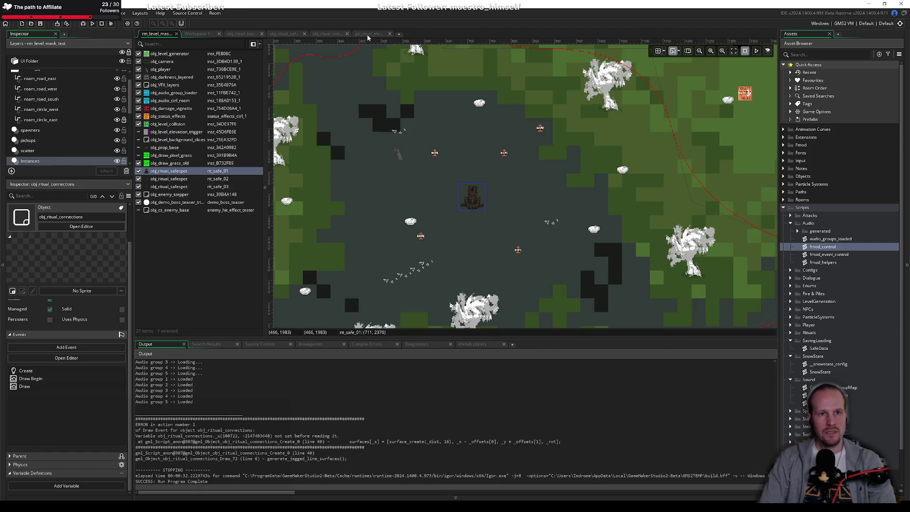
click(327, 34)
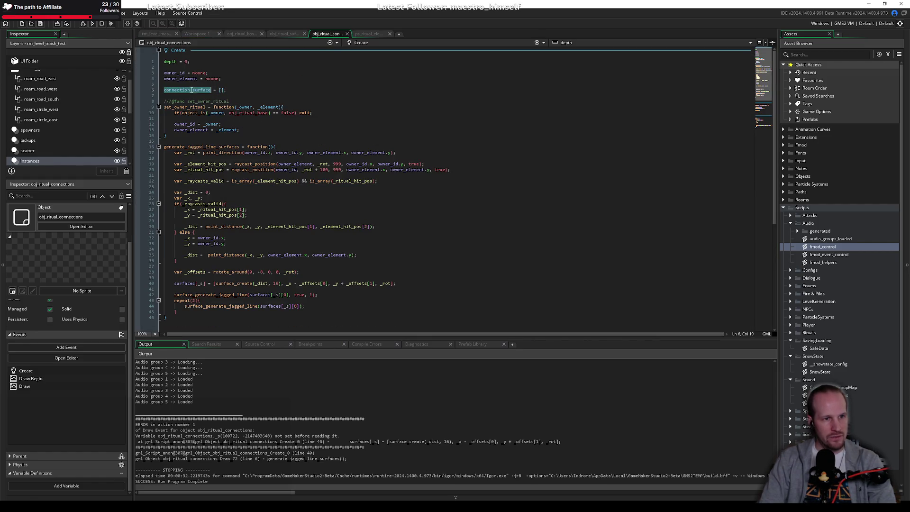
Replace surfaces[_s] with connection_surface on lines 40 and 42.
click(216, 159)
double_click(185, 249)
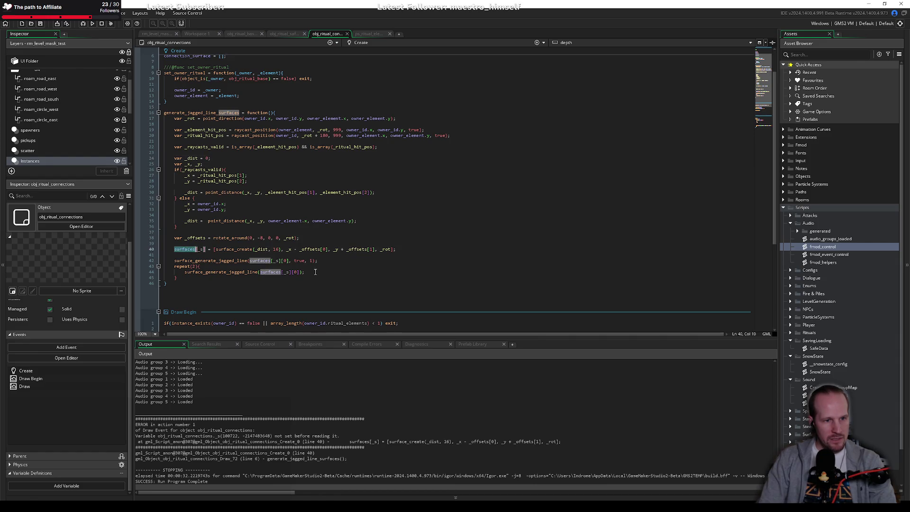
click(238, 257)
drag(207, 248, 174, 250)
text(connection_surface)
click(306, 266)
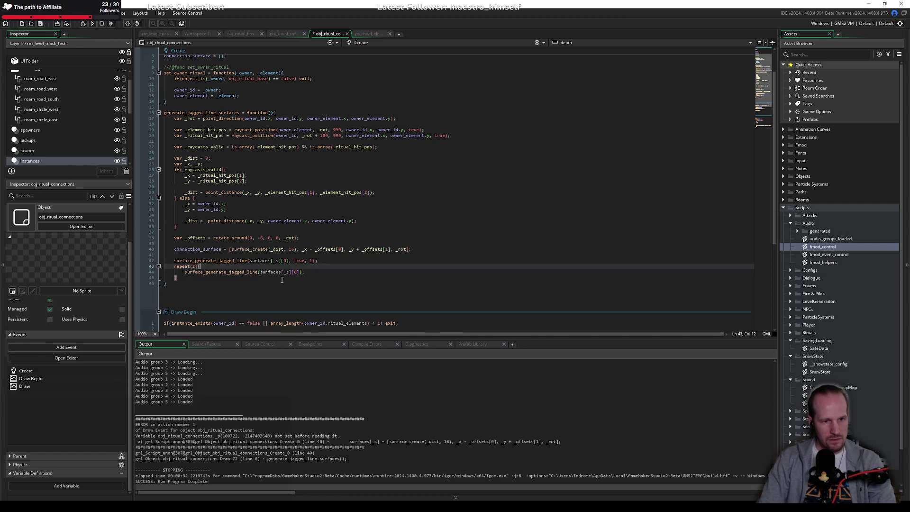
double_click(263, 261)
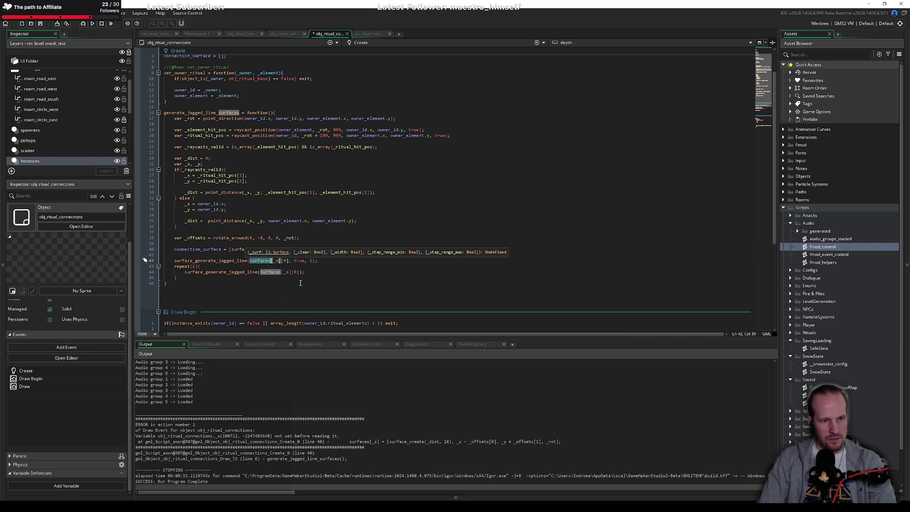
text(connection_surface)
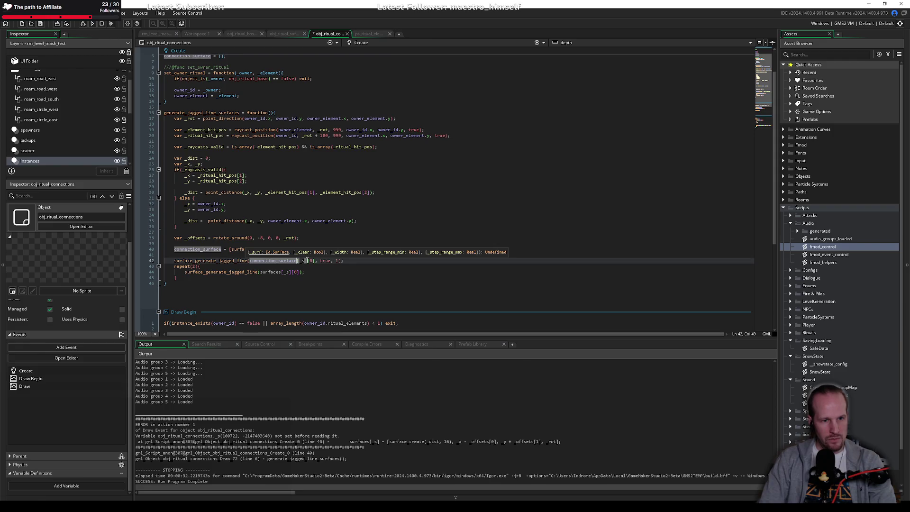
click(307, 261)
key(BackSpace)
key(BackSpace)
key(BackSpace)
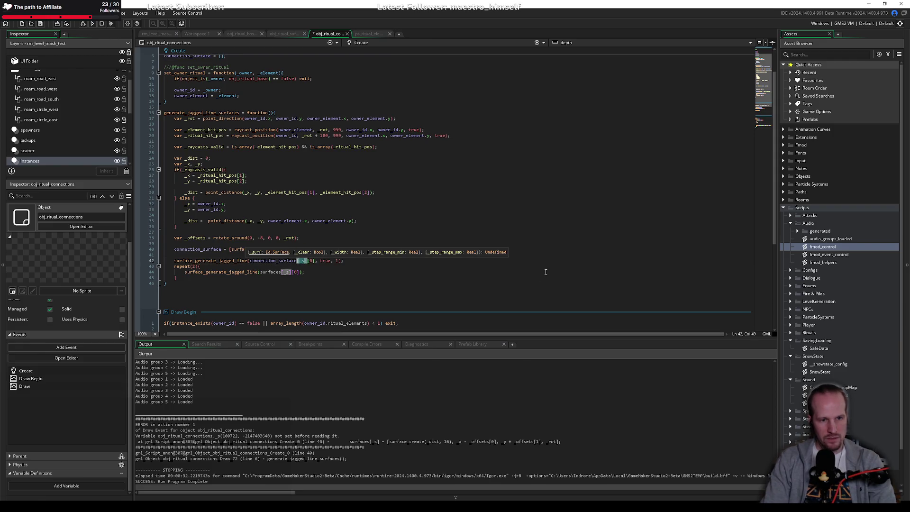
Replace surfaces[_s] with connection_surface on line 44 and jump to surface_generate_jagged_line's definition.
click(298, 272)
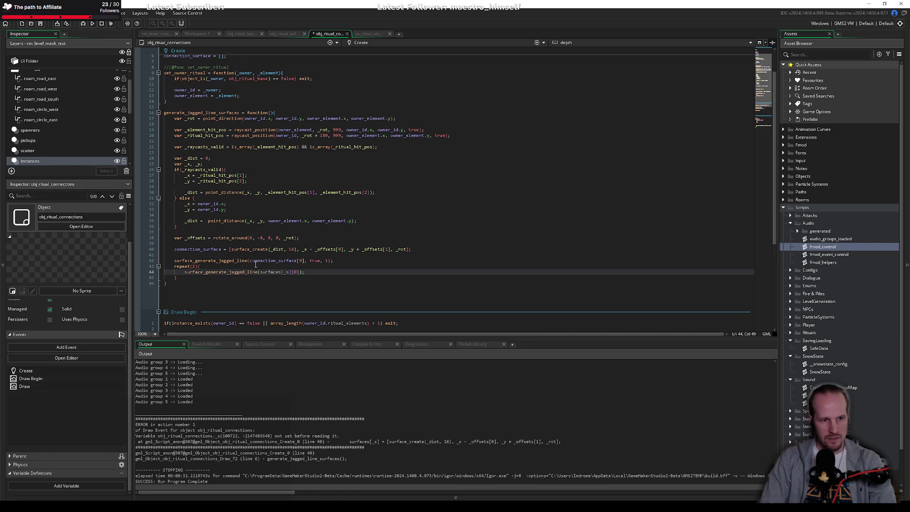
click(236, 272)
click(241, 266)
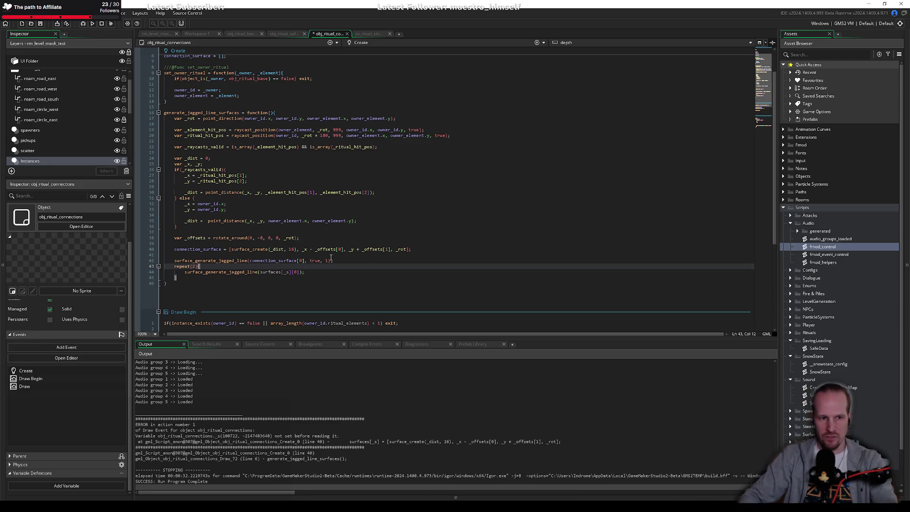
double_click(227, 261)
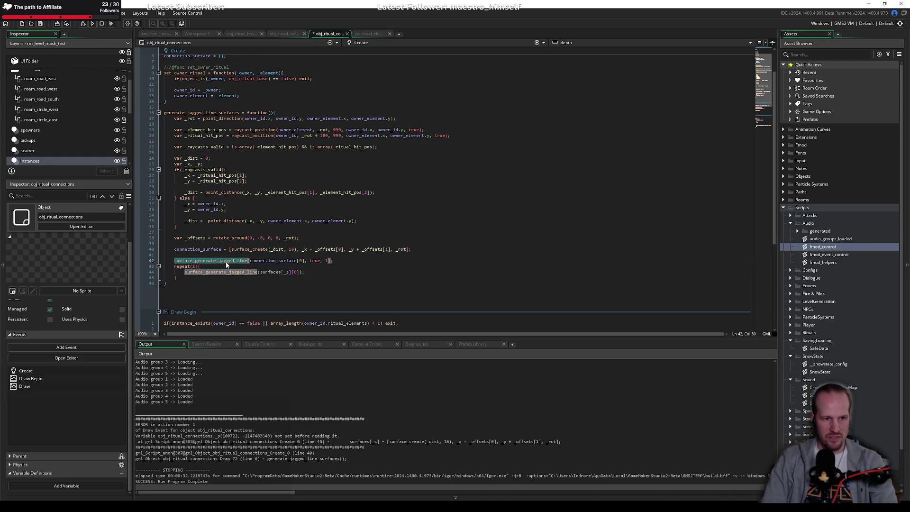
click(246, 268)
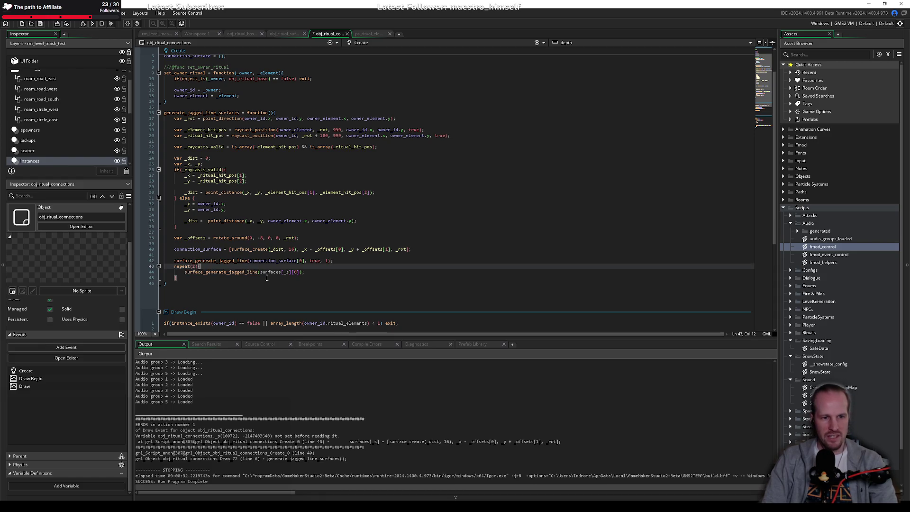
click(292, 272)
drag(291, 272, 276, 273)
text(connection_surface)
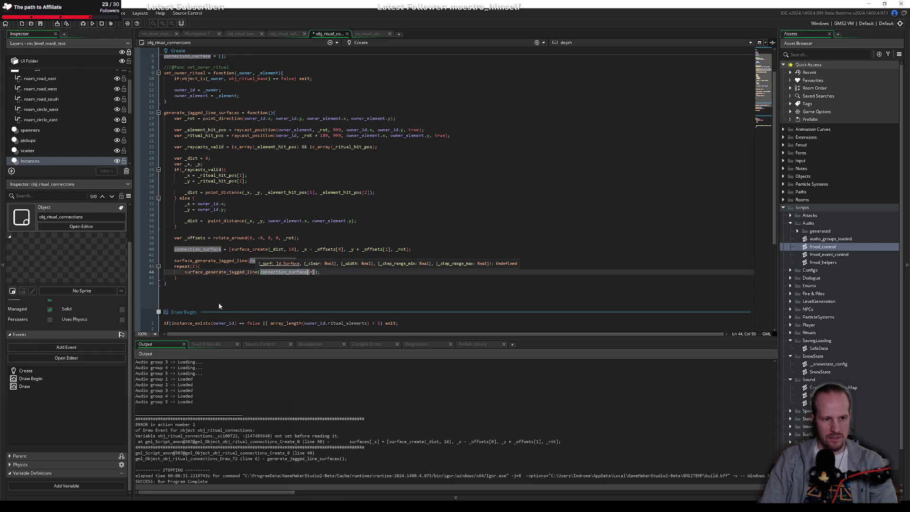
key(Down)
click(238, 267)
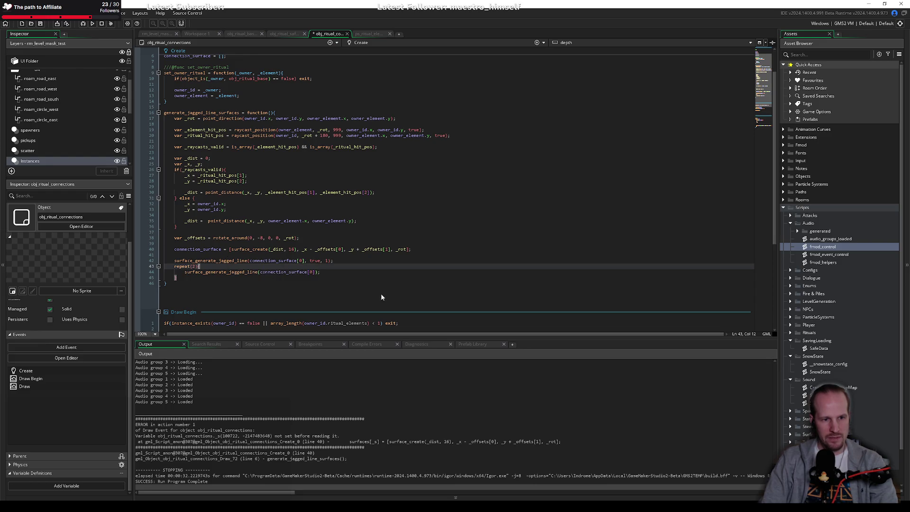
middle_click(229, 260)
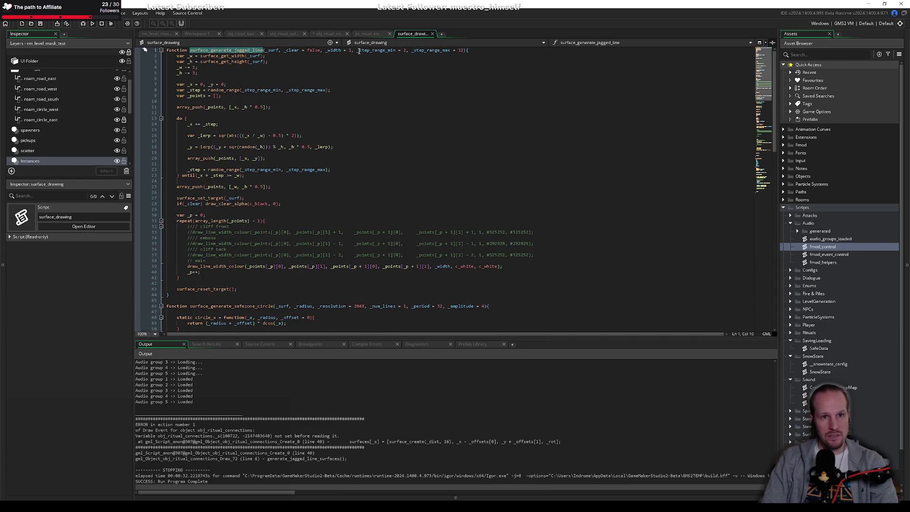
Close the surface_drawing script and save the obj_ritual_connections code.
click(340, 50)
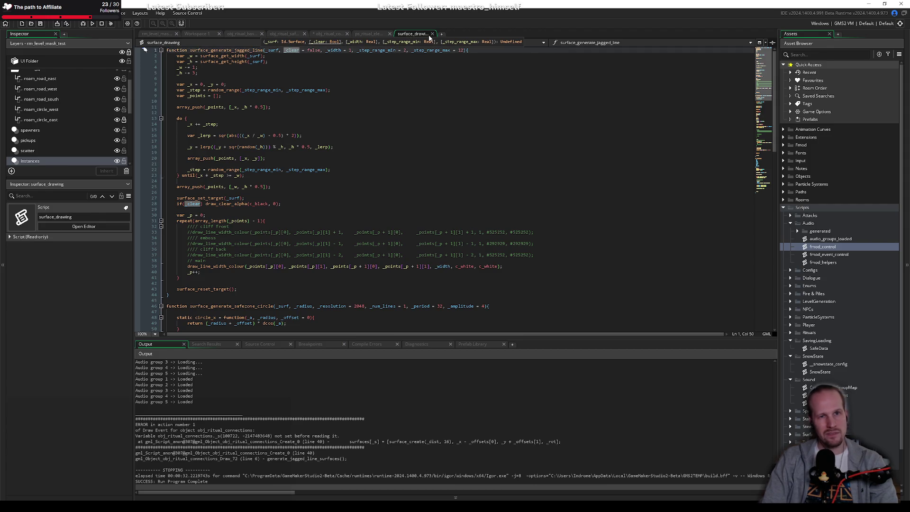
middle_click(412, 34)
key(ctrl+s)
click(301, 227)
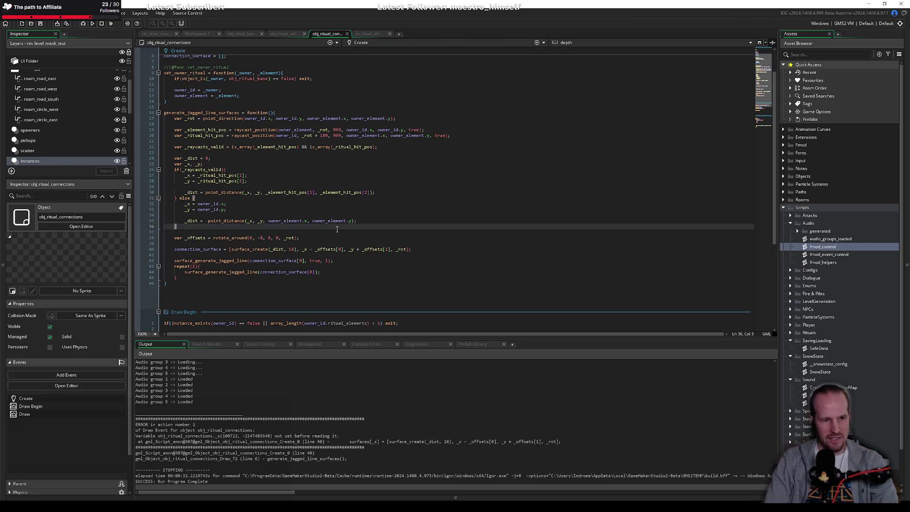
click(301, 242)
click(273, 232)
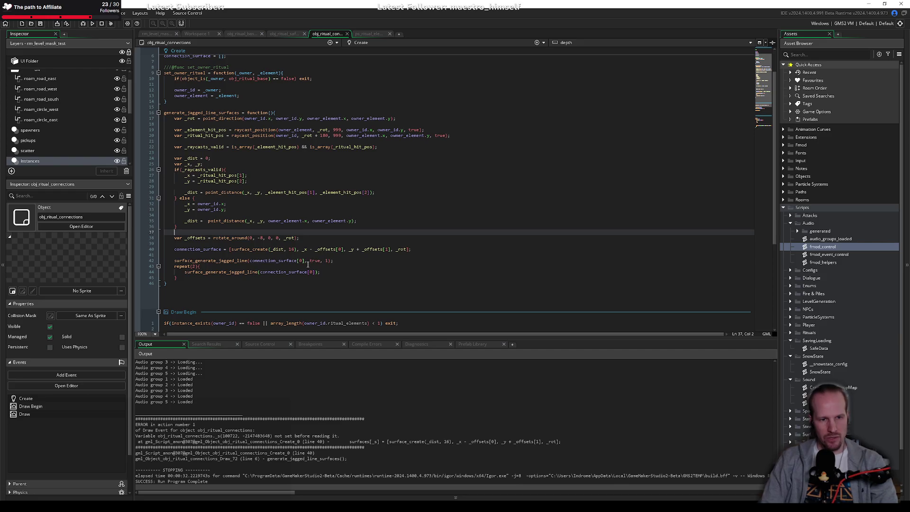
click(304, 256)
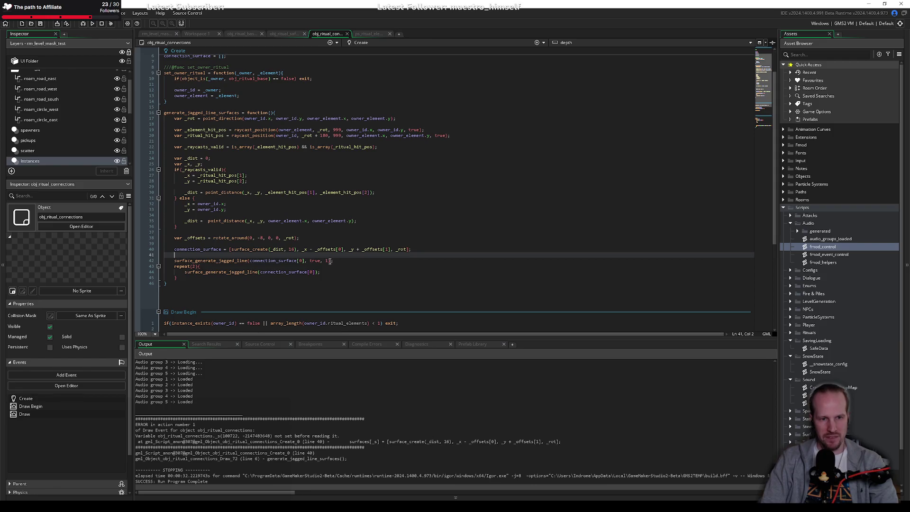
Move the _clear = false parameter after _width = 1 in surface_generate_jagged_line.
middle_click(228, 260)
drag(324, 50, 282, 51)
key(ctrl+c)
key(Delete)
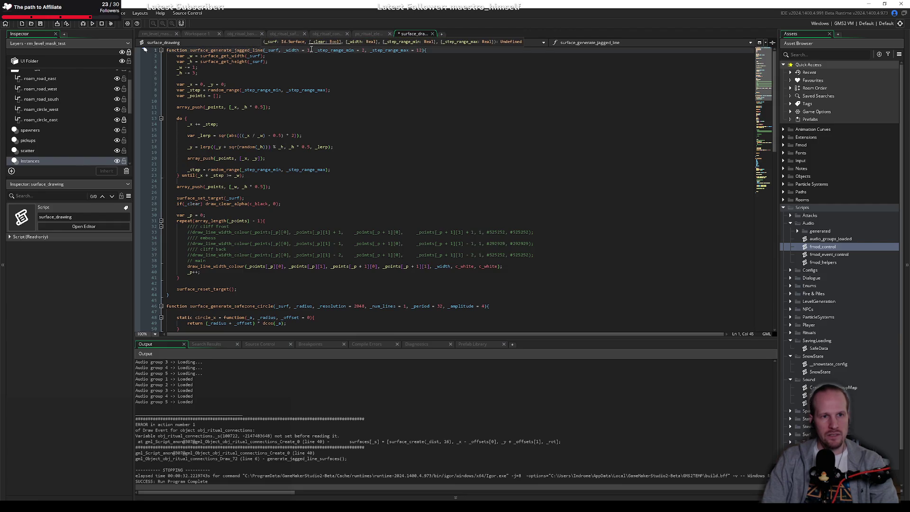
click(312, 50)
key(ctrl+v)
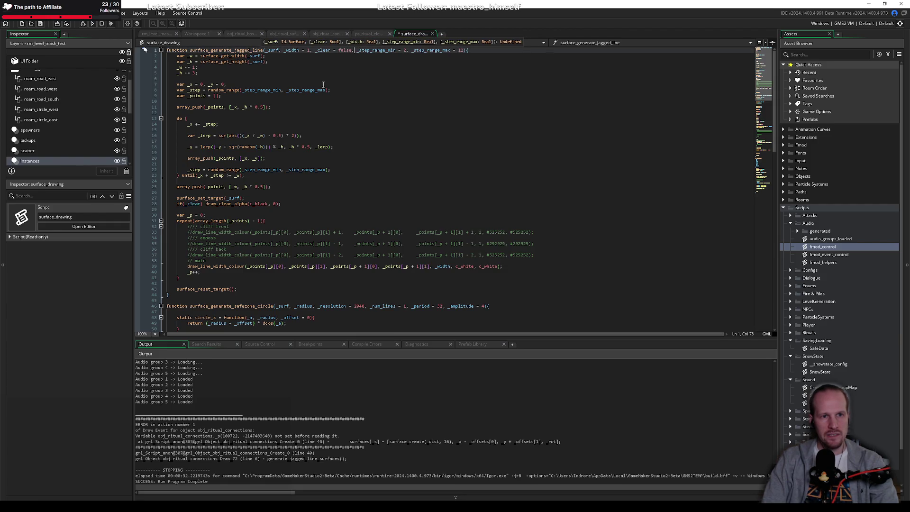
click(361, 34)
click(335, 35)
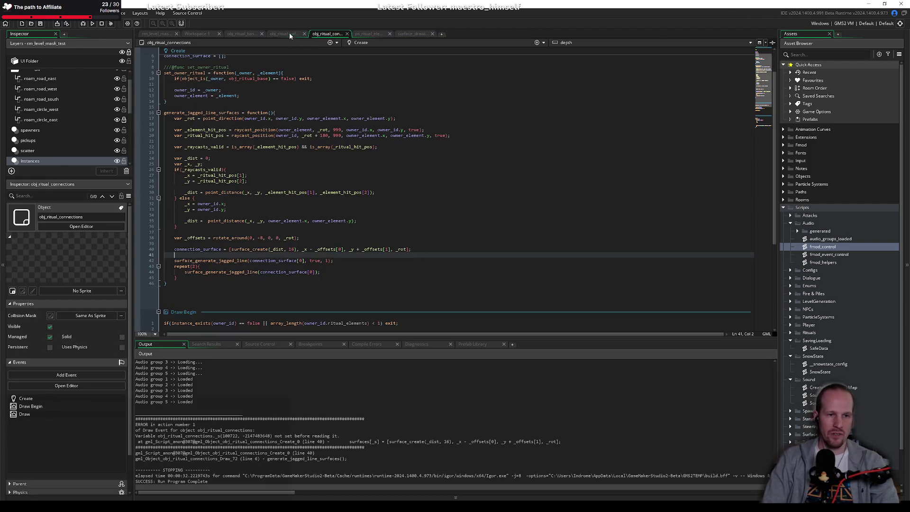
double_click(227, 262)
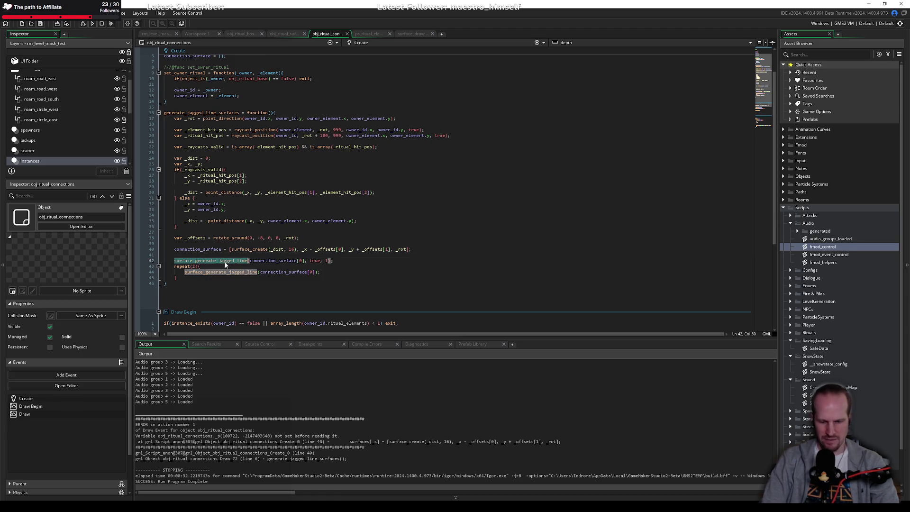
Make the first jagged-line call pass 1, true, add a width argument to the repeated call, and save.
key(ctrl+shift+f)
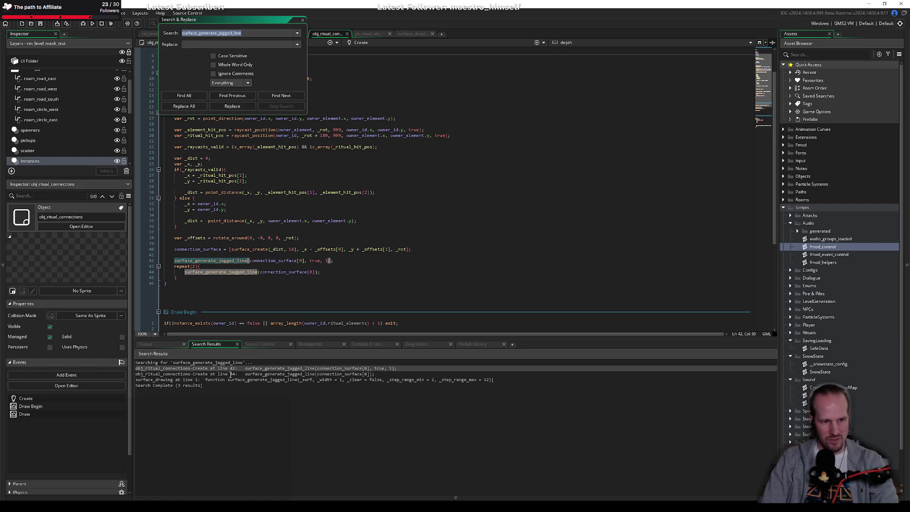
click(301, 21)
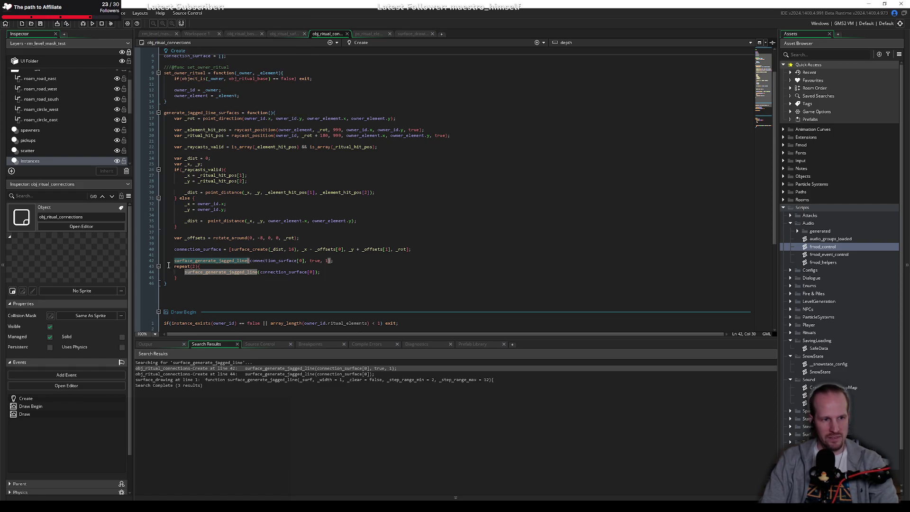
click(264, 256)
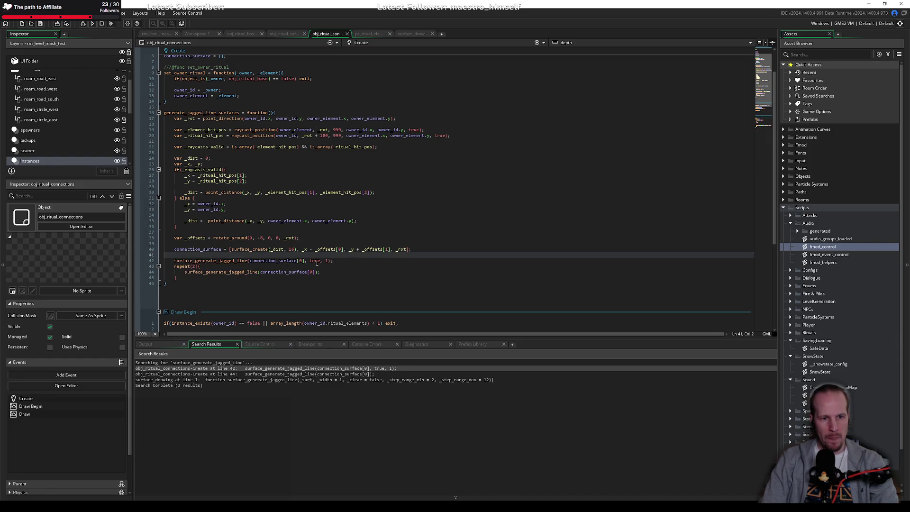
double_click(317, 262)
key(BackSpace)
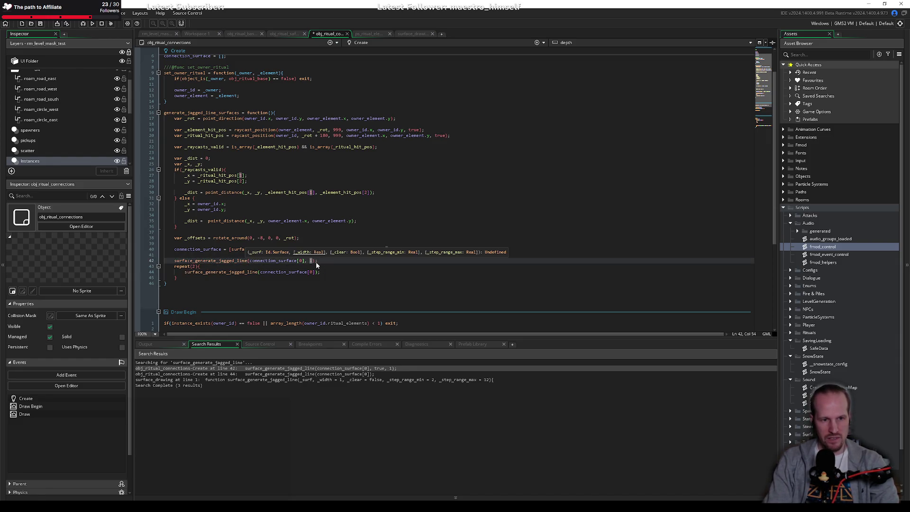
text(, true)
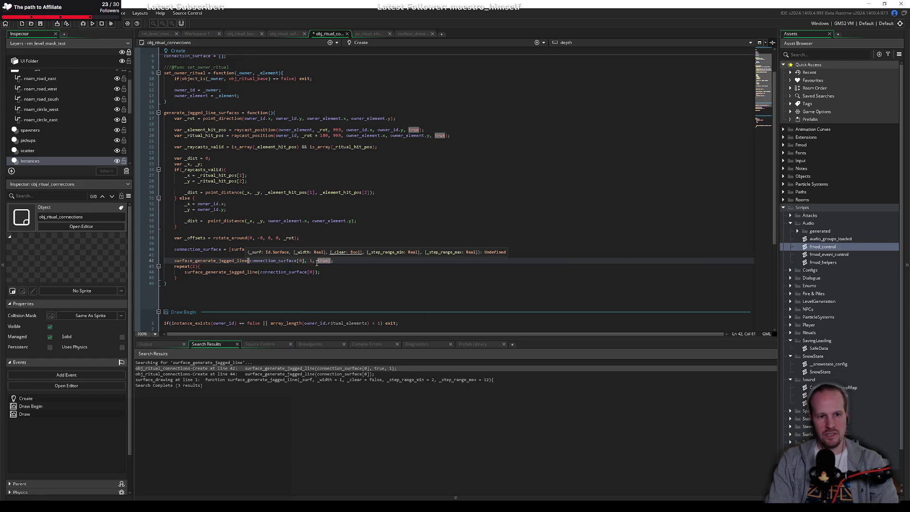
key(Down)
key(Down)
key(End)
key(Left)
key(Left)
text(, 1)
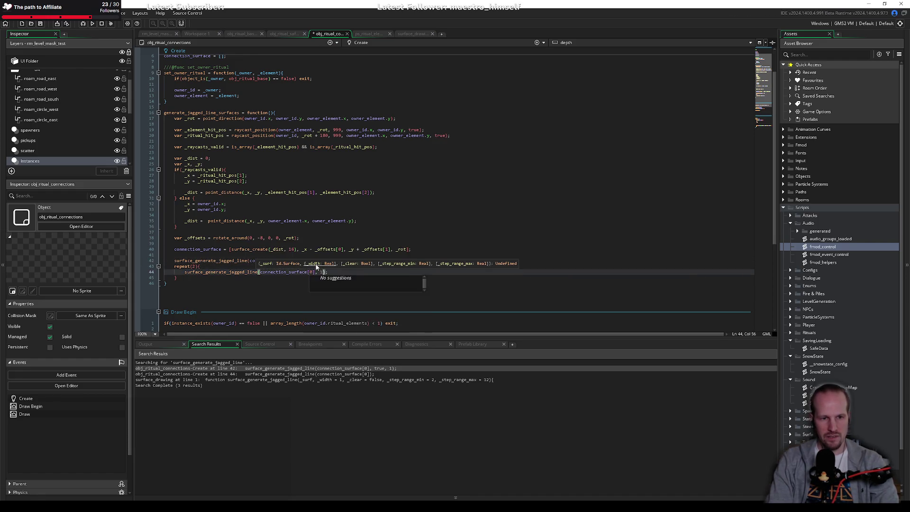
key(ctrl+s)
key(Up)
key(Up)
key(Up)
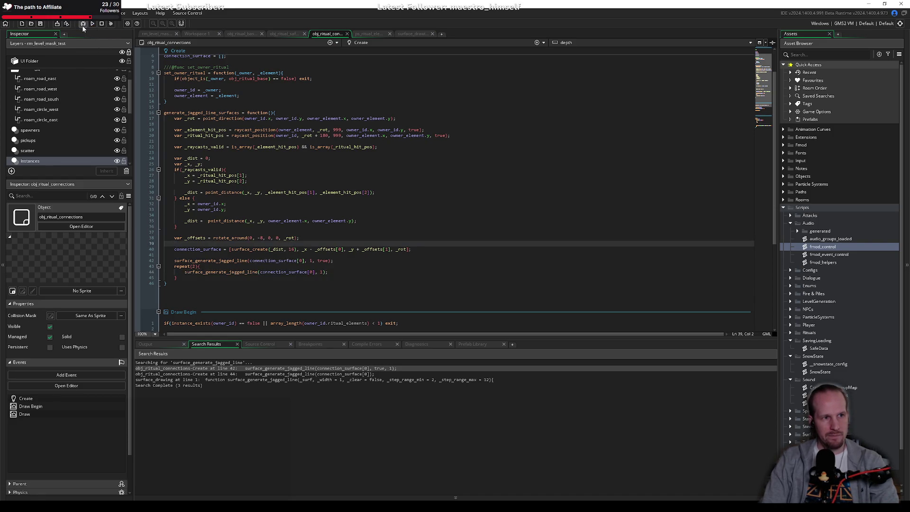
Set the repeated call's width to 0.5 and start a test build.
double_click(322, 272)
text(0.5)
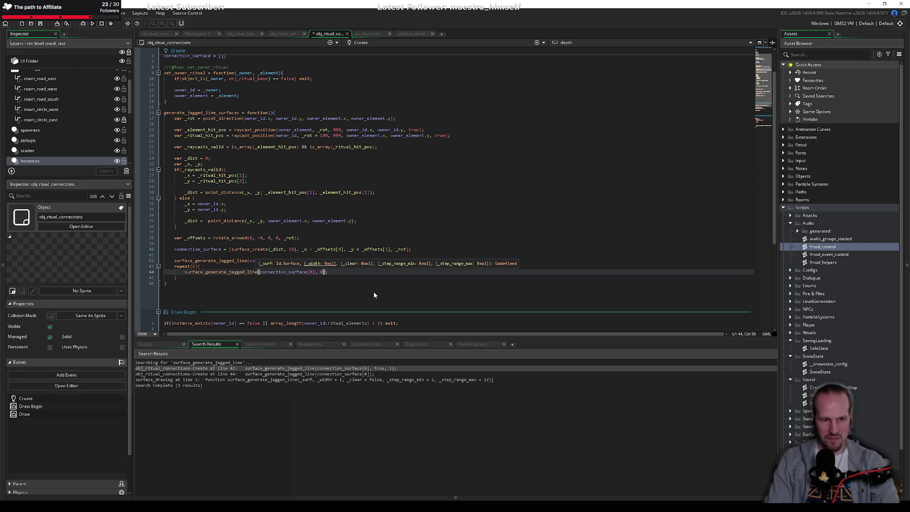
click(287, 221)
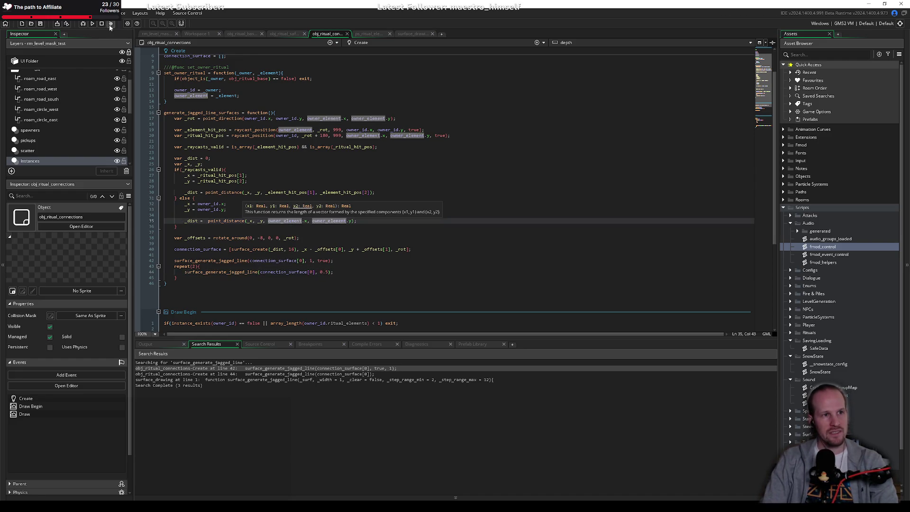
click(92, 23)
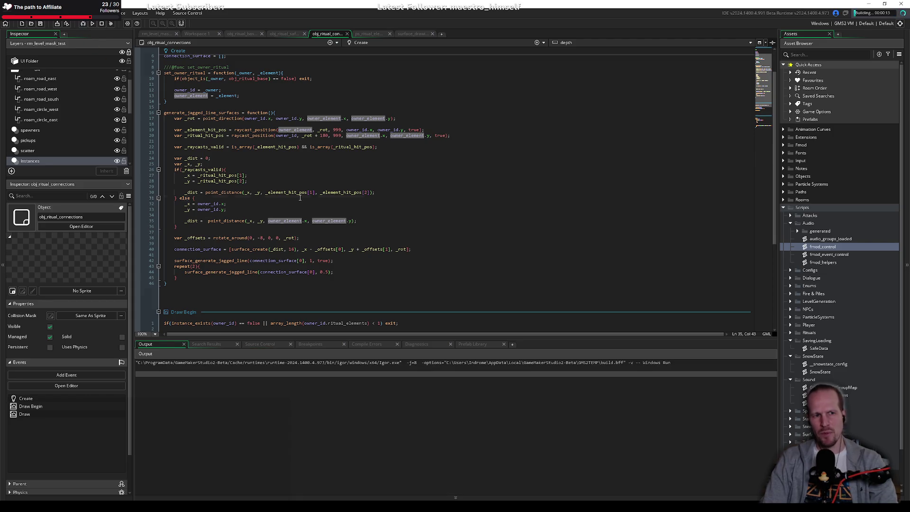
Start the game from the title screen, walk to the ritual shrine, and hold E to activate it.
click(300, 198)
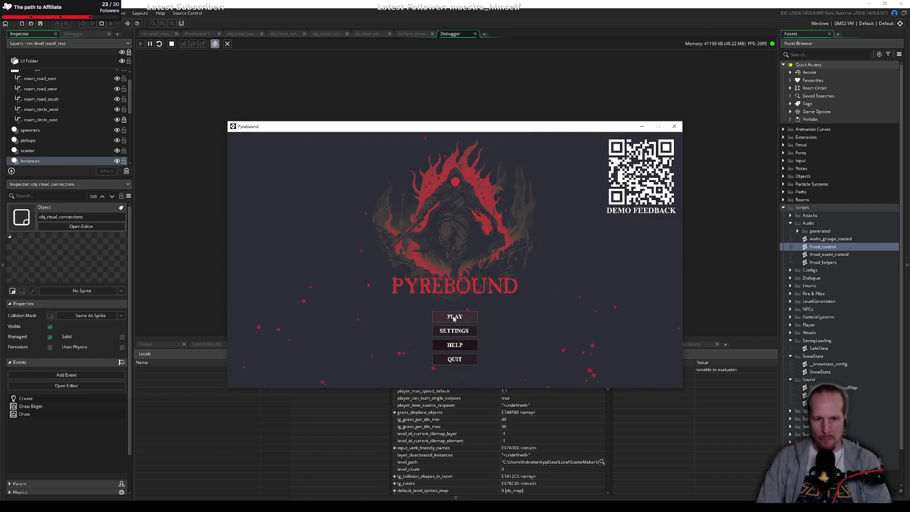
key(Return)
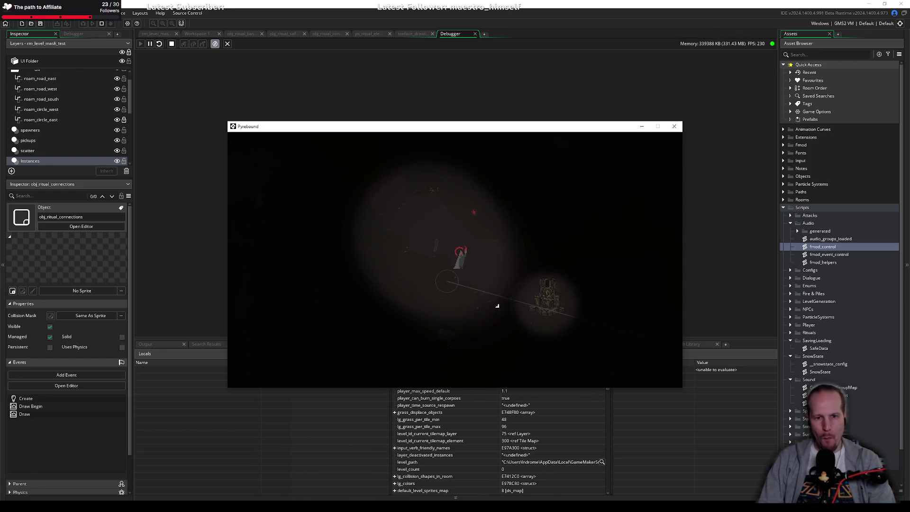
key(s)
key(d)
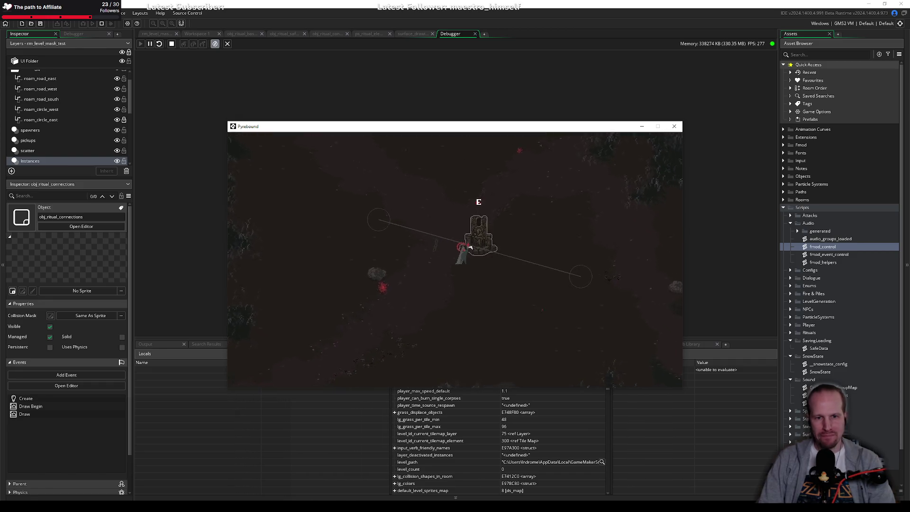
key(e)
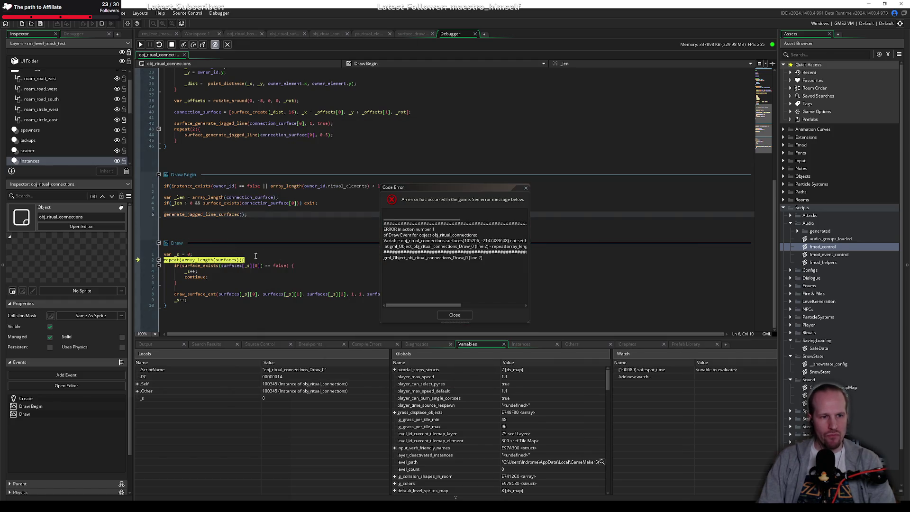
Dismiss the code error and delete the repeat loop's opening line in the Draw event.
click(436, 315)
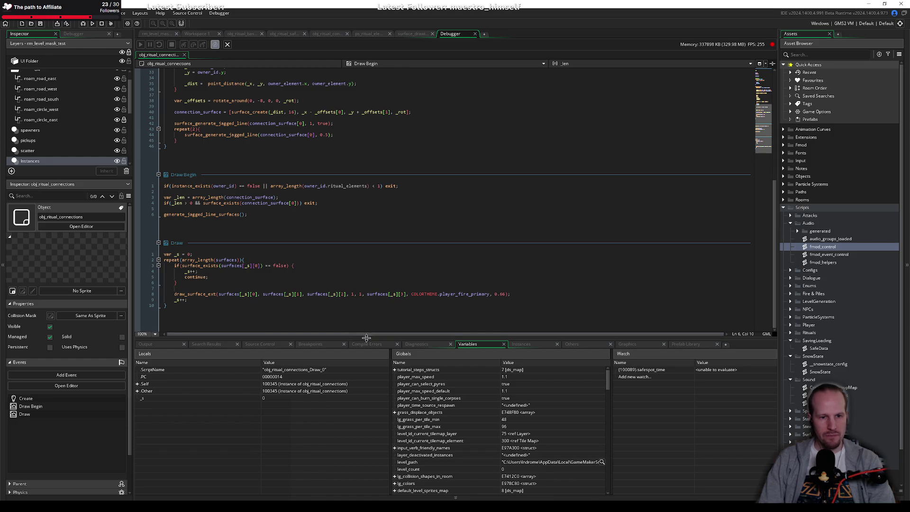
drag(365, 337, 366, 365)
click(234, 304)
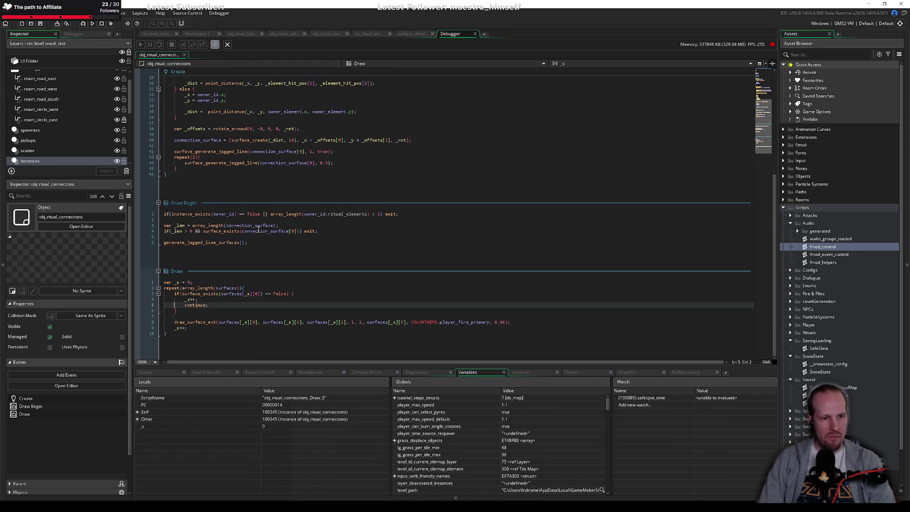
double_click(266, 225)
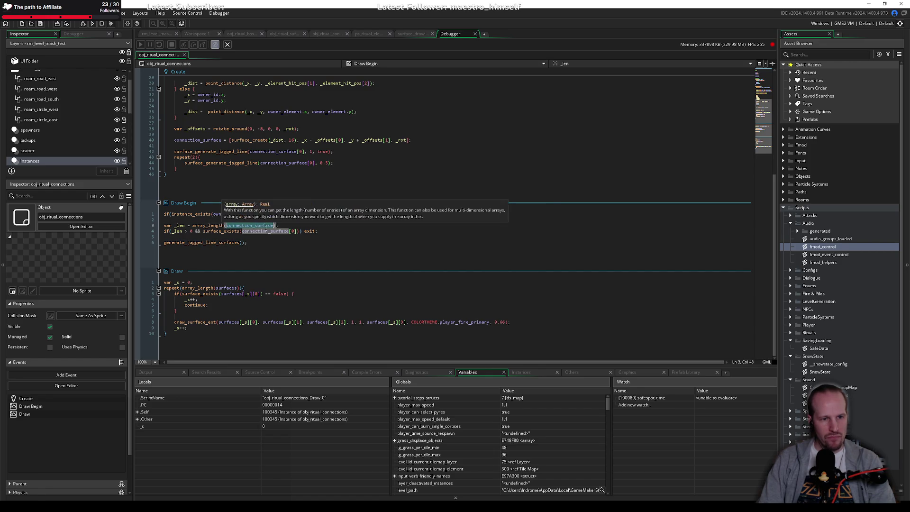
click(241, 283)
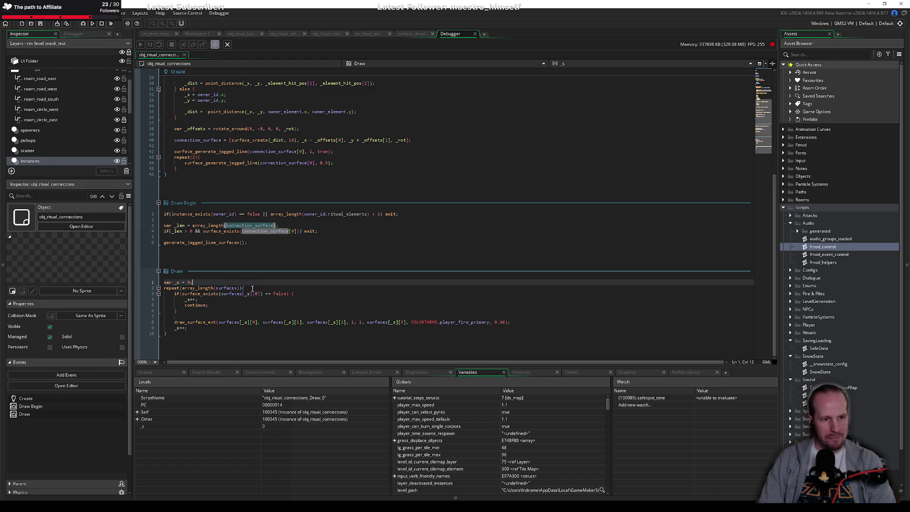
triple_click(251, 289)
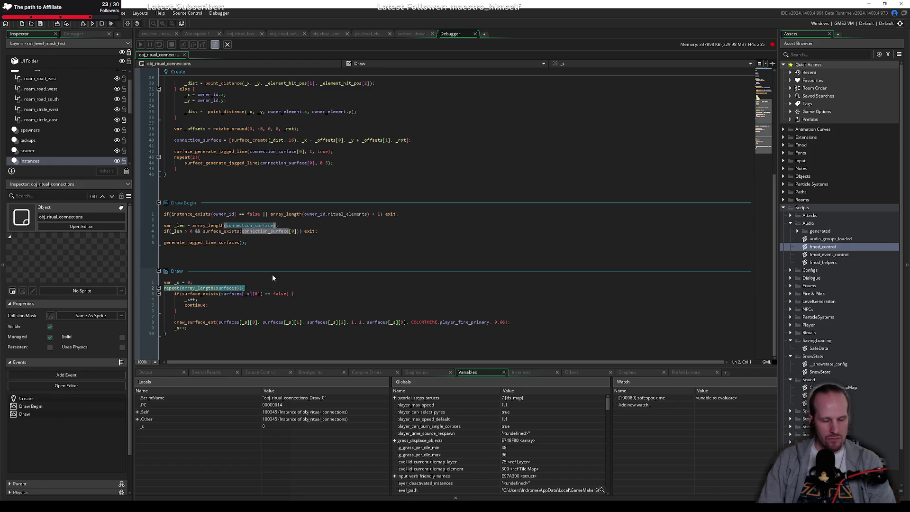
key(BackSpace)
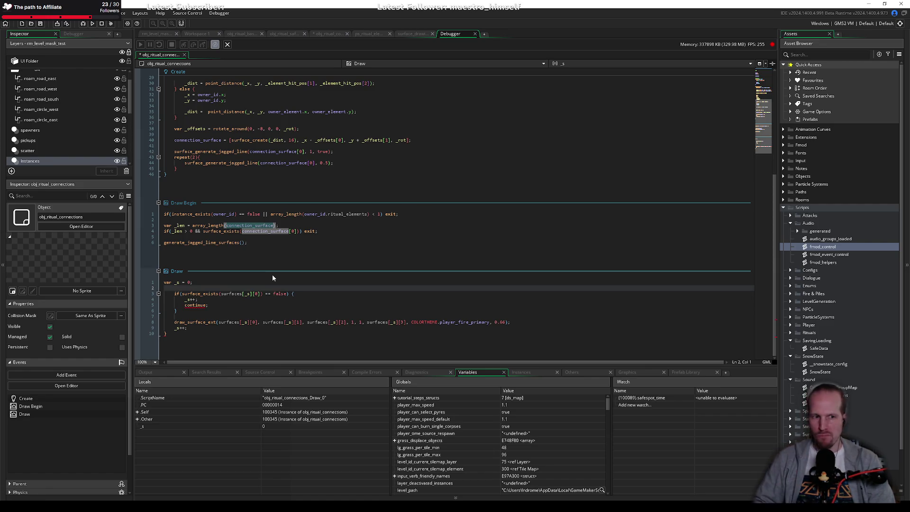
Remove the var _s line and dedent the former loop body.
key(shift+Up)
key(BackSpace)
key(Down)
key(shift+Right)
key(BackSpace)
key(Down)
key(shift+Down)
key(shift+Down)
key(shift+Down)
key(shift+Down)
key(shift+Right)
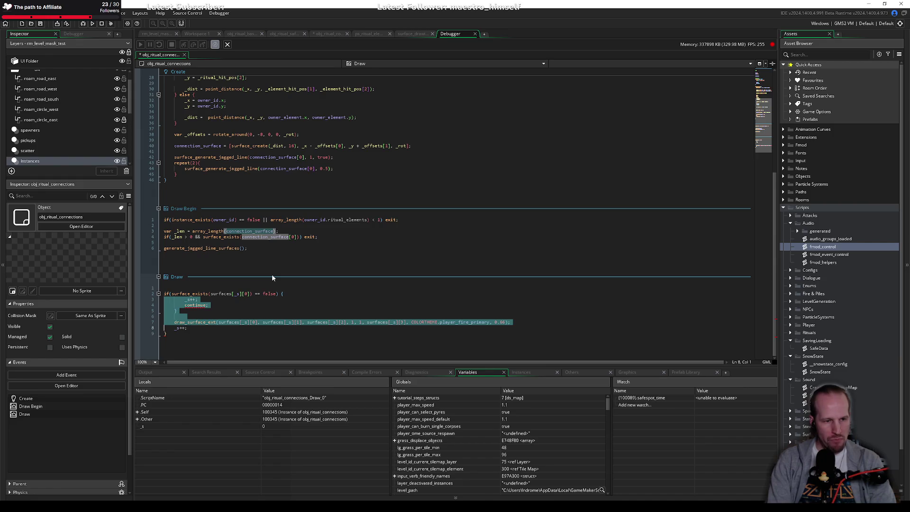
key(shift+Tab)
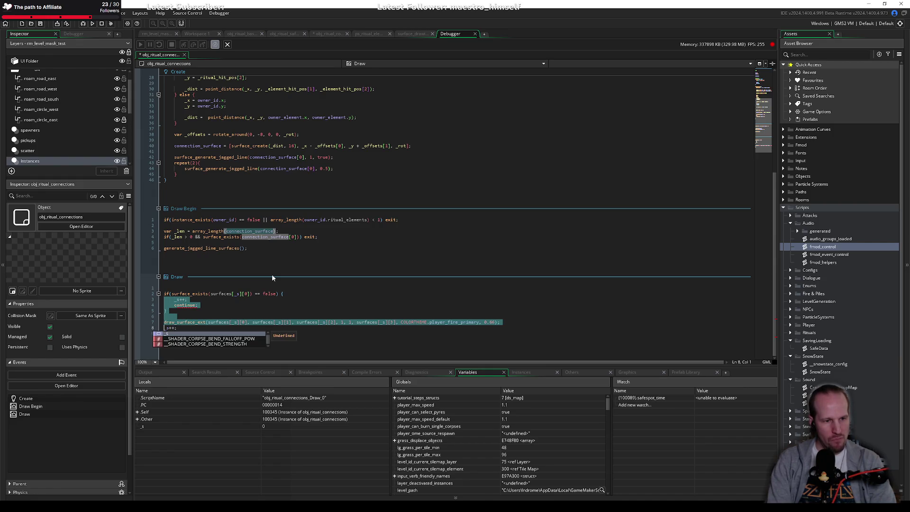
key(ctrl+z)
key(ctrl+z)
key(ctrl+z)
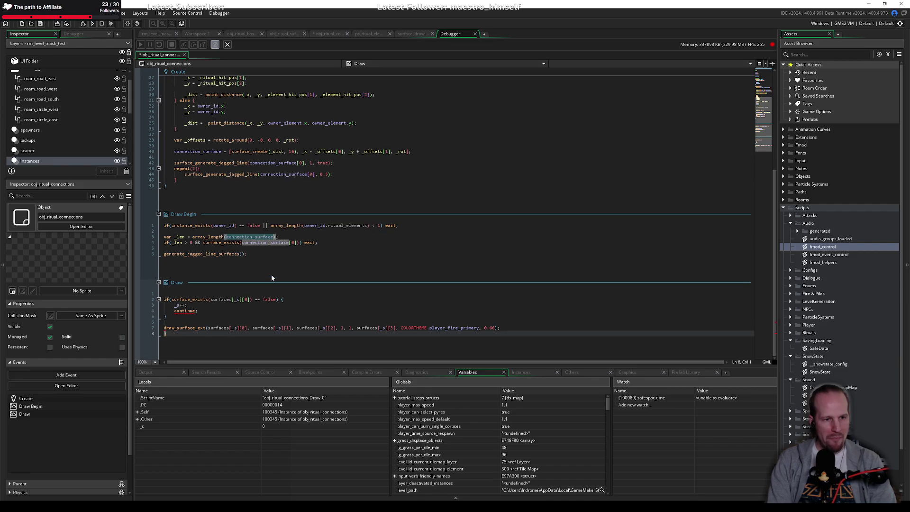
Replace the increment-and-continue block after the surface check with exit;.
key(Up)
key(Up)
key(End)
key(Down)
key(Down)
key(Down)
key(shift+Up)
key(shift+Up)
key(shift+Left)
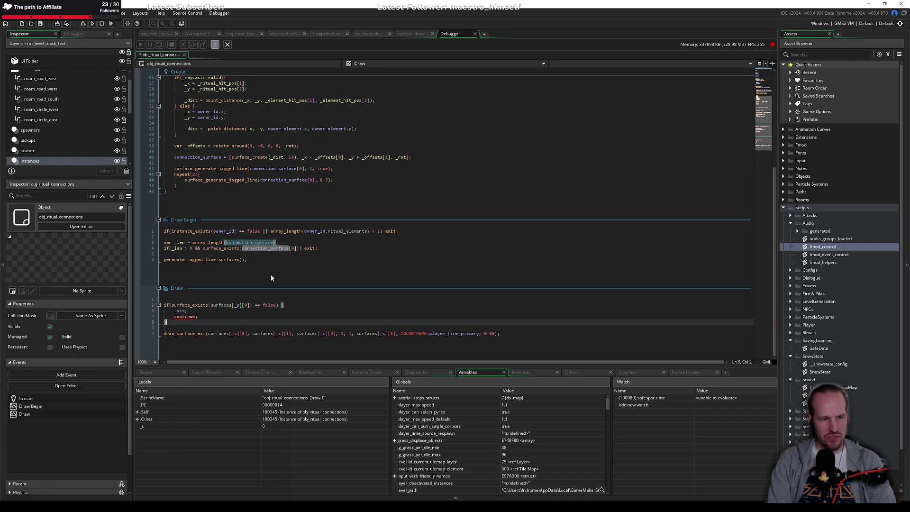
text(exit;)
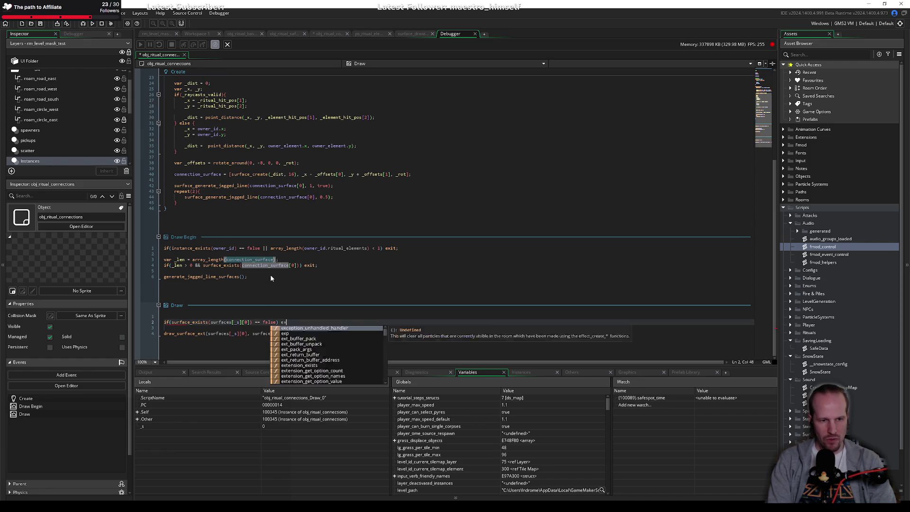
Remove Draw's empty first line and open Find and Replace for surfaces[_s] in the draw call.
key(Home)
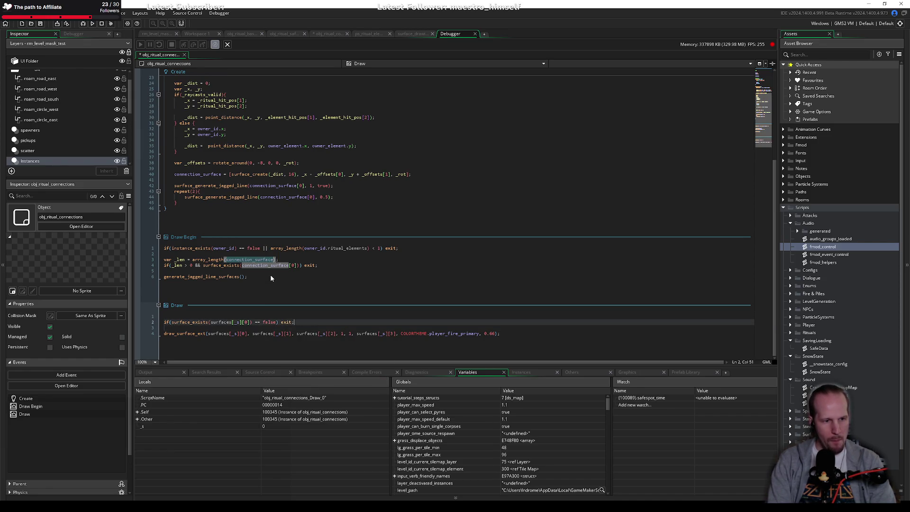
key(BackSpace)
key(Down)
key(Down)
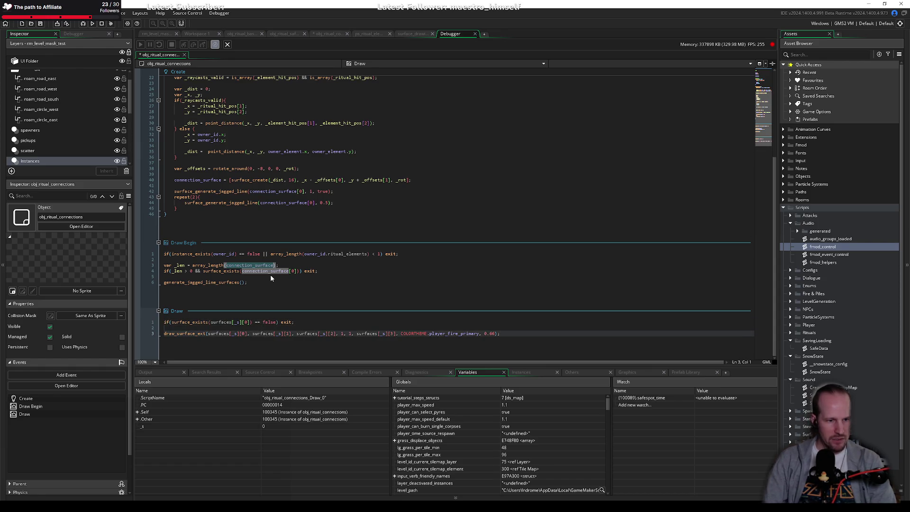
click(208, 335)
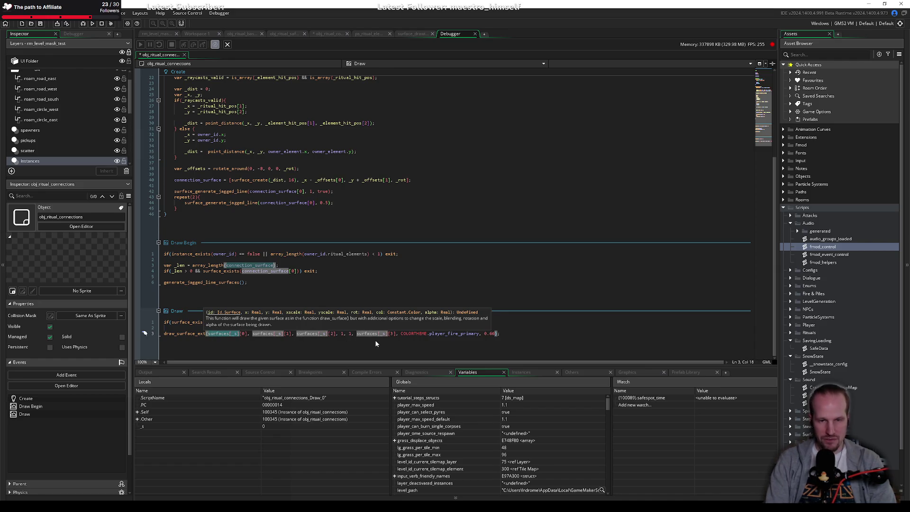
key(ctrl+f)
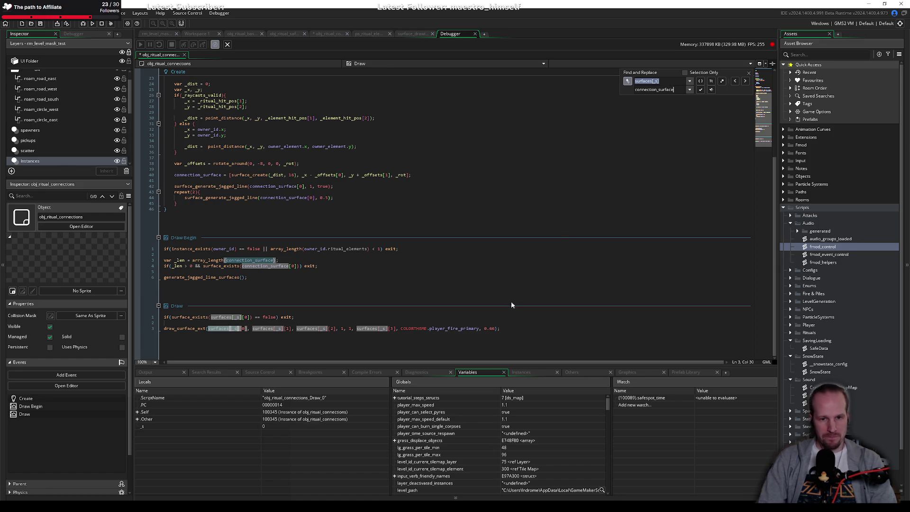
click(701, 90)
click(701, 90)
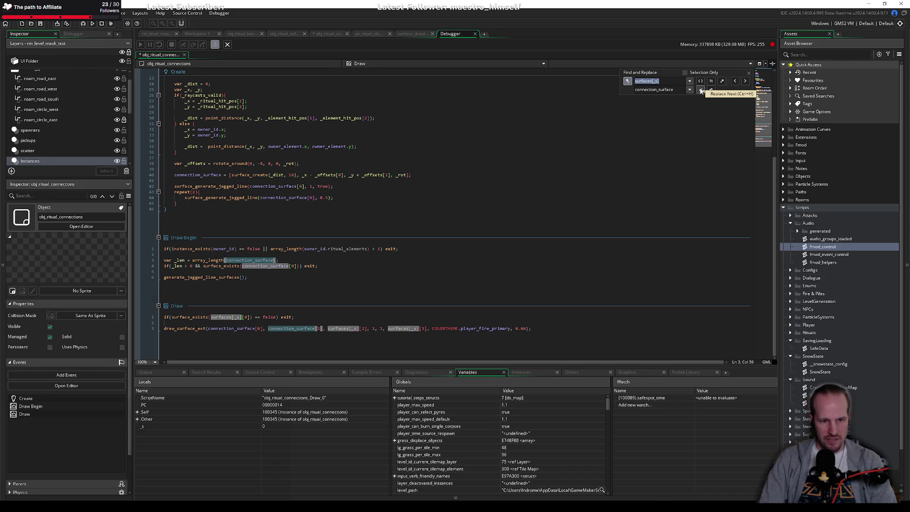
click(701, 91)
click(701, 91)
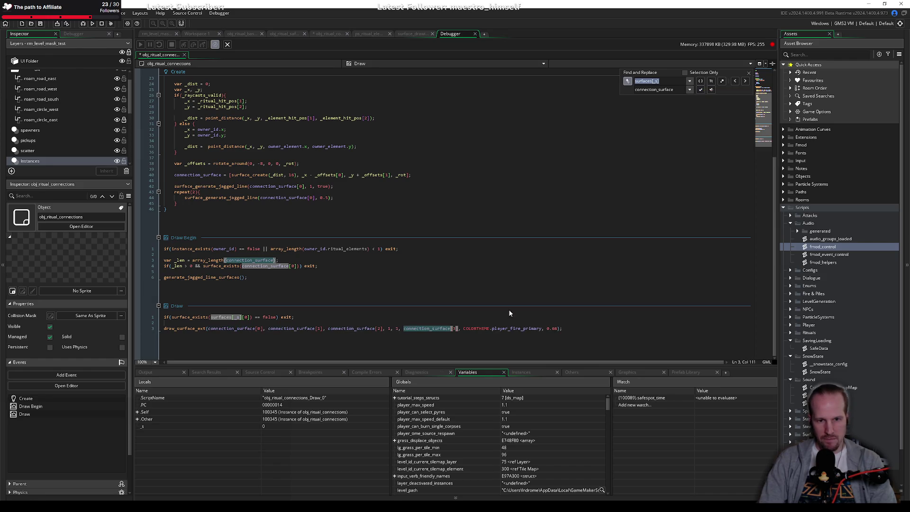
click(498, 328)
key(ctrl+s)
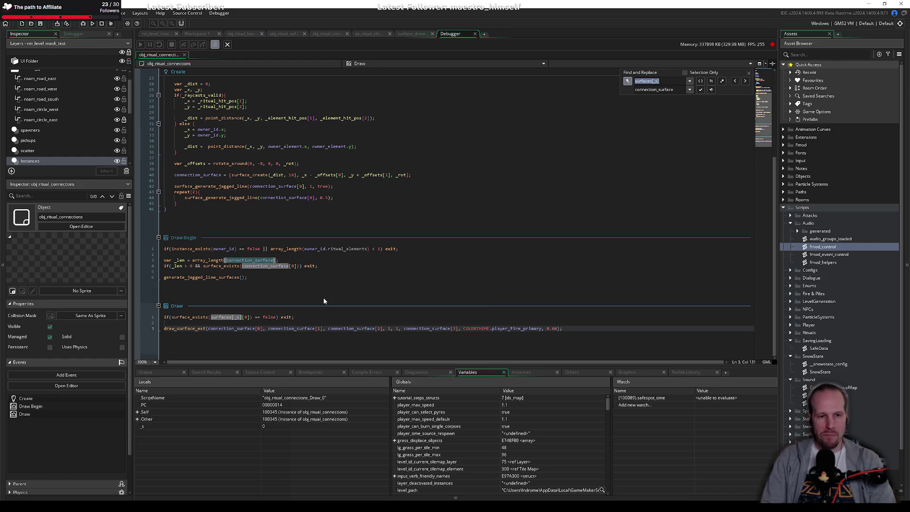
mouse_move(465, 328)
mouse_down()
mouse_move(549, 330)
mouse_move(541, 330)
mouse_up()
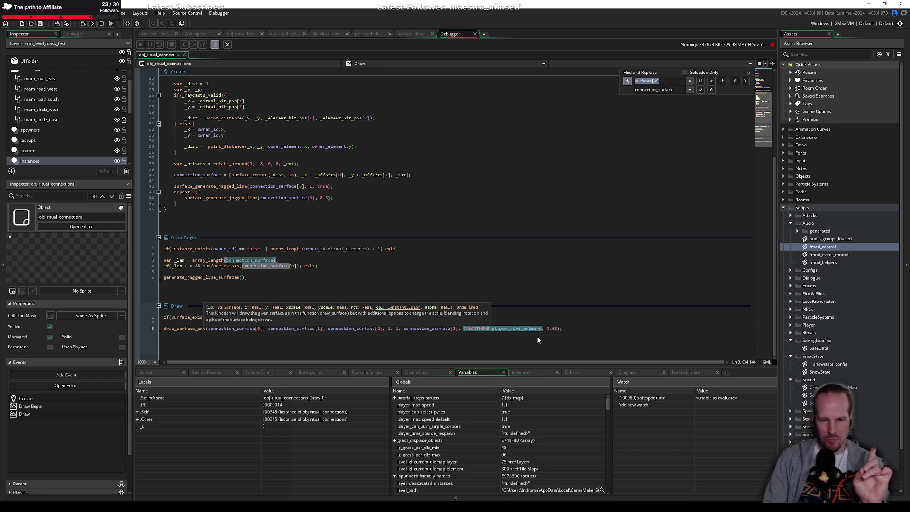
click(251, 180)
scroll(251, 160, up, 5)
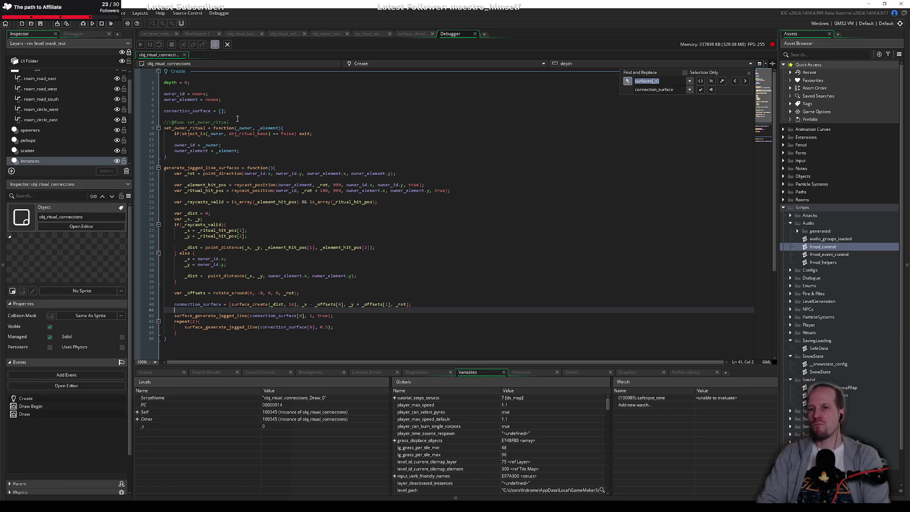
click(239, 117)
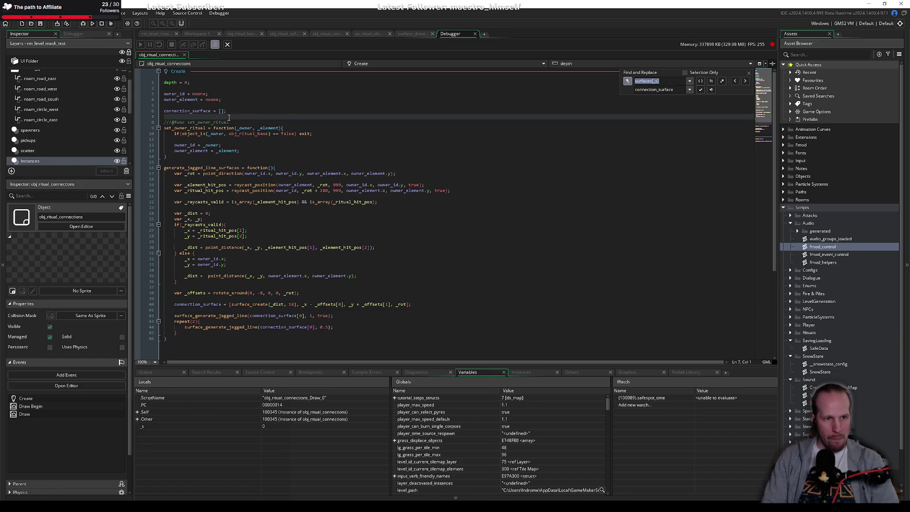
click(244, 109)
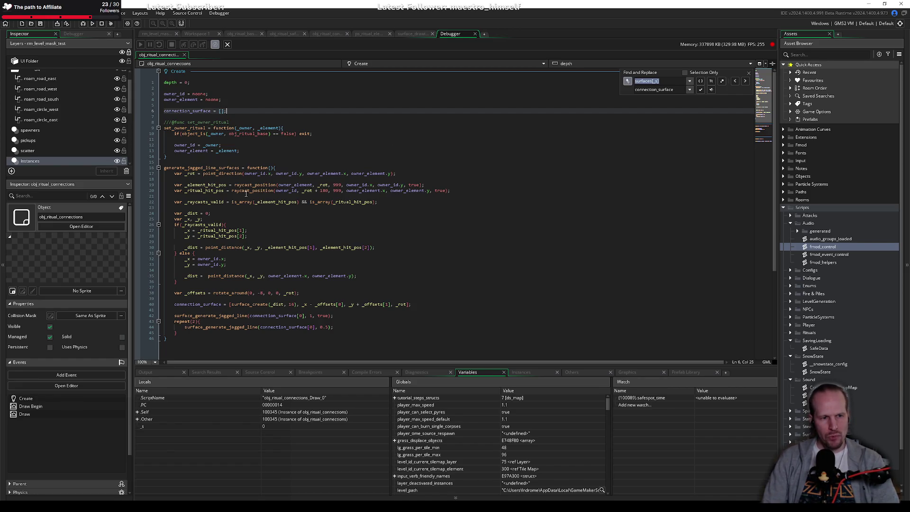
scroll(246, 194, down, 6)
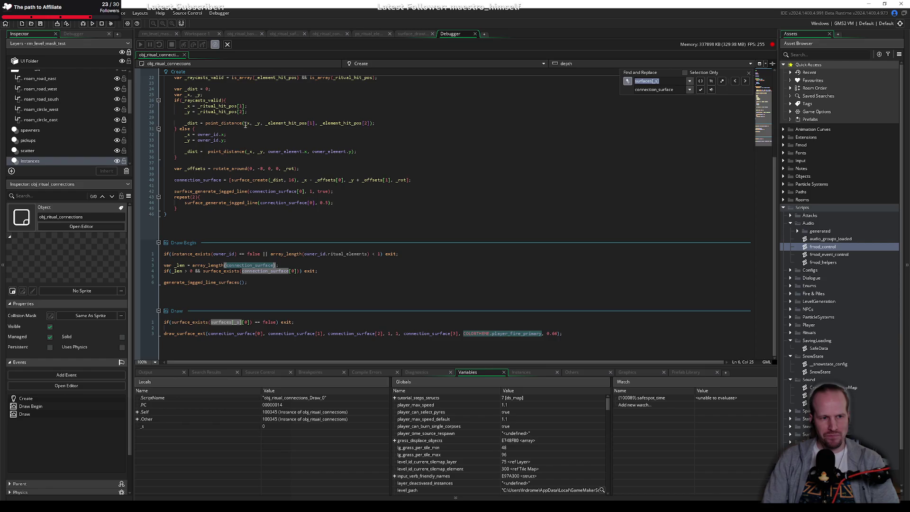
click(391, 61)
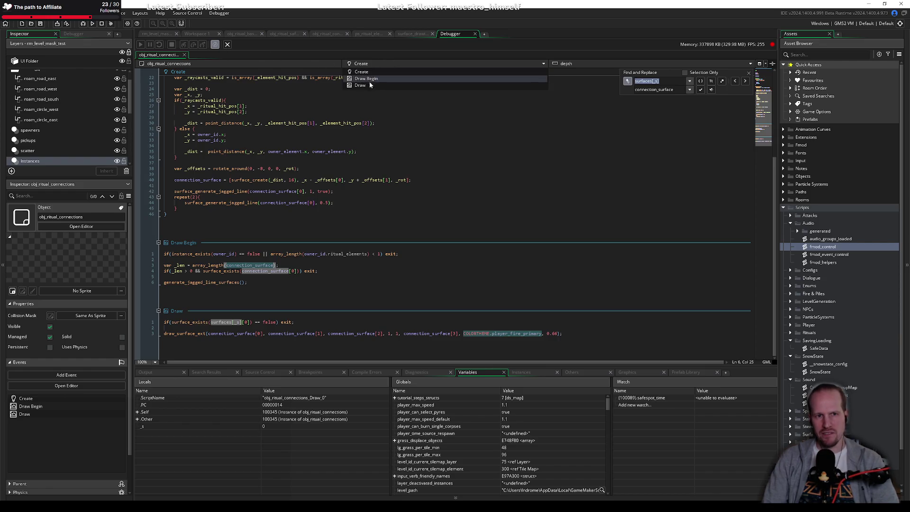
click(544, 64)
click(544, 64)
click(541, 59)
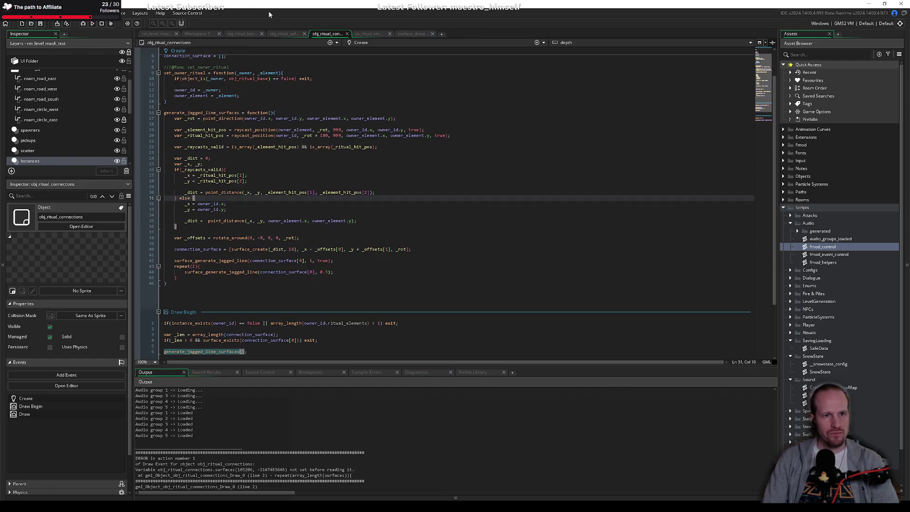
Add a Step event to obj_ritual_connections, undoing a half-typed connection line in Create.
click(543, 42)
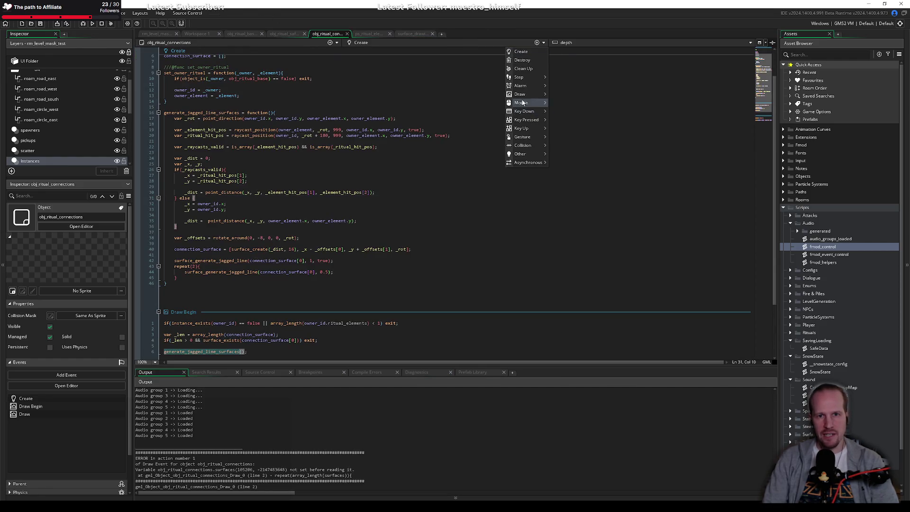
mouse_move(522, 77)
click(554, 77)
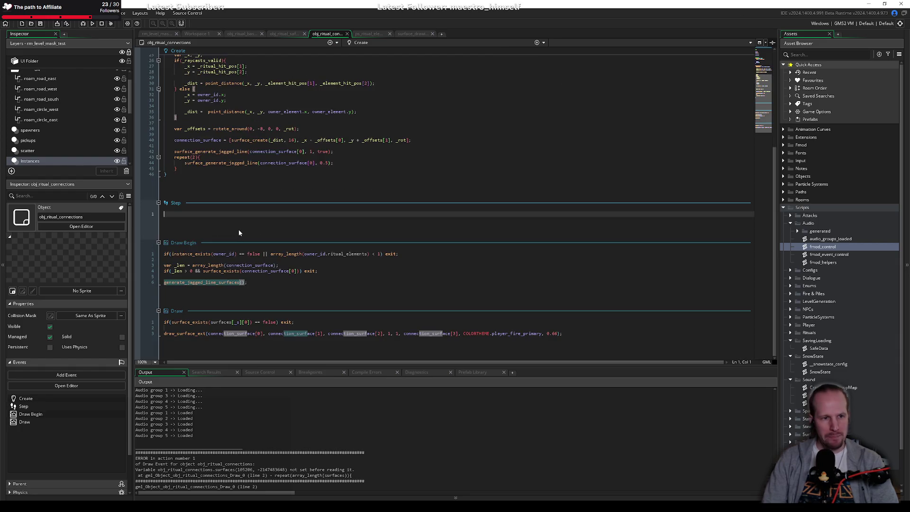
scroll(213, 171, up, 5)
click(265, 90)
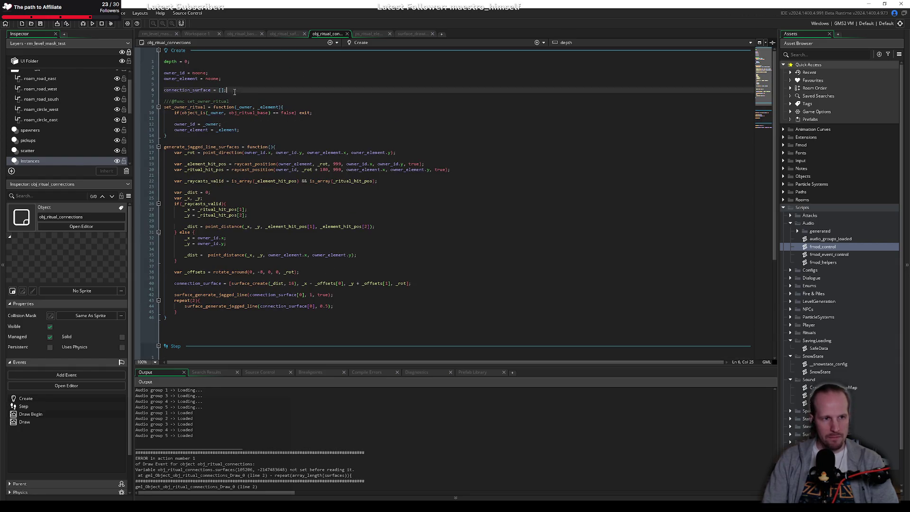
key(Return)
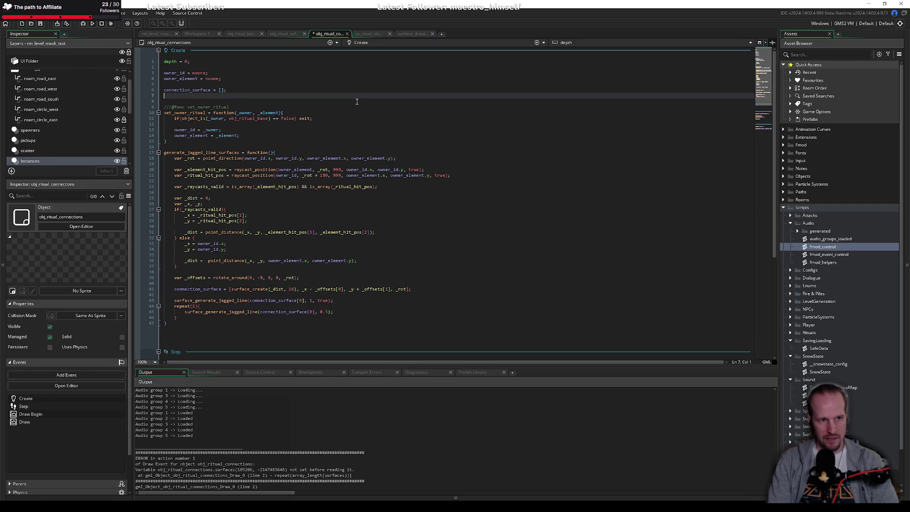
text(connection_bl)
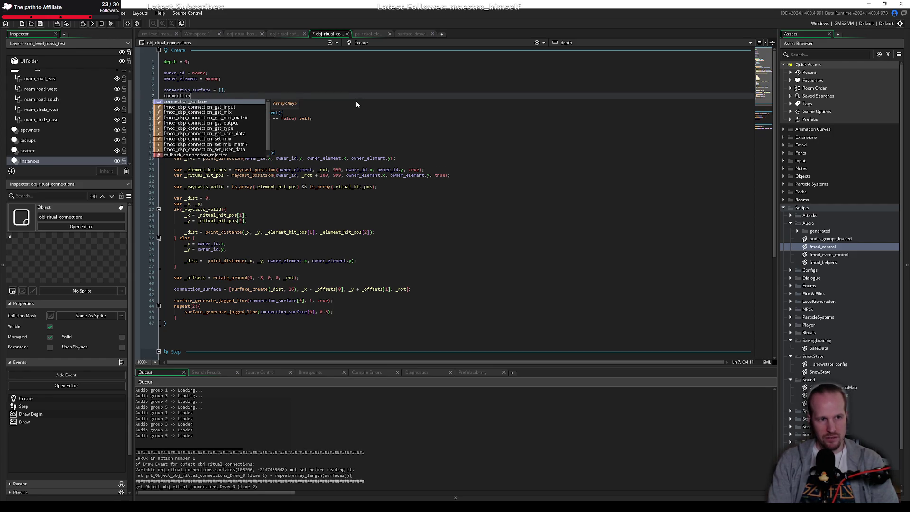
key(ctrl+z)
key(ctrl+z)
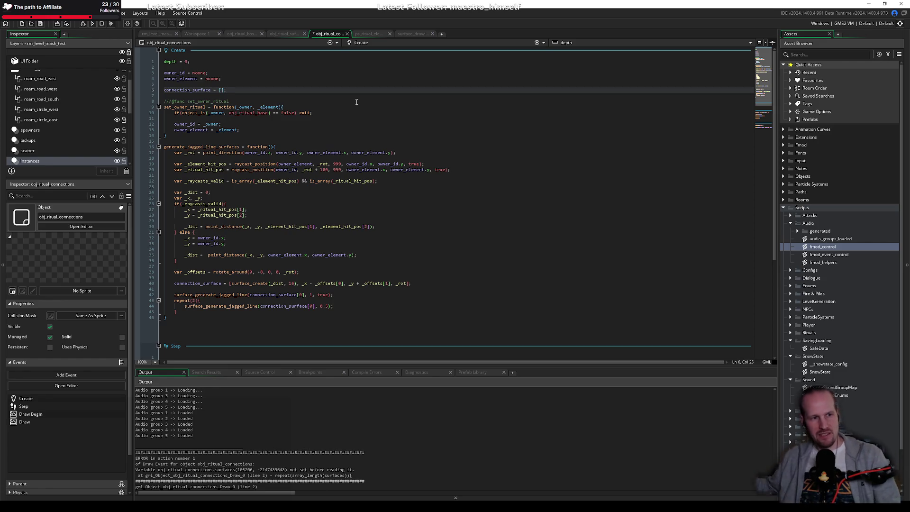
click(350, 205)
Write image_blend = owner_element.element_state in the Step event, then view obj_ritual_safespot's code.
scroll(313, 248, down, 5)
click(213, 215)
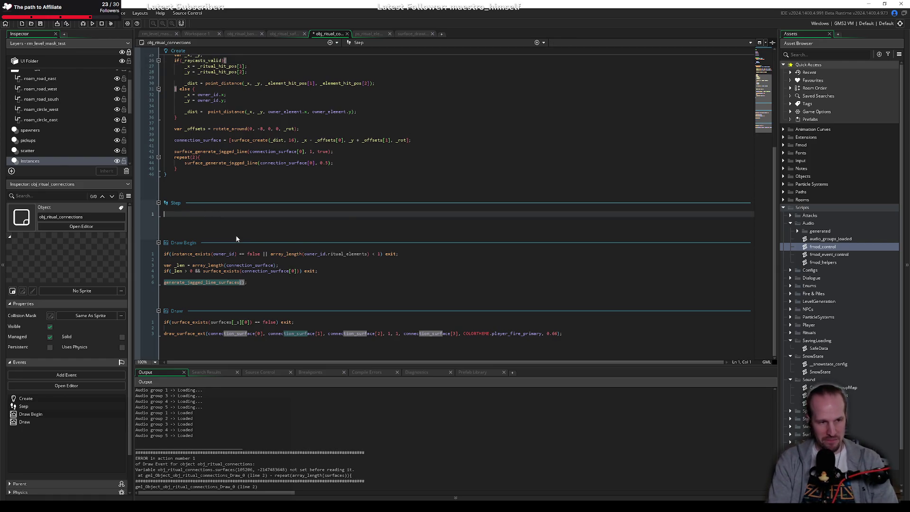
text(image_blend)
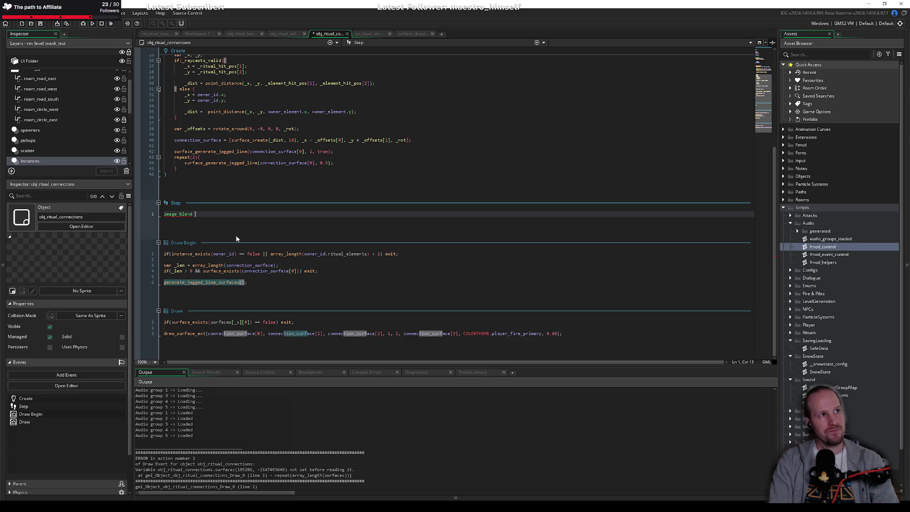
text(= )
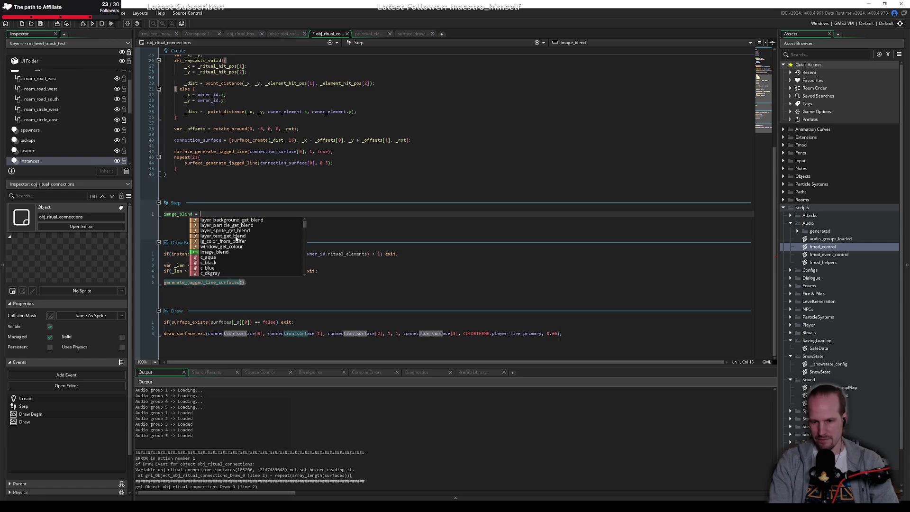
text(ow)
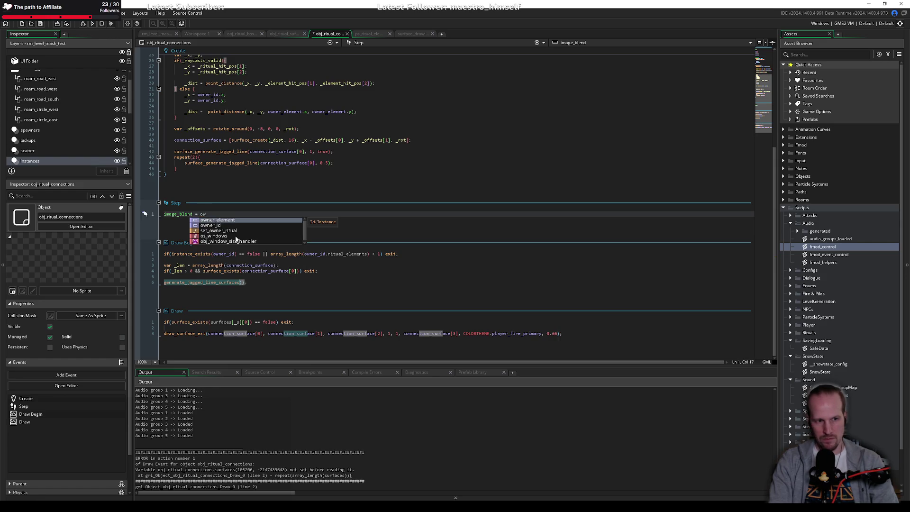
key(Return)
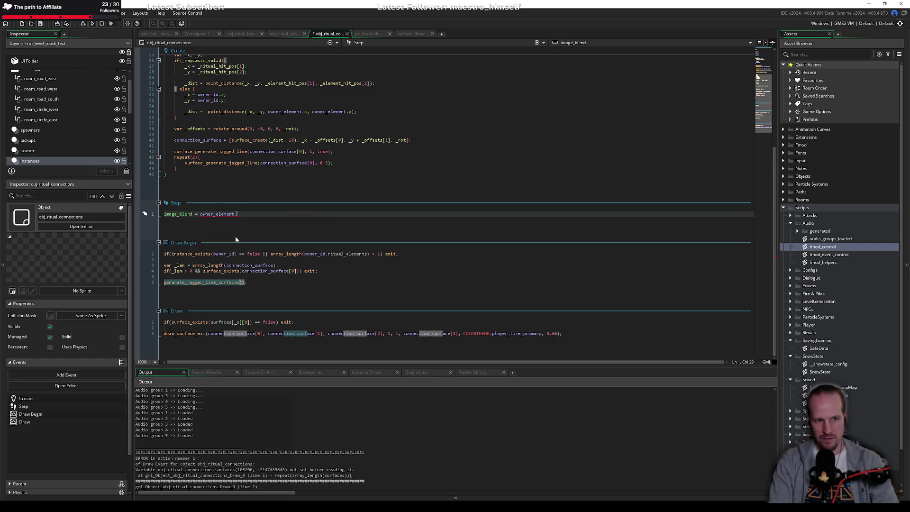
text(element_state)
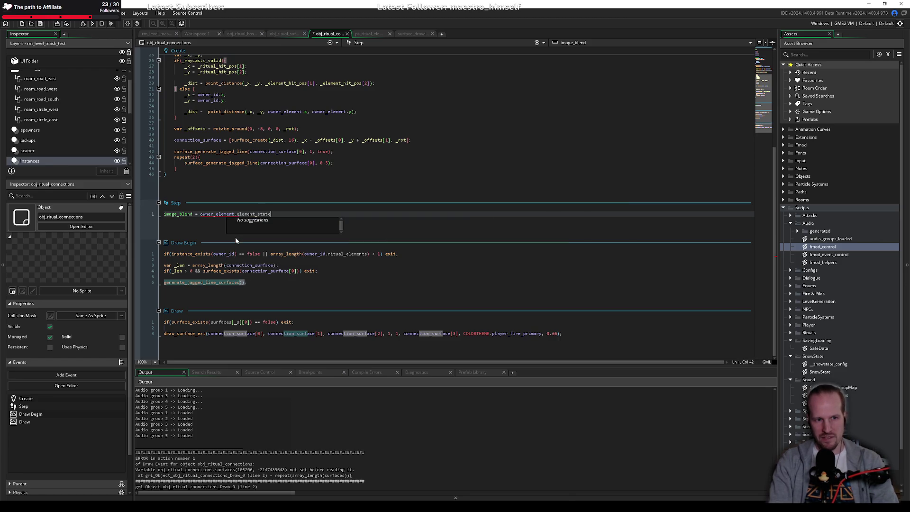
click(284, 151)
click(367, 34)
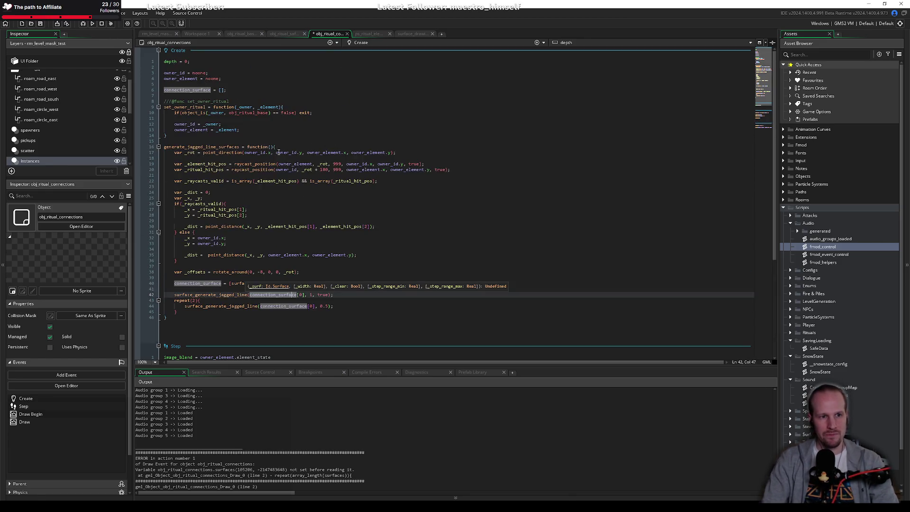
click(282, 34)
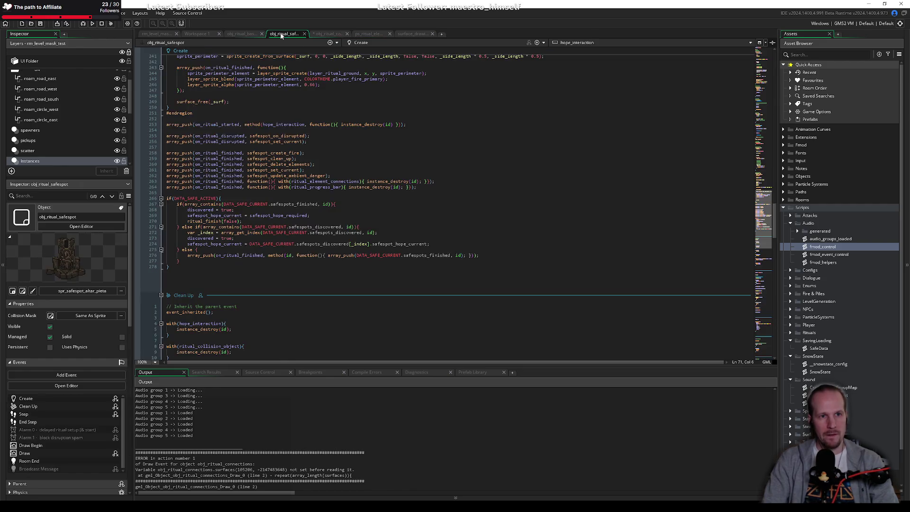
Back in obj_ritual_connections, duplicate the object_is owner exit check in set_owner_ritual.
click(329, 33)
click(325, 113)
key(Return)
key(BackSpace)
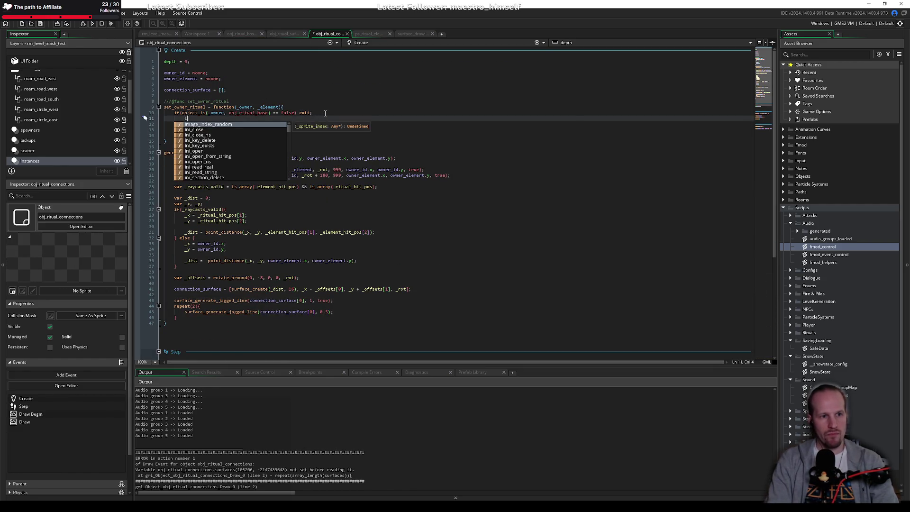
key(Up)
key(shift+End)
key(ctrl+c)
key(Down)
key(ctrl+v)
Change the copied check's _owner to _element and begin replacing obj_ritual_base with another obj_ name.
key(ctrl+Right)
key(ctrl+Right)
key(ctrl+Right)
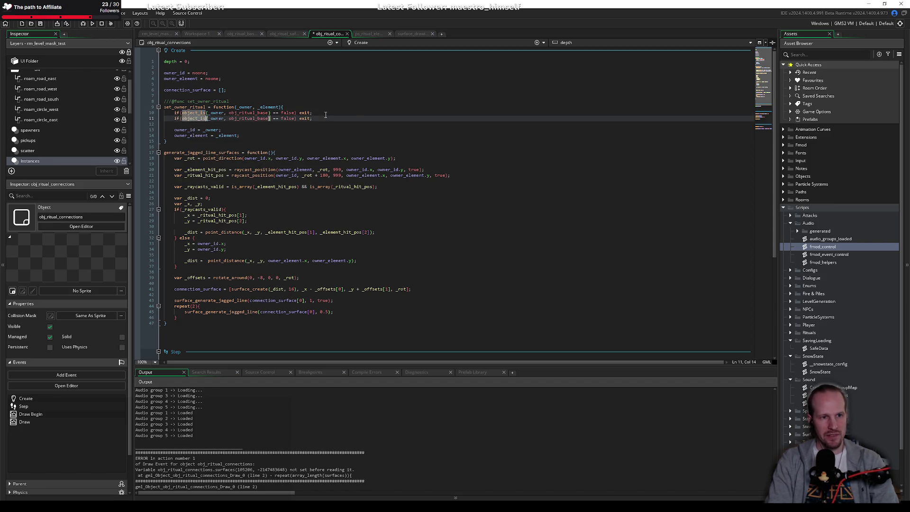
key(ctrl+shift+Right)
text(_element)
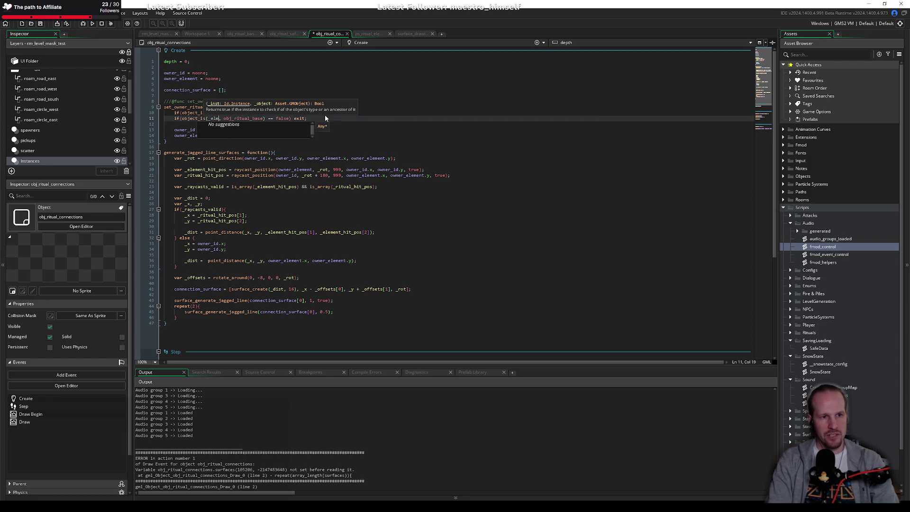
key(ctrl+Right)
key(ctrl+shift+Right)
text(obj_)
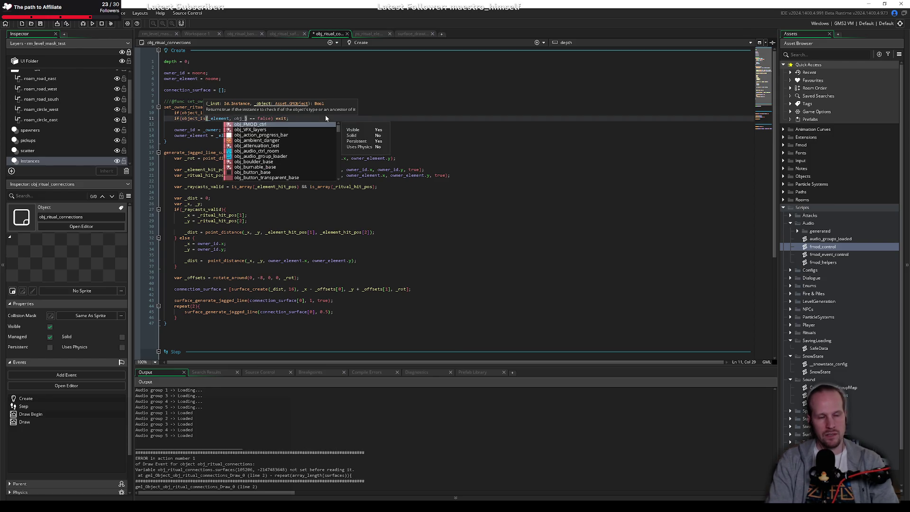